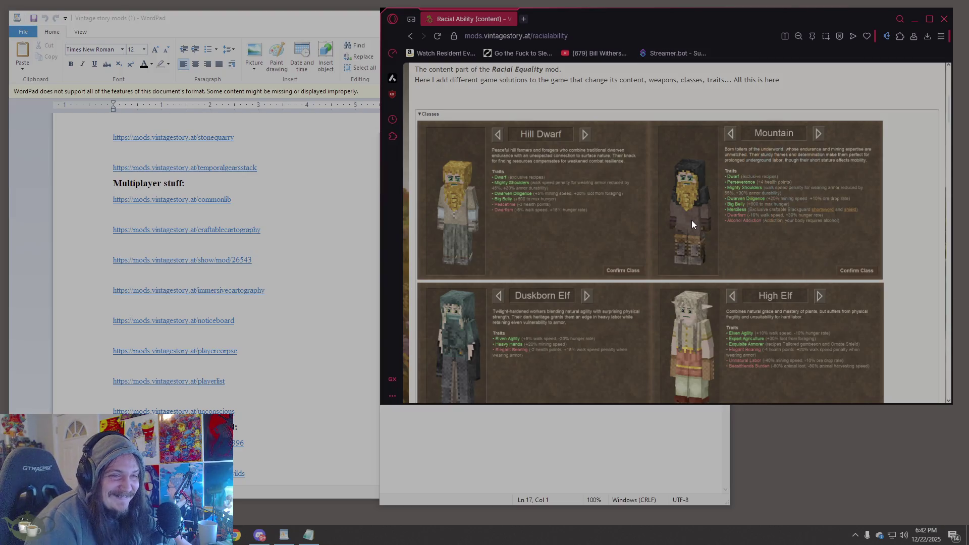
- Compare the Racial Ability mod page with the Notepad mod link list
scroll(692, 221, "down", 1)
scroll(688, 227, "up", 1)
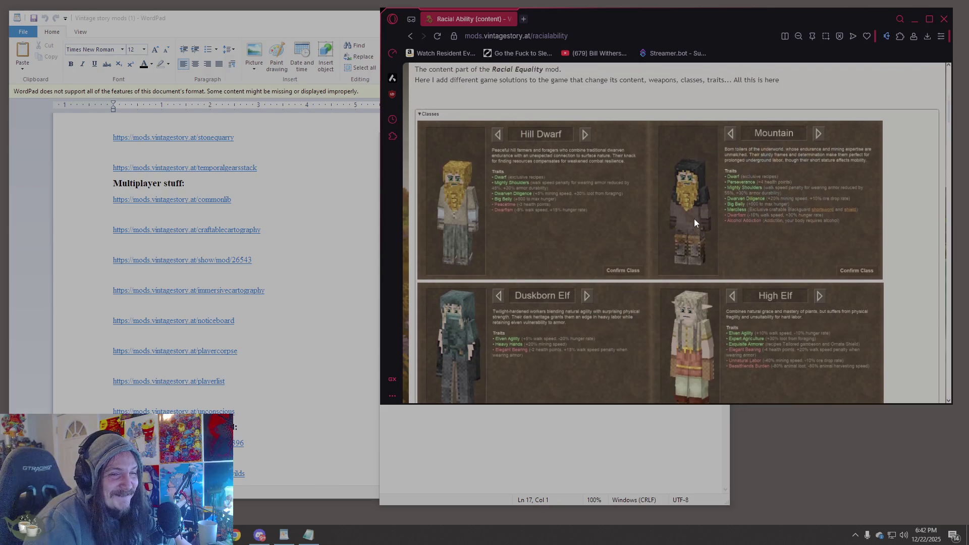
scroll(695, 222, "up", 7)
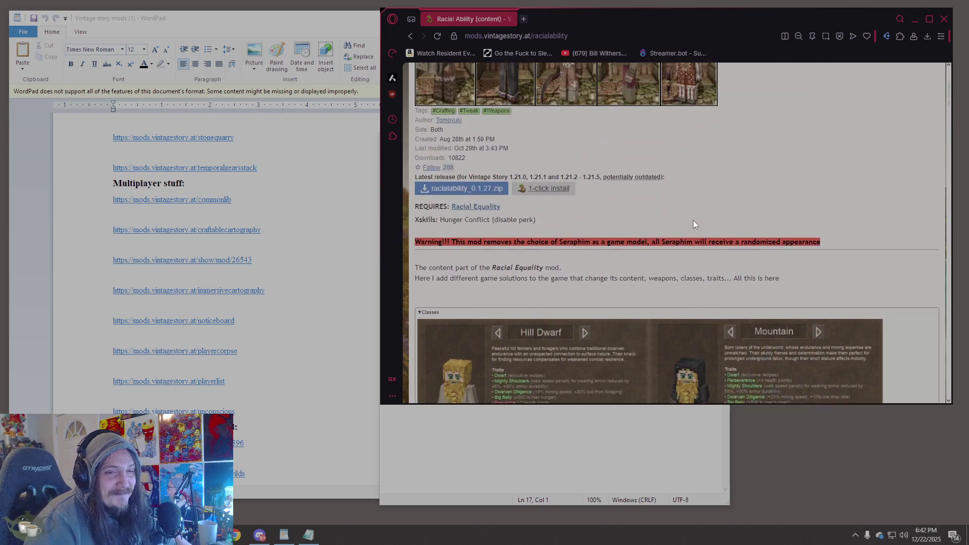
mouse_move(662, 232)
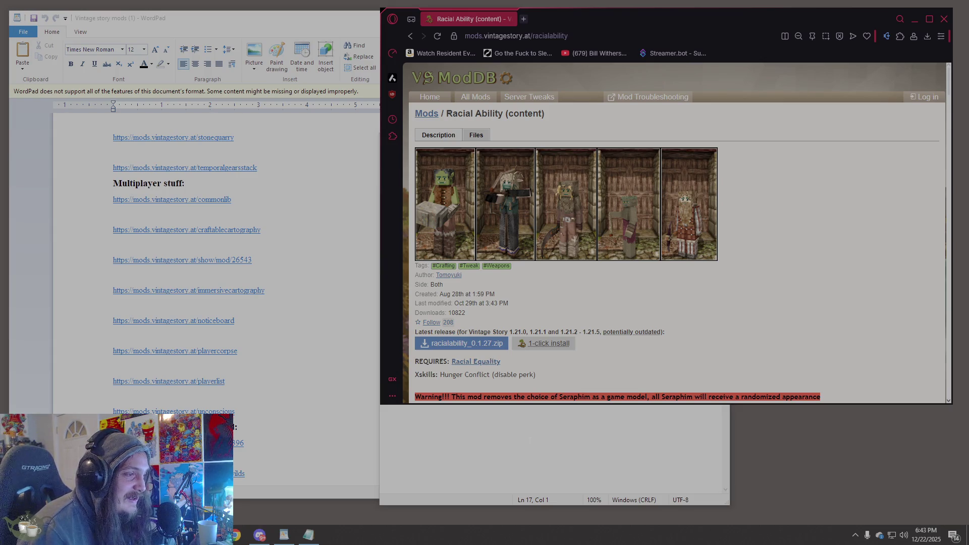
key("alt+Tab")
left_click(847, 263)
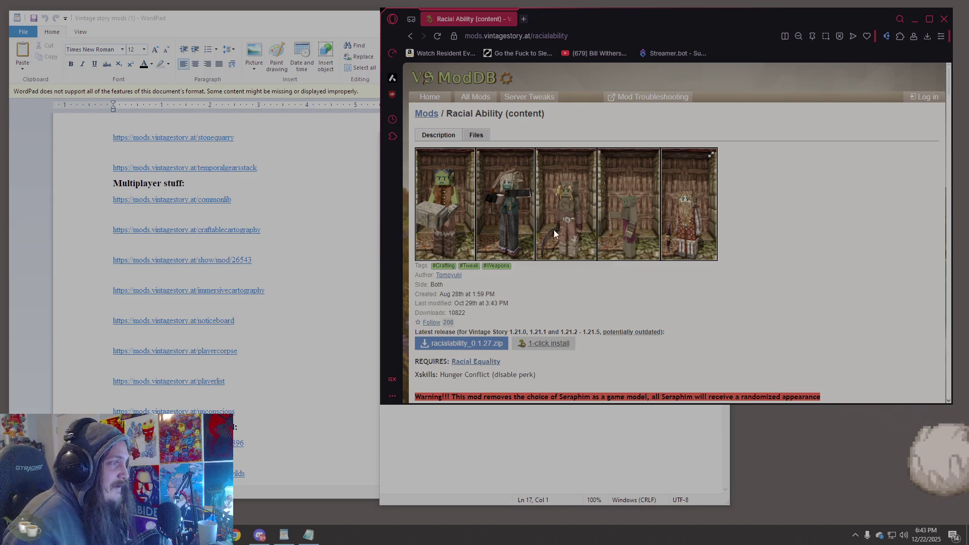
- Scroll through the Racial Ability mod page description
scroll(311, 271, "up", 5)
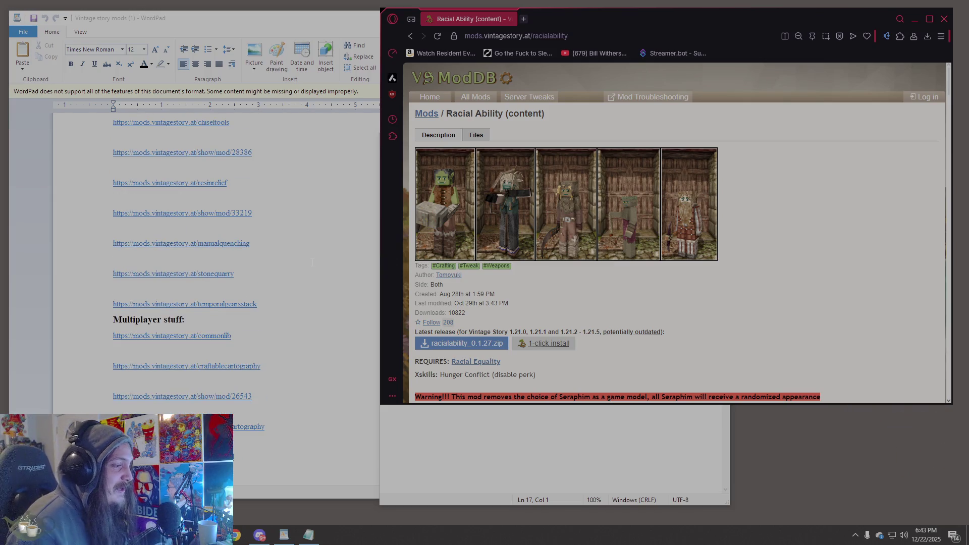
scroll(313, 262, "up", 15)
scroll(322, 263, "down", 10)
scroll(321, 262, "down", 10)
scroll(323, 263, "up", 5)
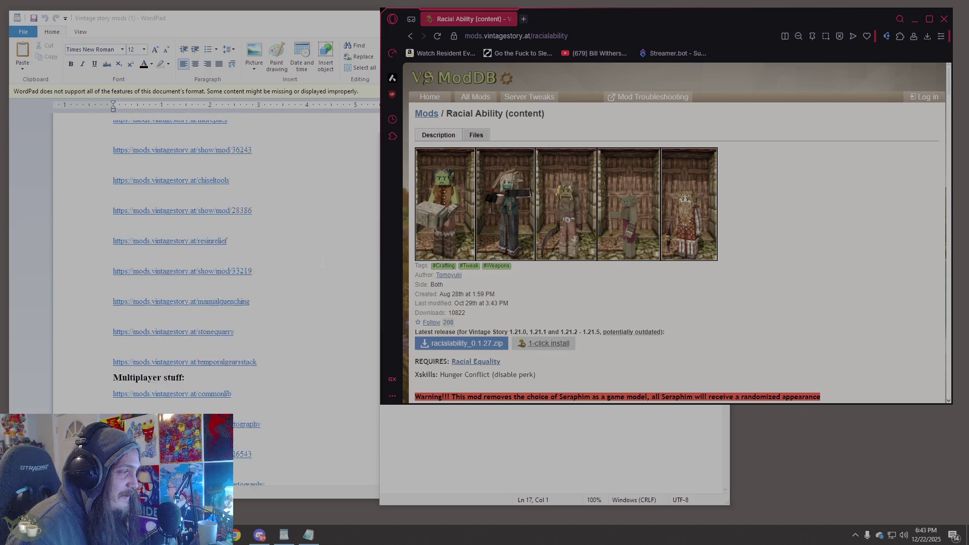
scroll(323, 264, "up", 10)
scroll(324, 270, "down", 7)
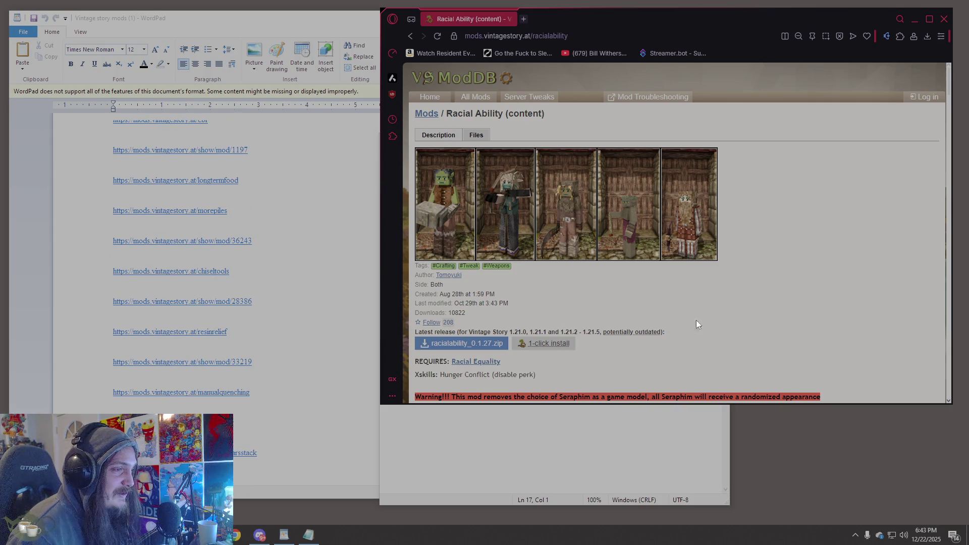
scroll(687, 328, "down", 1)
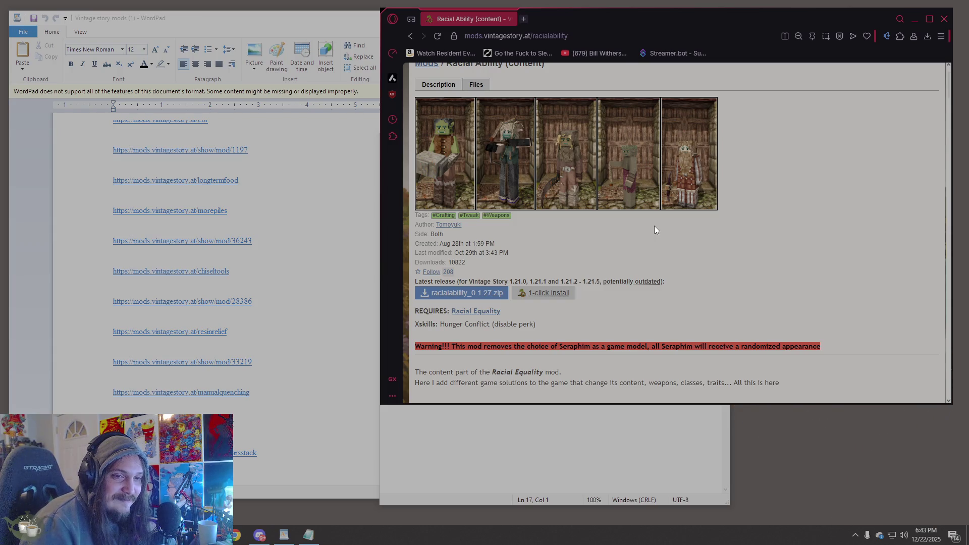
scroll(727, 230, "down", 4)
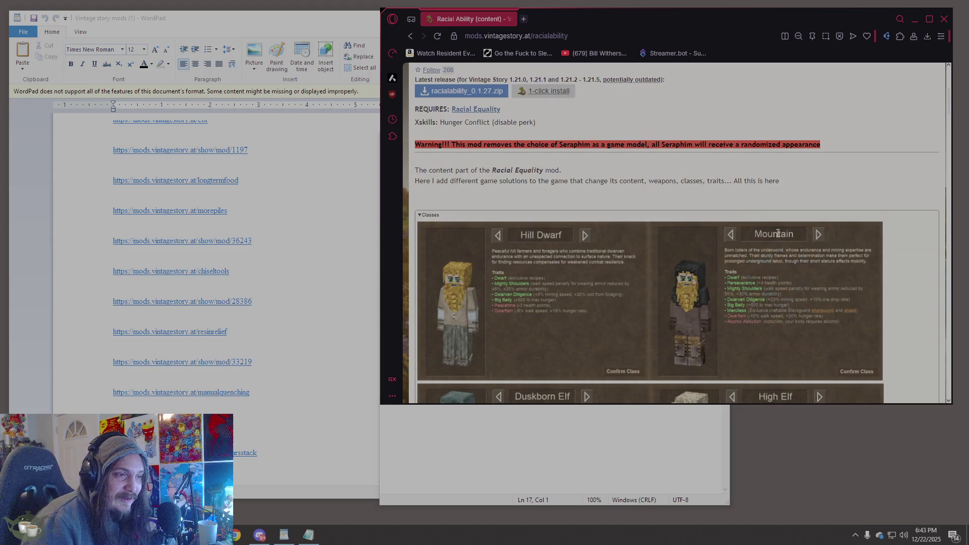
scroll(756, 241, "up", 5)
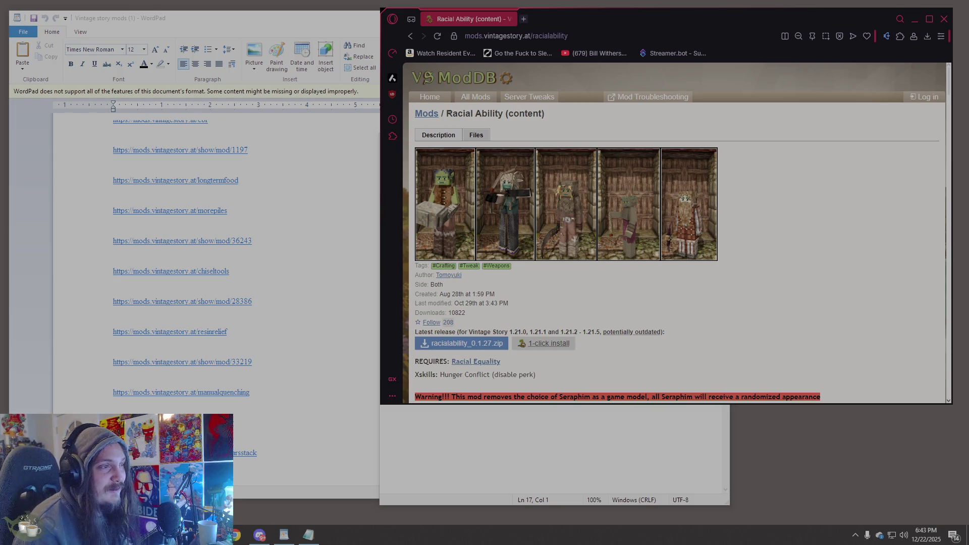
- Step back through Racial Equality (Visual) to the list of all mods
left_click(410, 37)
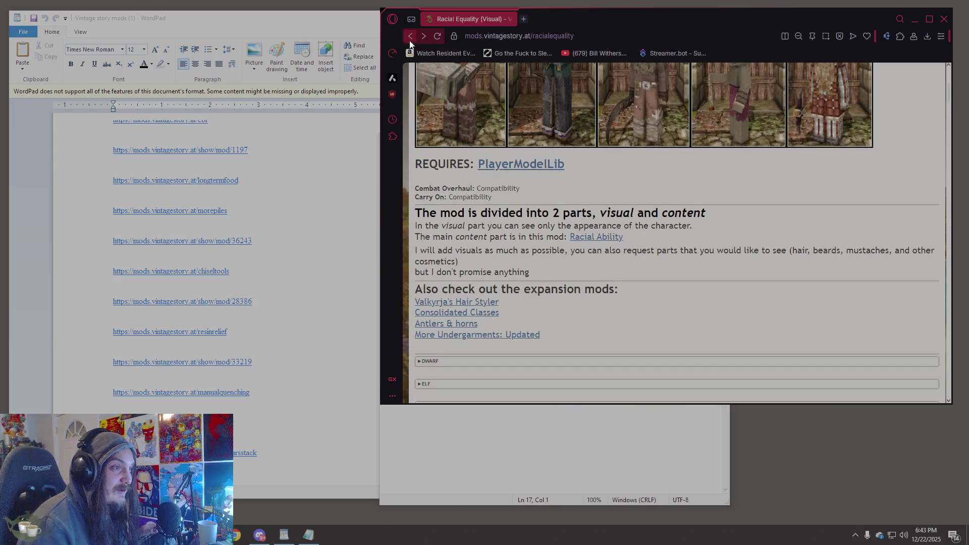
left_click(411, 37)
left_click(410, 37)
left_click(411, 41)
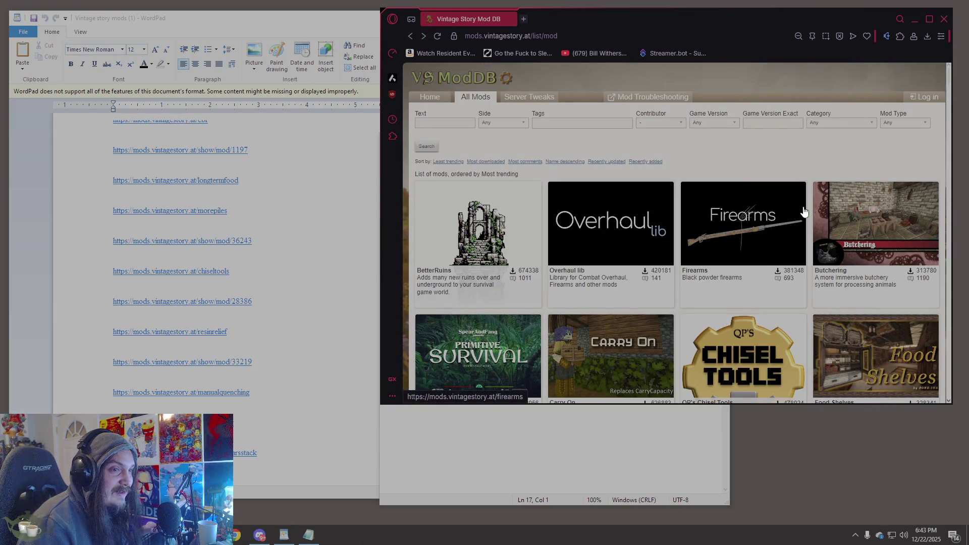
- Scroll the trending mod grid and open Fauna of the Stone Age: Bovinae
scroll(804, 211, "down", 5)
scroll(804, 211, "down", 3)
scroll(804, 211, "up", 2)
scroll(805, 211, "up", 5)
scroll(805, 211, "down", 10)
scroll(804, 209, "down", 15)
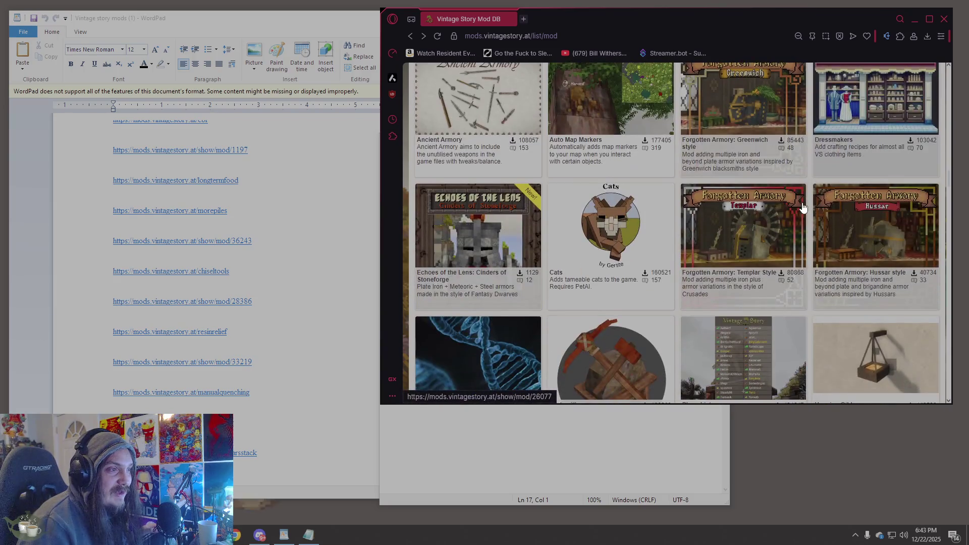
scroll(803, 208, "down", 6)
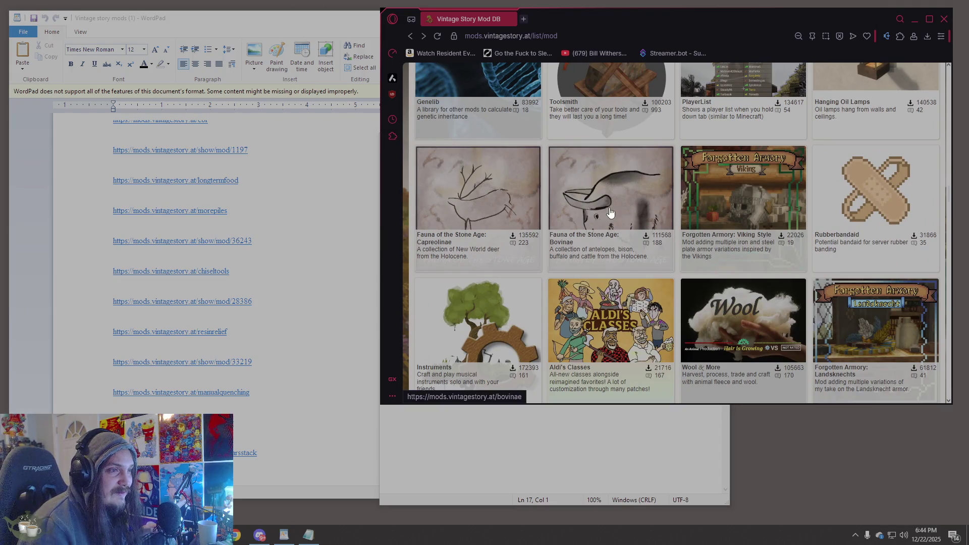
left_click(613, 198)
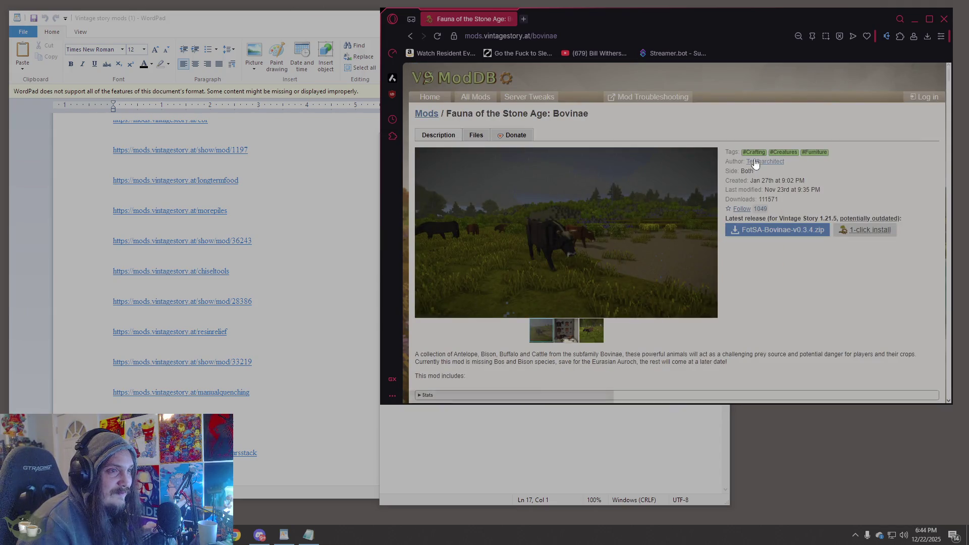
- Open the author's profile and pick Fauna of the Stone Age: Machairodontinae from their mods
left_click(758, 162)
scroll(727, 166, "down", 12)
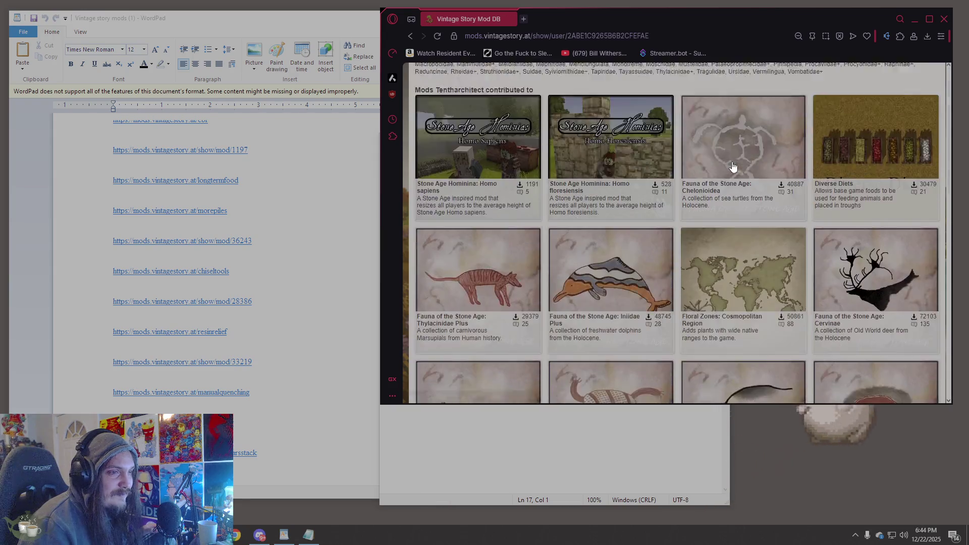
scroll(713, 186, "down", 6)
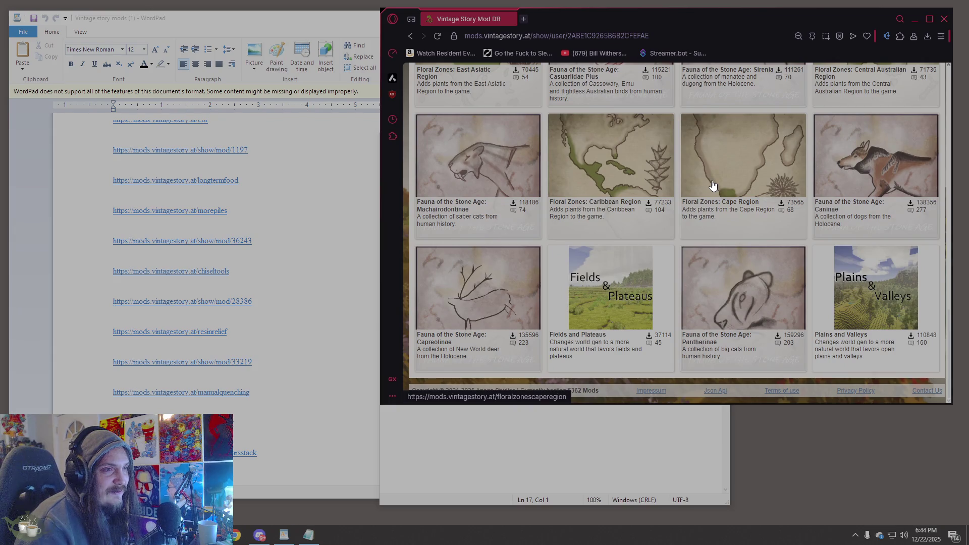
left_click(474, 173)
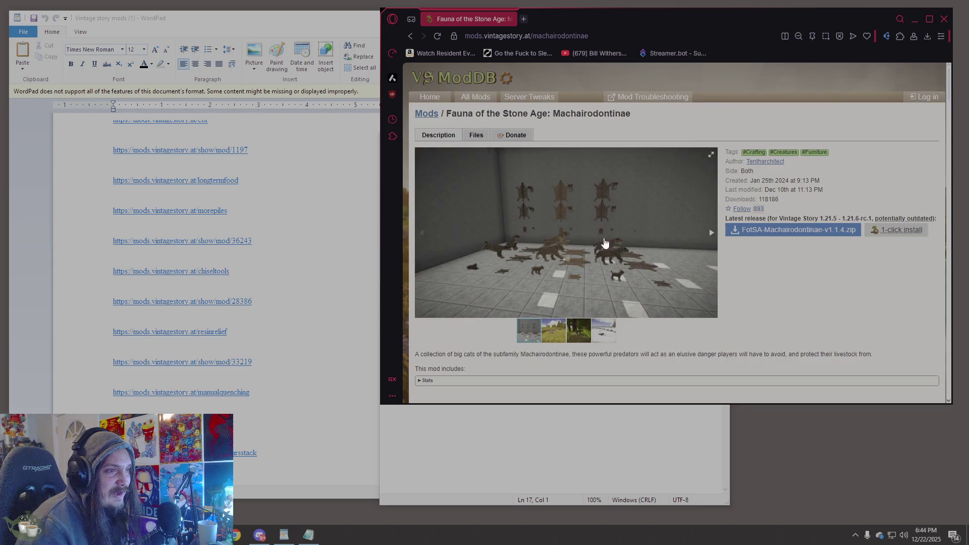
- View the plains and forest screenshots and read the Machairodontinae description about fighting big cats
left_click(559, 336)
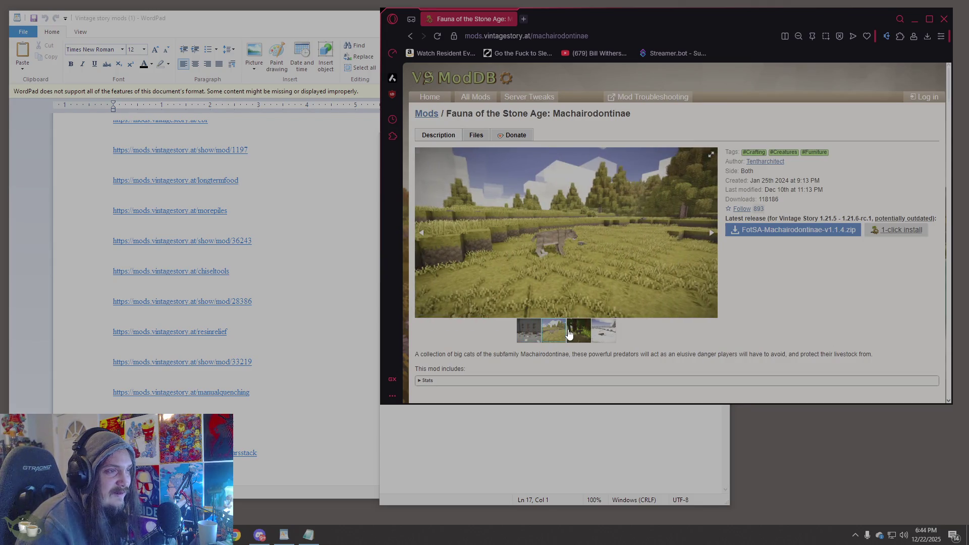
left_click(571, 333)
left_click(560, 337)
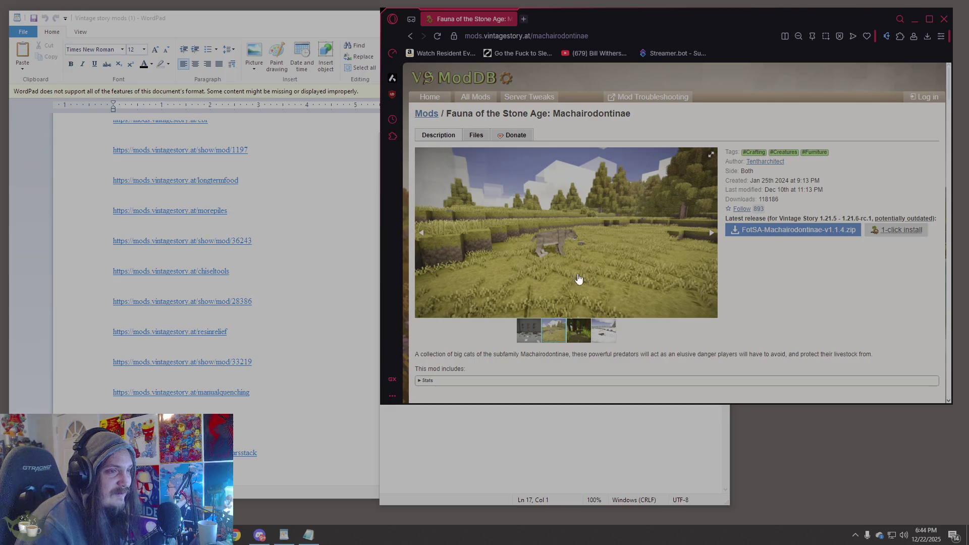
scroll(688, 251, "down", 10)
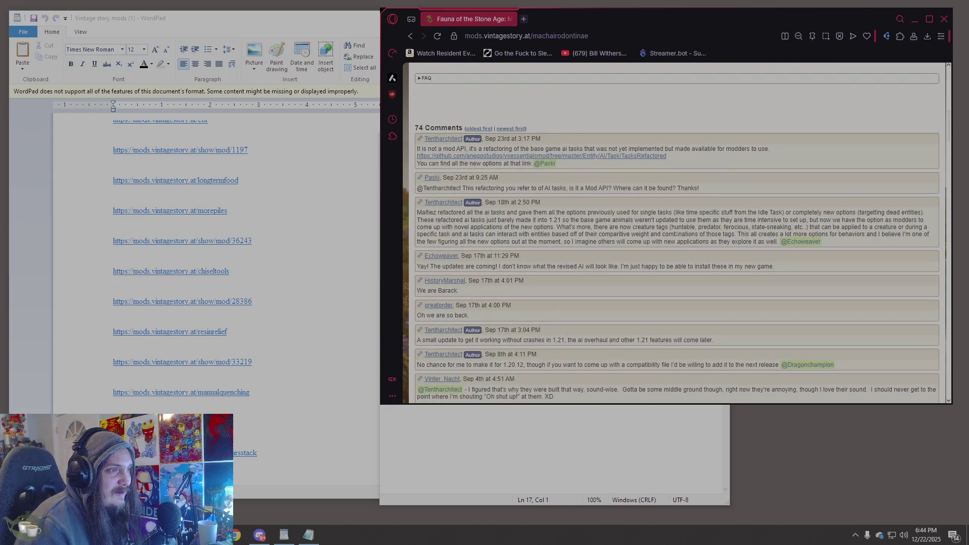
scroll(639, 243, "up", 5)
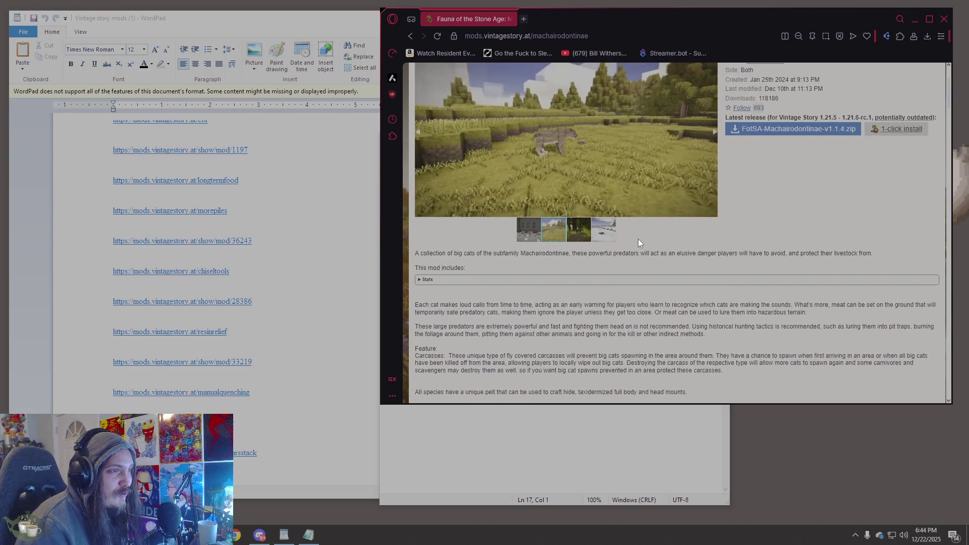
scroll(638, 238, "up", 1)
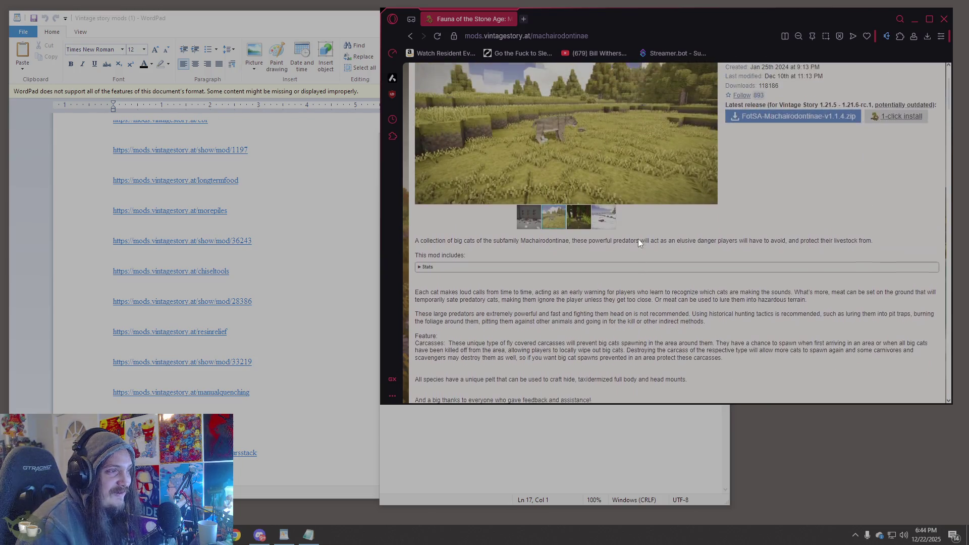
left_click_drag(480, 277, 697, 276)
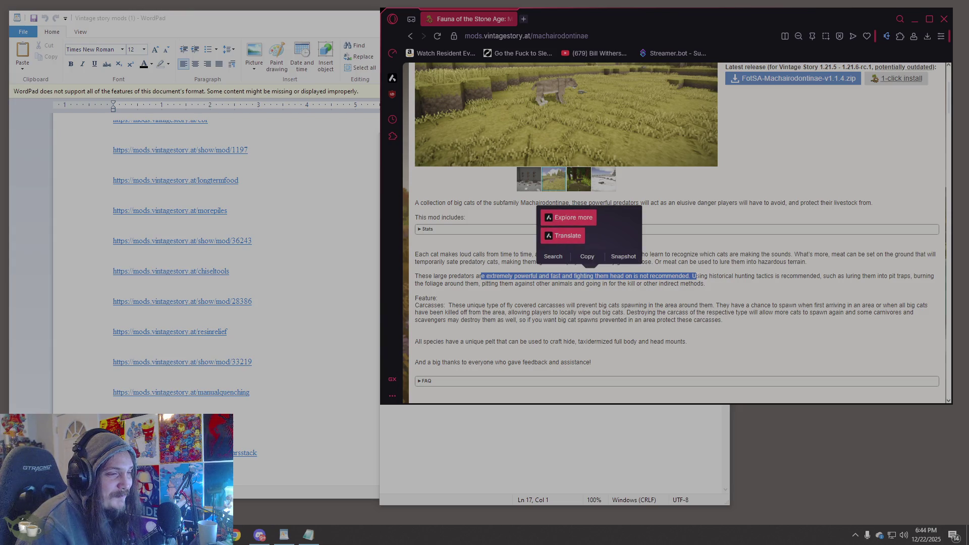
left_click(701, 295)
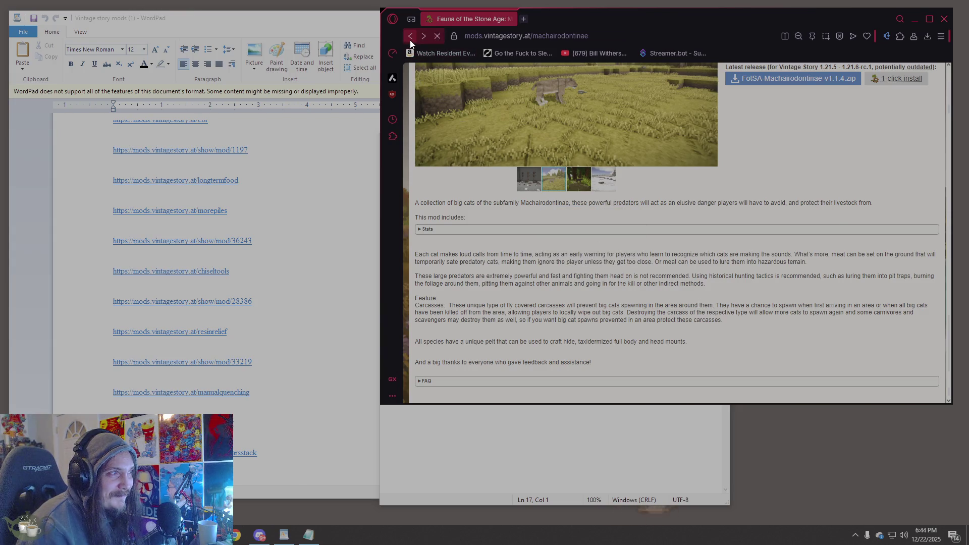
left_click(410, 38)
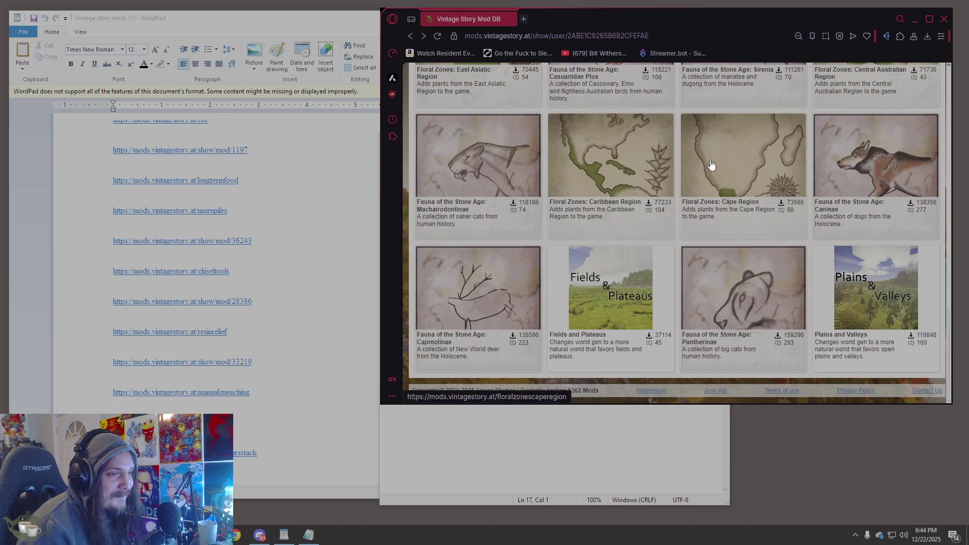
- Scroll up the author's profile page to the About heading
scroll(764, 235, "up", 4)
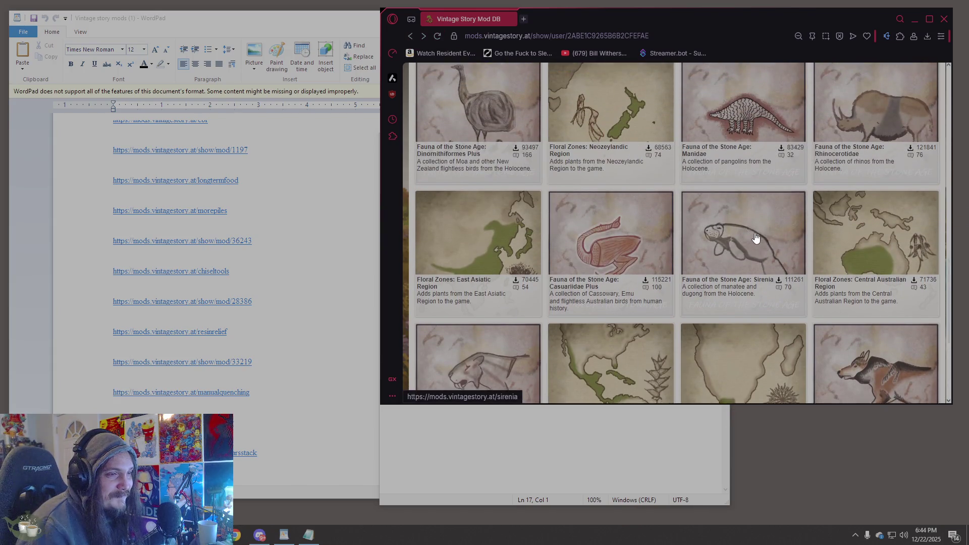
scroll(756, 237, "up", 10)
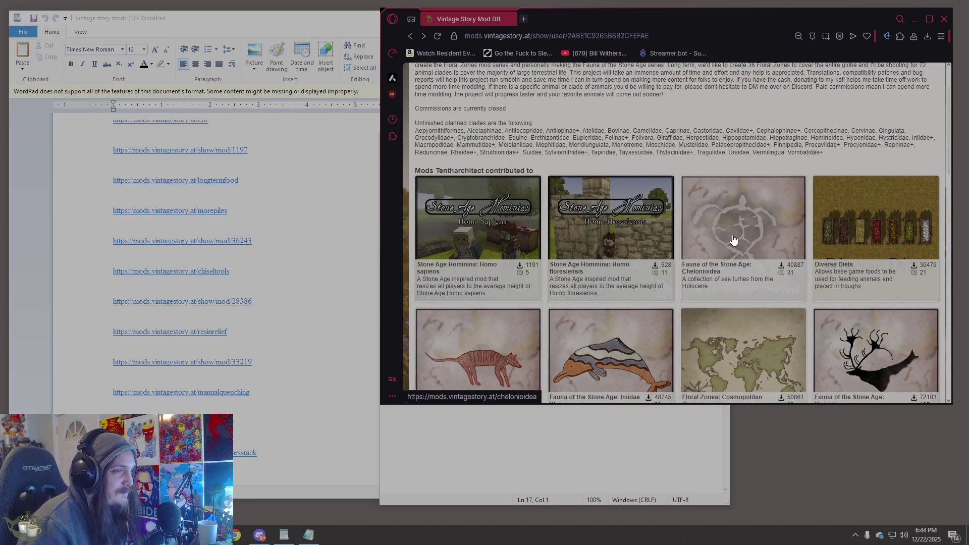
scroll(725, 219, "up", 2)
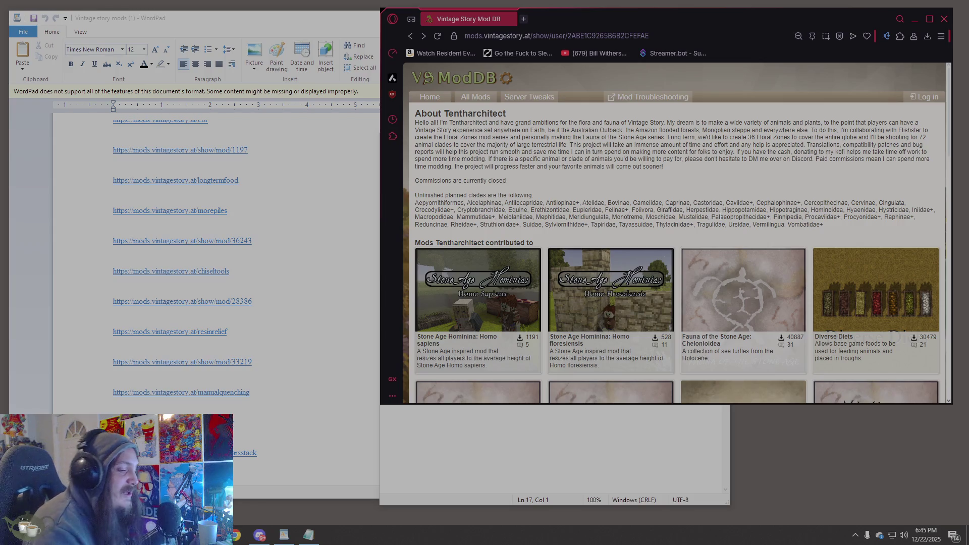
- Raise then lower the system volume, and scroll down the author's profile
key("XF86AudioRaiseVolume")
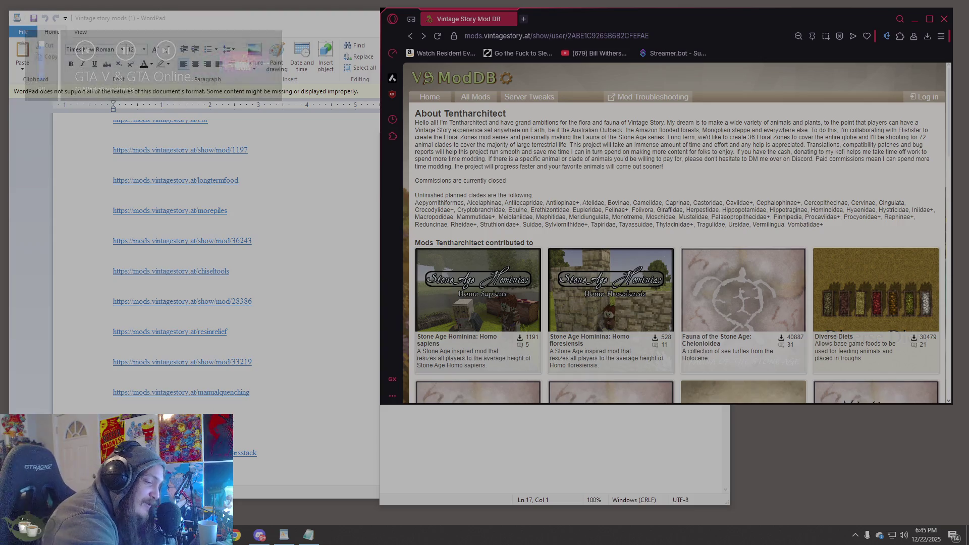
key("XF86AudioLowerVolume")
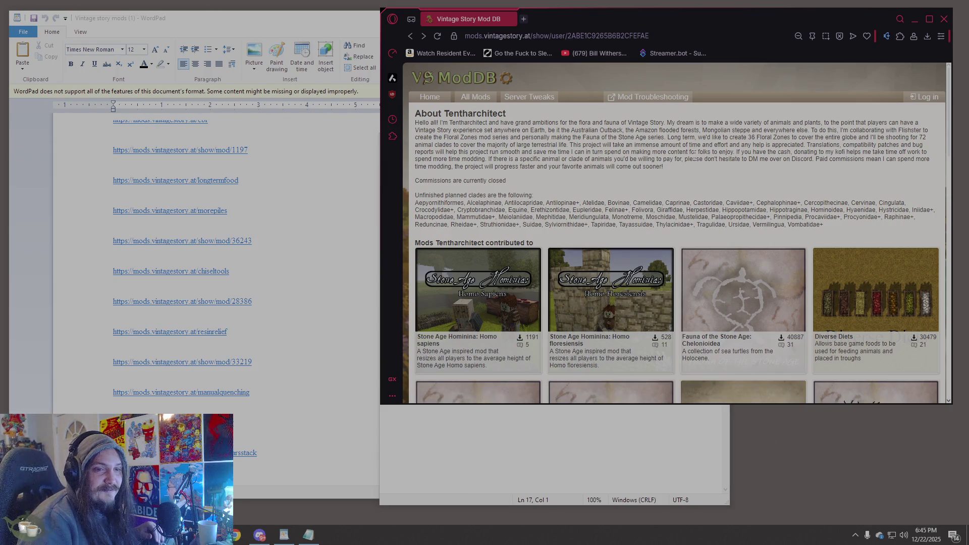
scroll(691, 241, "down", 5)
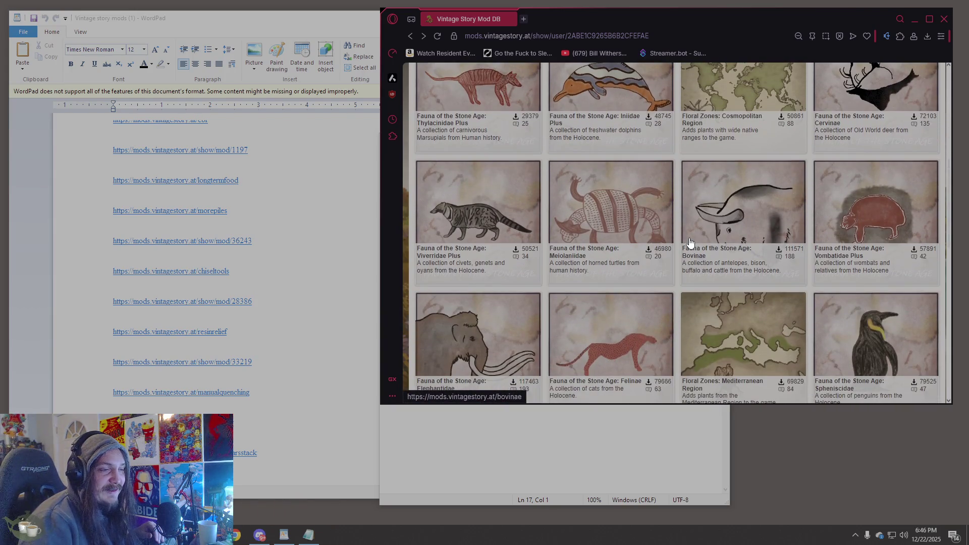
- Scroll the author's mod cards to the bottom, reaching Fields and Plateaus and Plains and Valleys
scroll(690, 241, "down", 2)
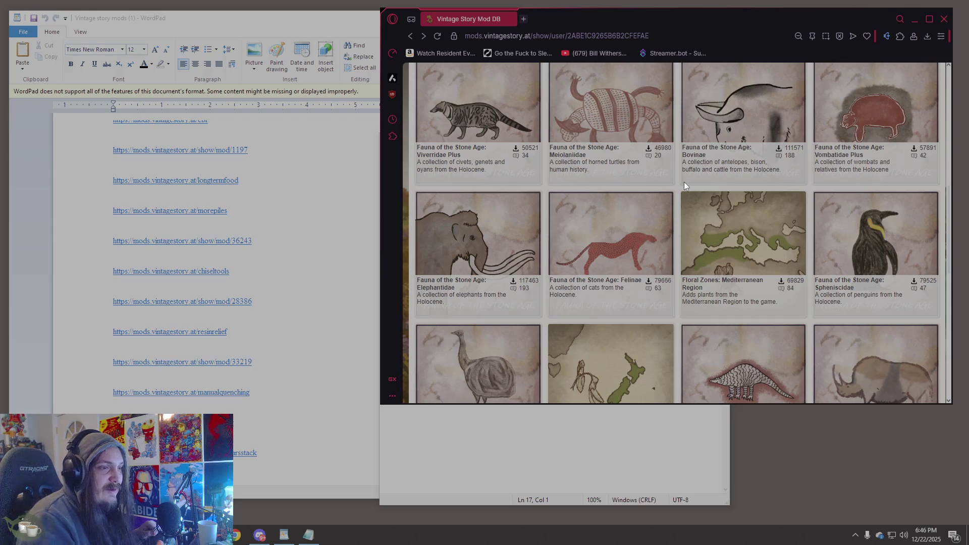
scroll(808, 228, "down", 5)
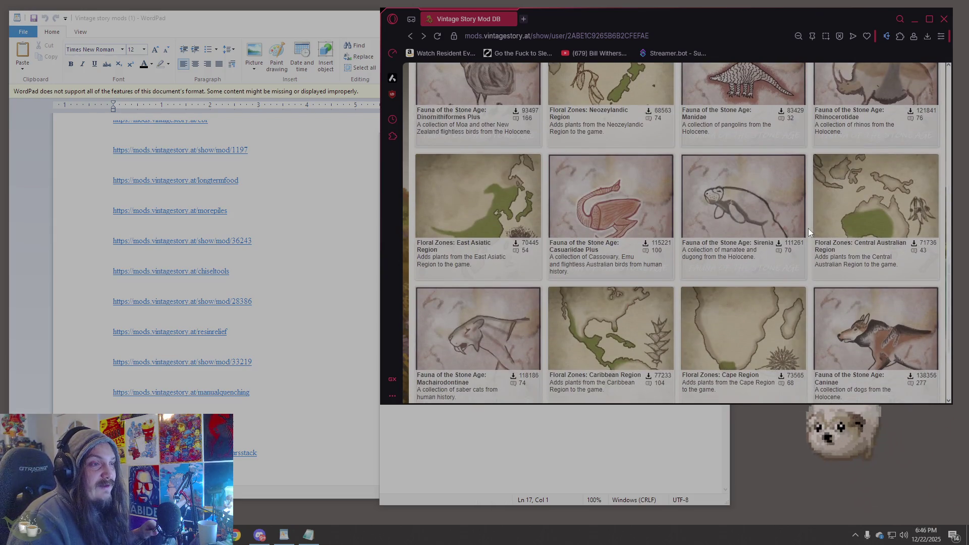
scroll(808, 228, "down", 3)
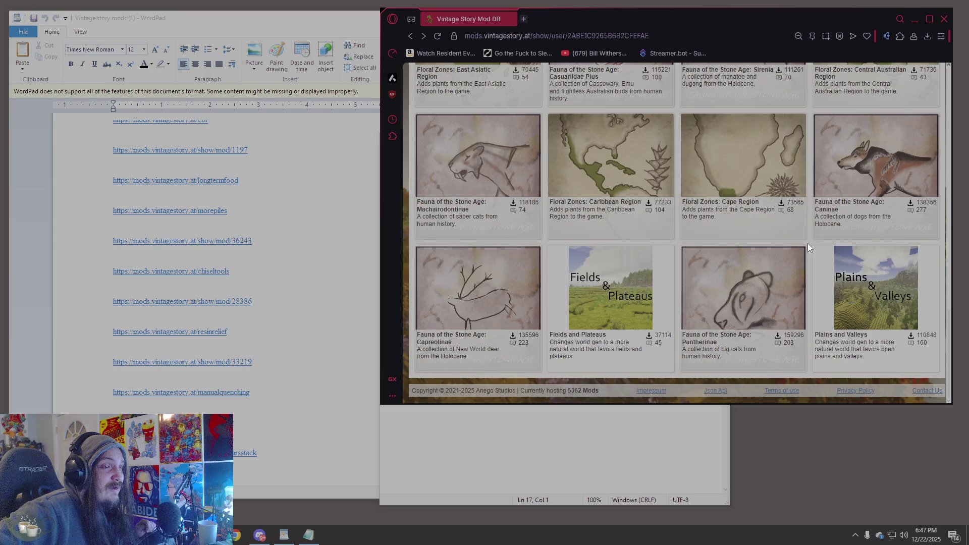
scroll(473, 265, "up", 2)
left_click(473, 265)
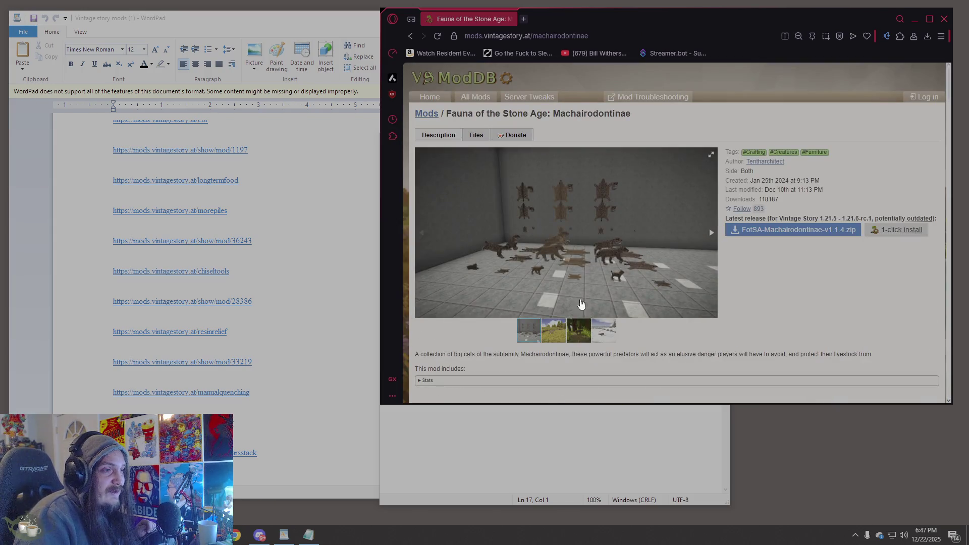
left_click(566, 338)
left_click(579, 338)
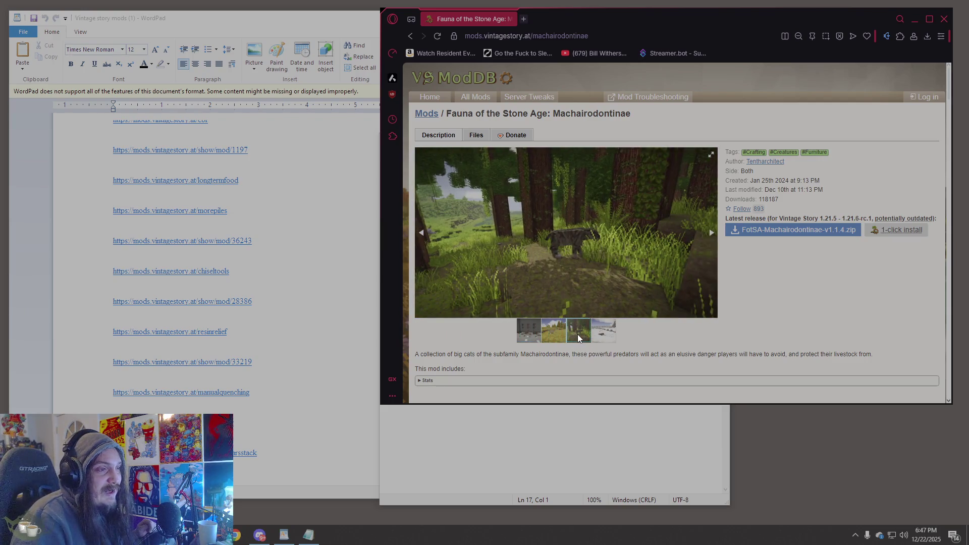
left_click(567, 253)
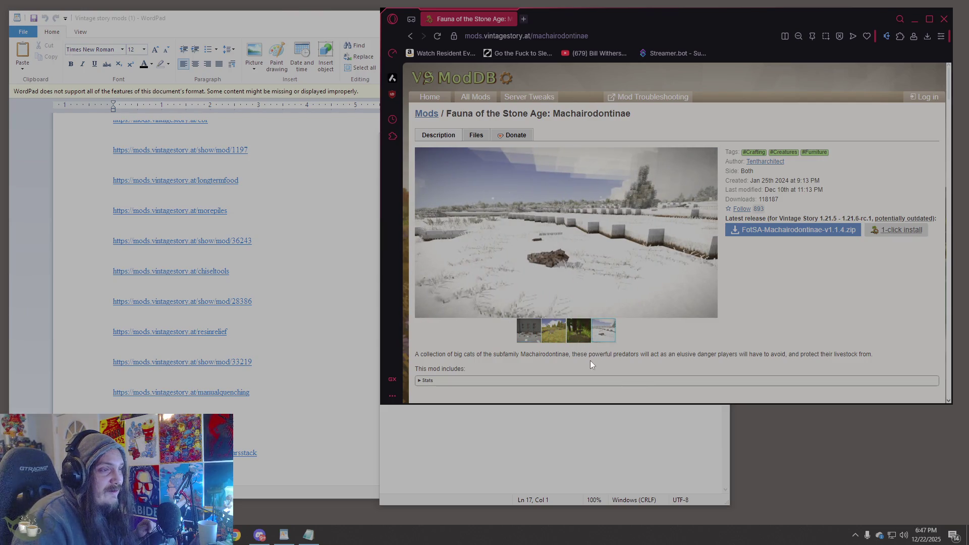
scroll(713, 250, "down", 4)
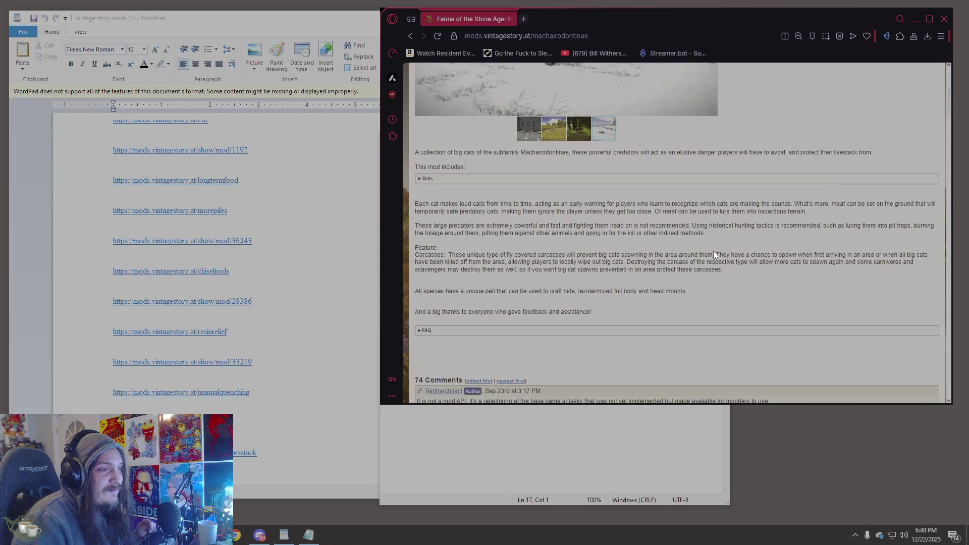
scroll(713, 251, "down", 3)
scroll(713, 253, "up", 4)
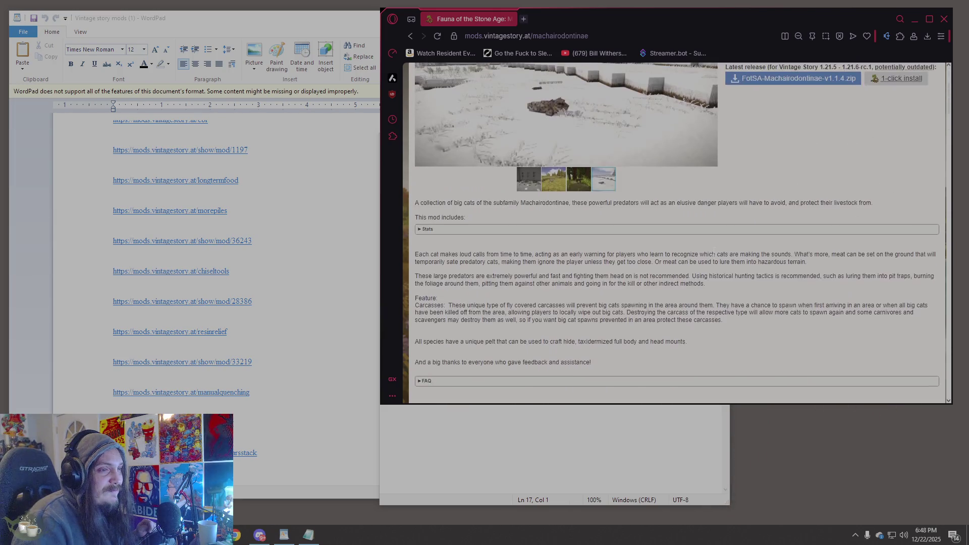
scroll(713, 253, "up", 2)
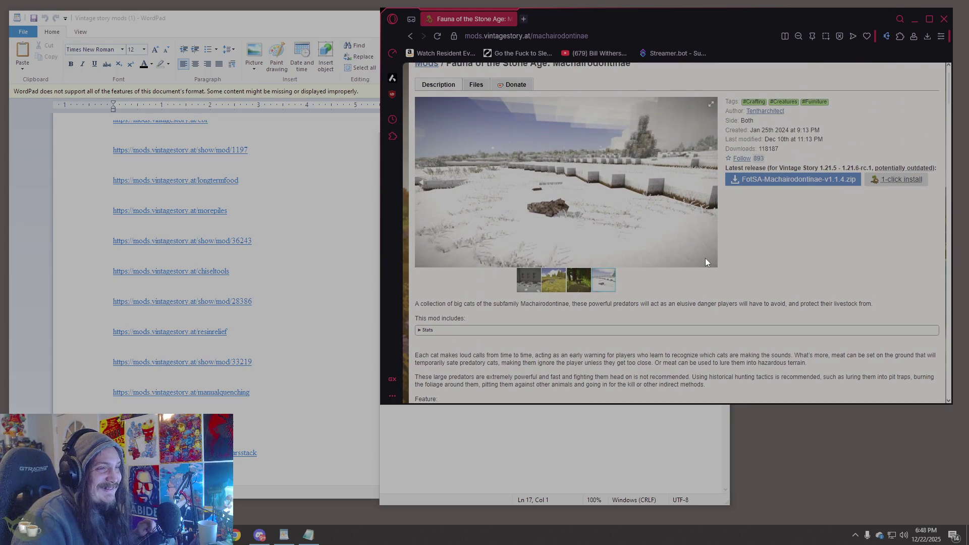
scroll(705, 259, "up", 1)
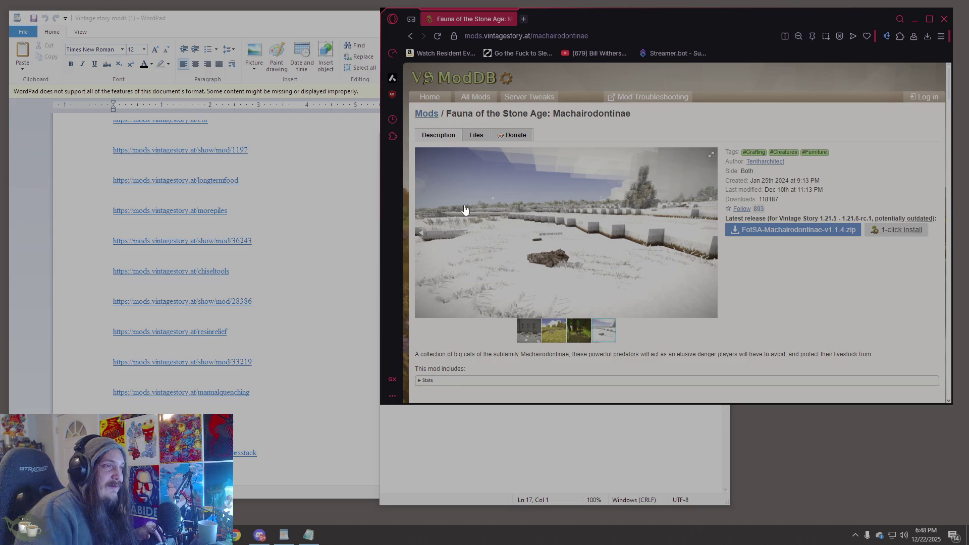
left_click(412, 36)
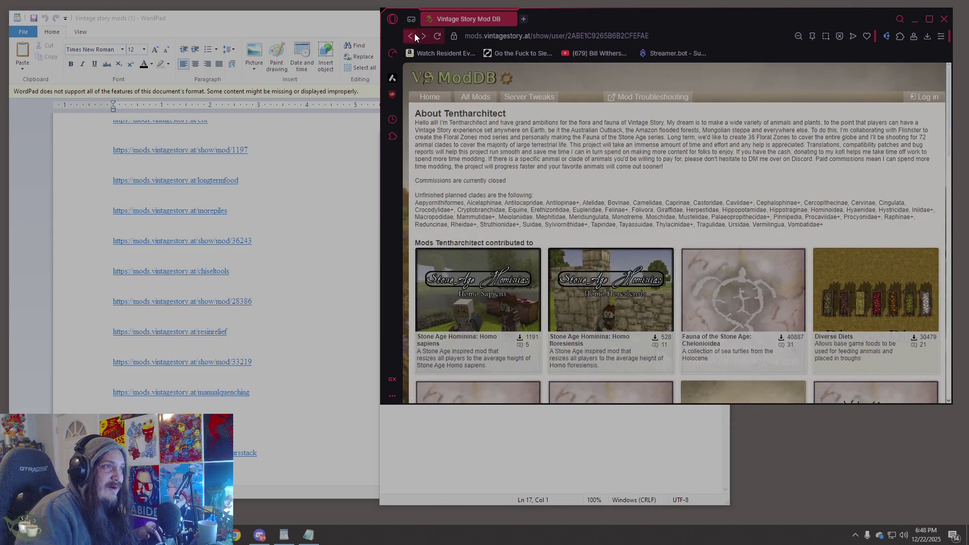
- Go back two pages to the All Mods list led by BetterRuins
left_click(414, 35)
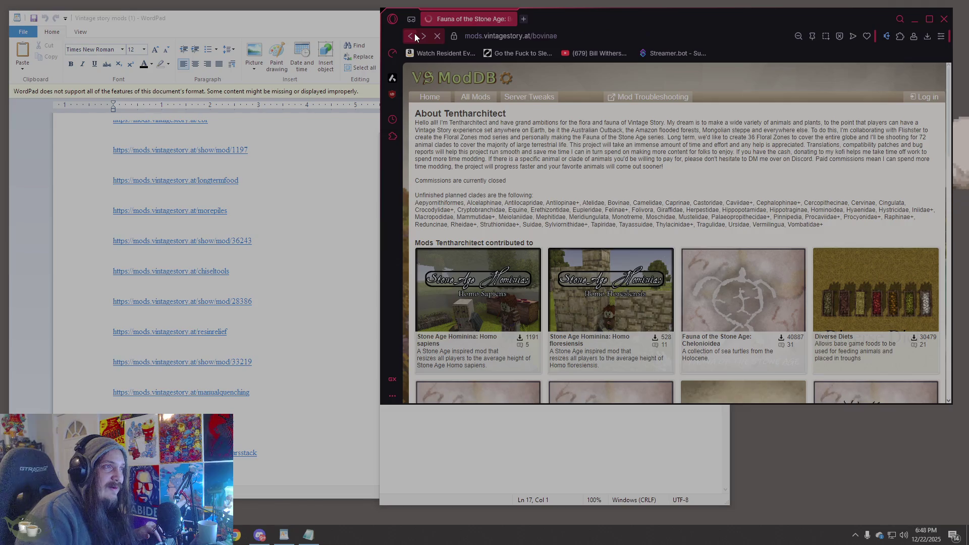
left_click(414, 35)
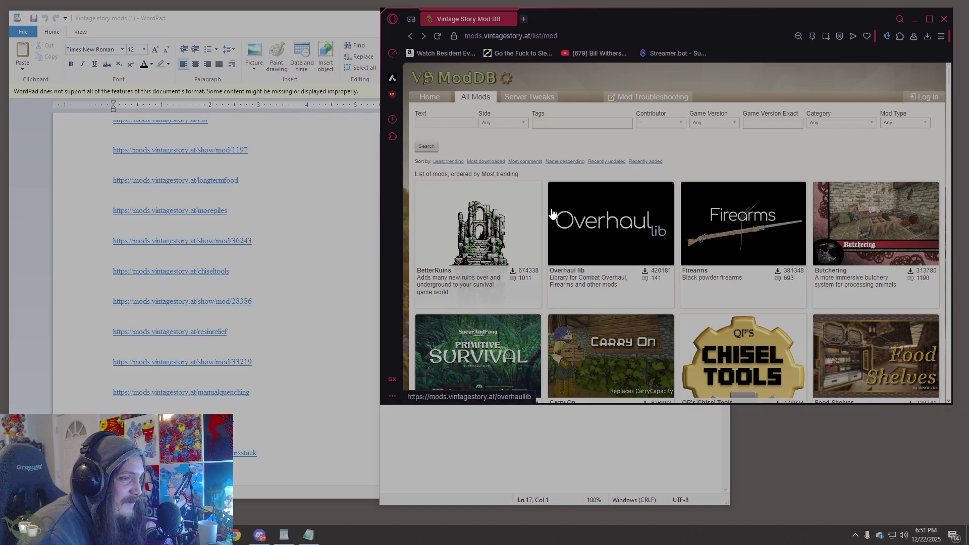
scroll(601, 184, "down", 2)
scroll(677, 178, "down", 1)
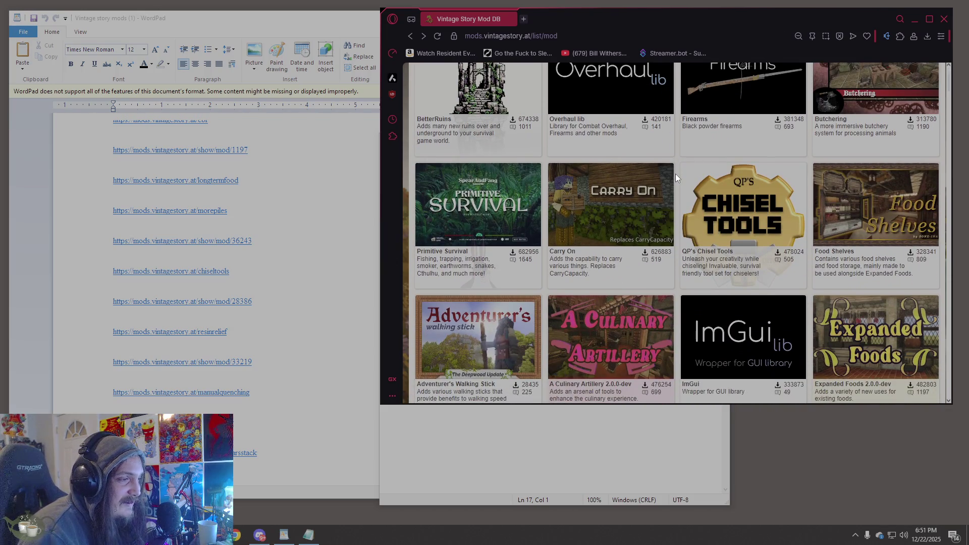
scroll(677, 177, "down", 5)
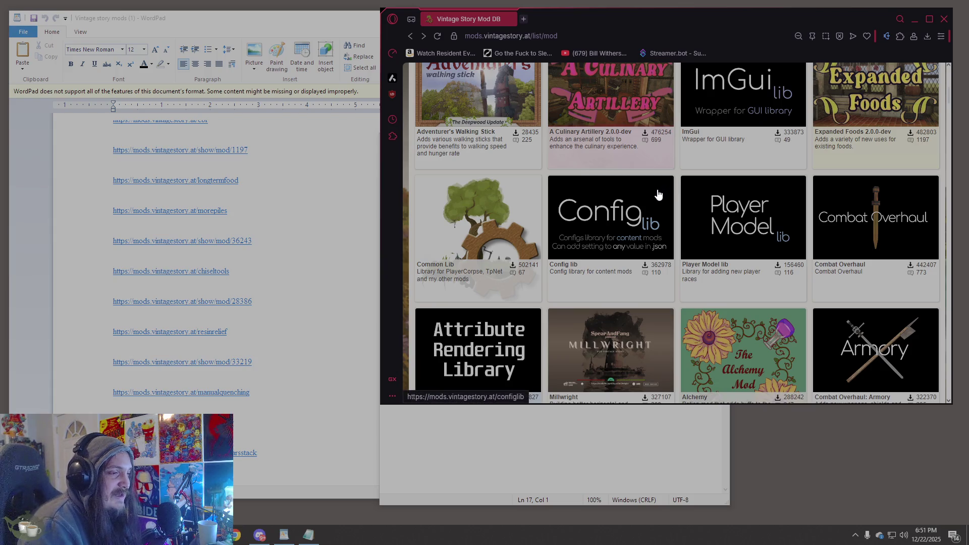
scroll(661, 190, "up", 5)
scroll(660, 194, "up", 3)
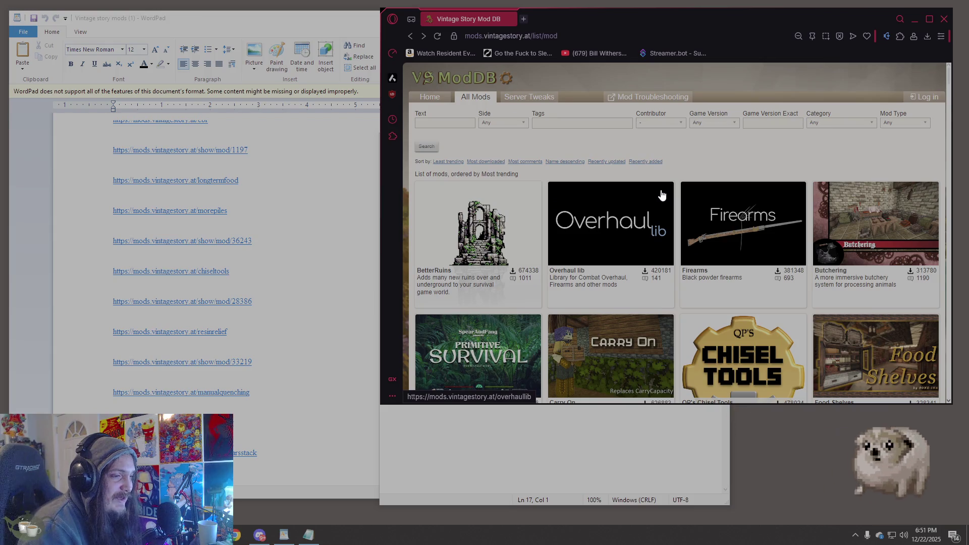
left_click(432, 123)
type("life")
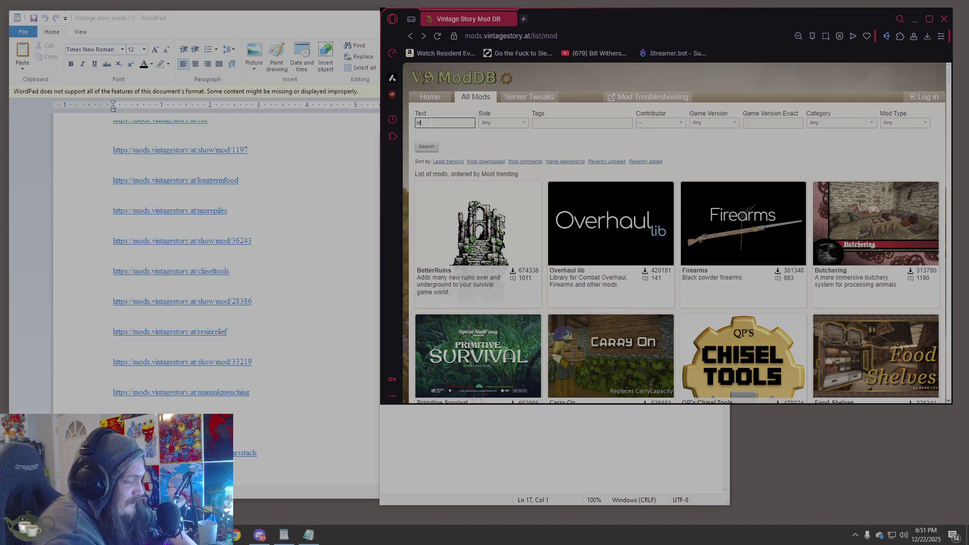
key("Return")
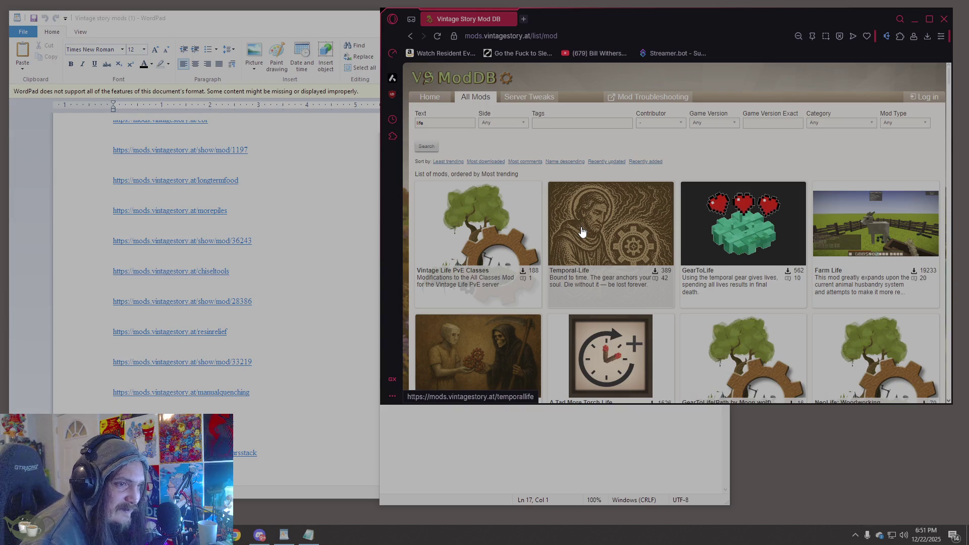
scroll(582, 232, "down", 2)
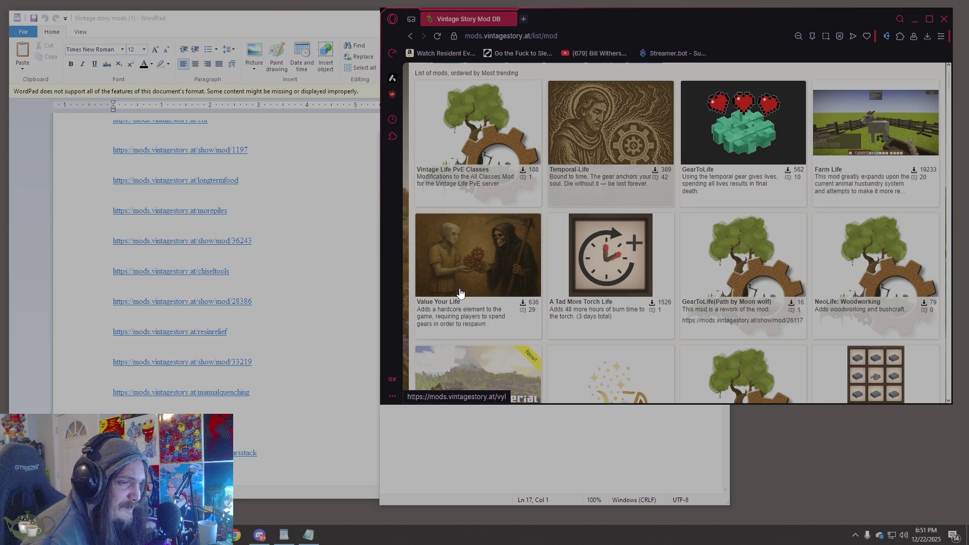
scroll(460, 294, "down", 3)
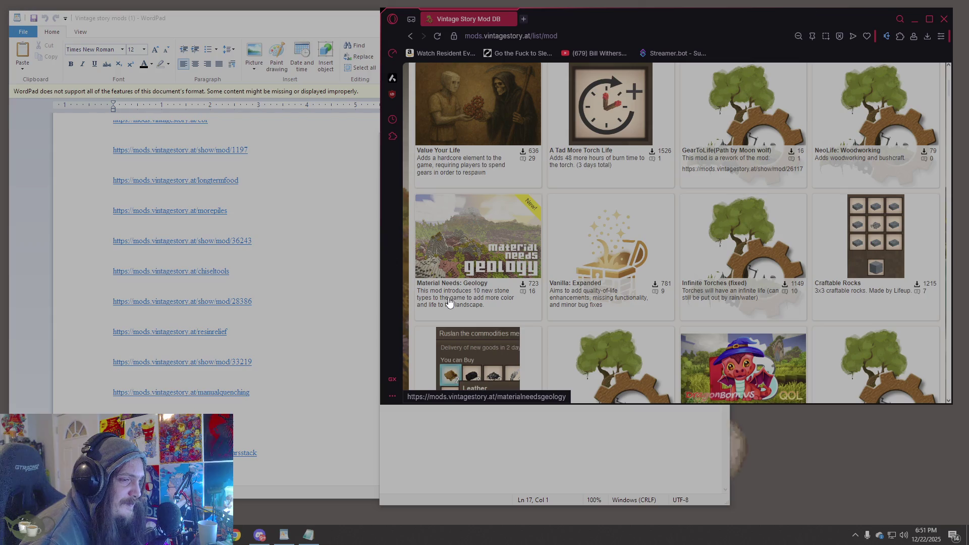
scroll(449, 302, "down", 3)
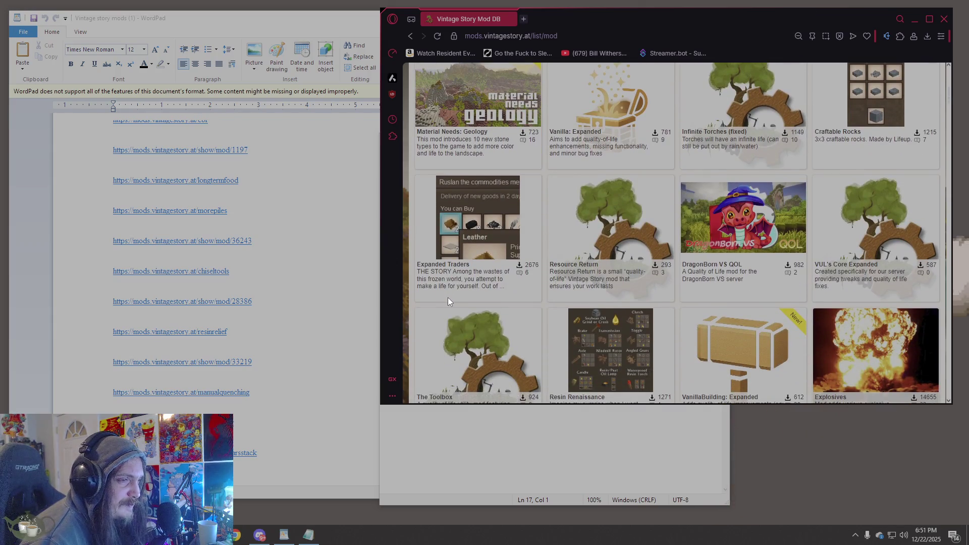
scroll(449, 302, "down", 3)
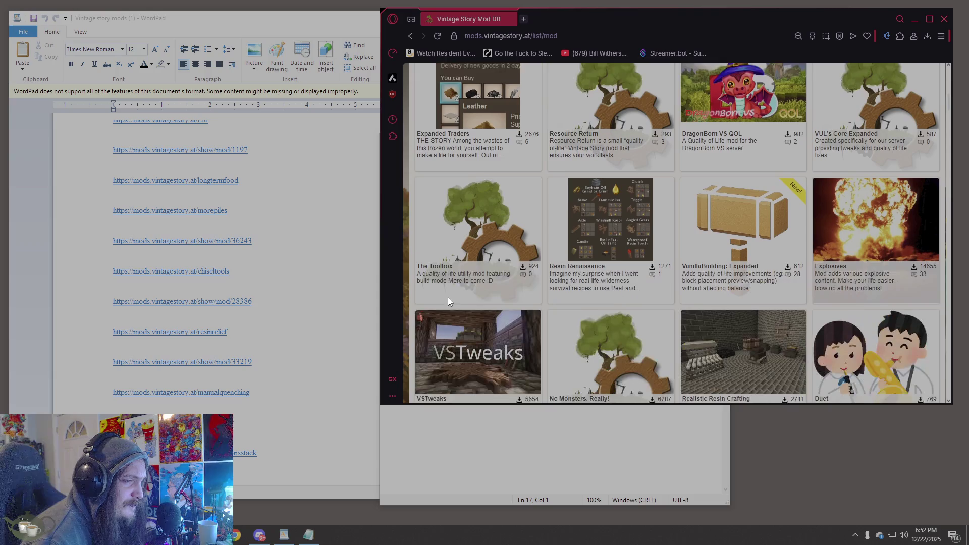
scroll(447, 302, "down", 2)
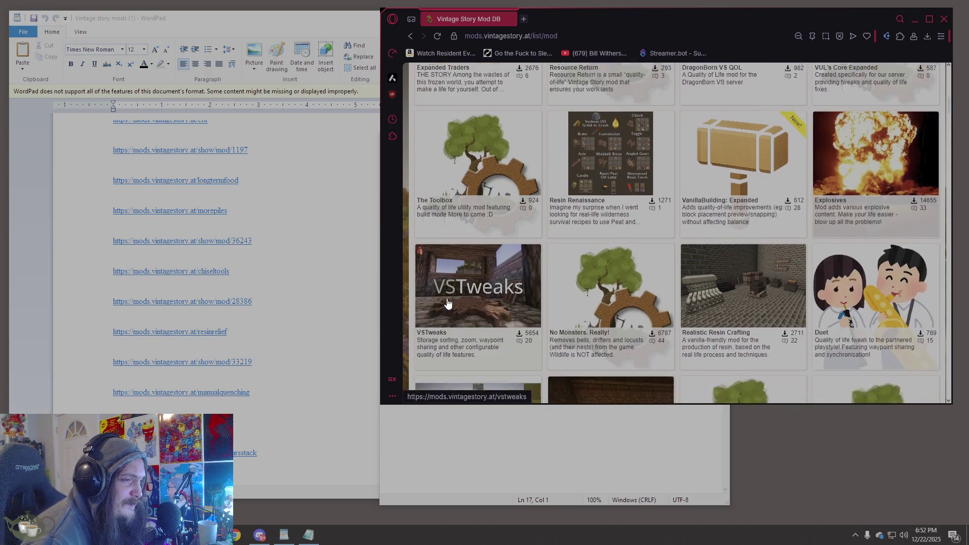
scroll(447, 303, "down", 8)
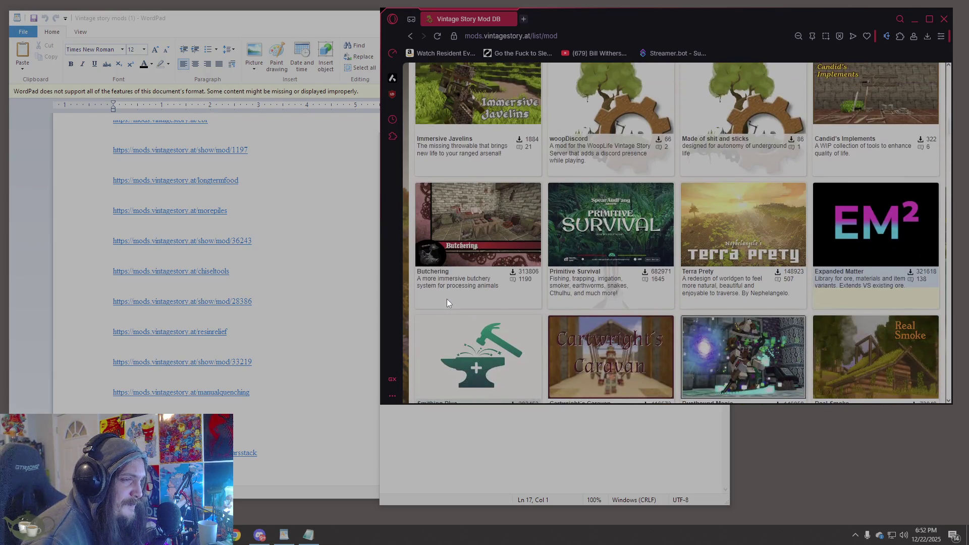
scroll(447, 300, "down", 3)
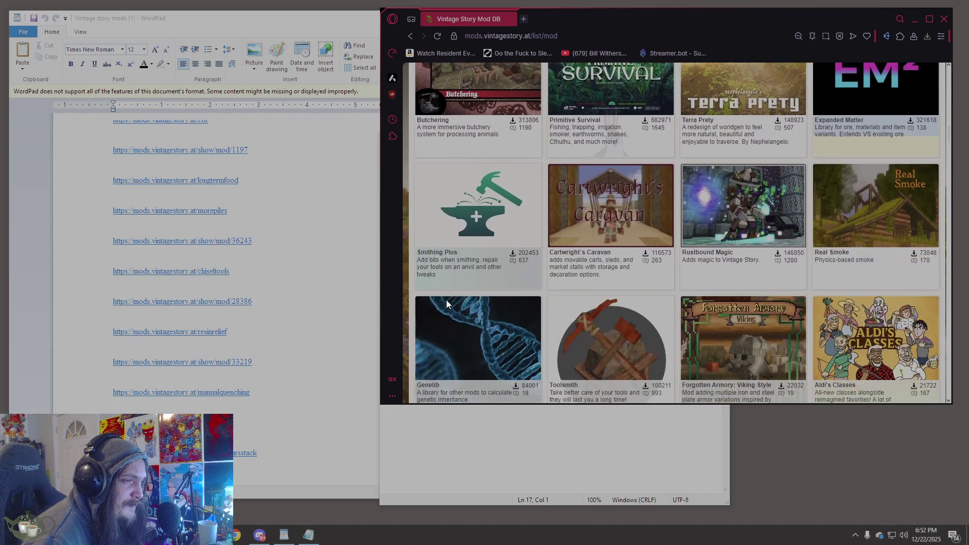
scroll(447, 306, "down", 5)
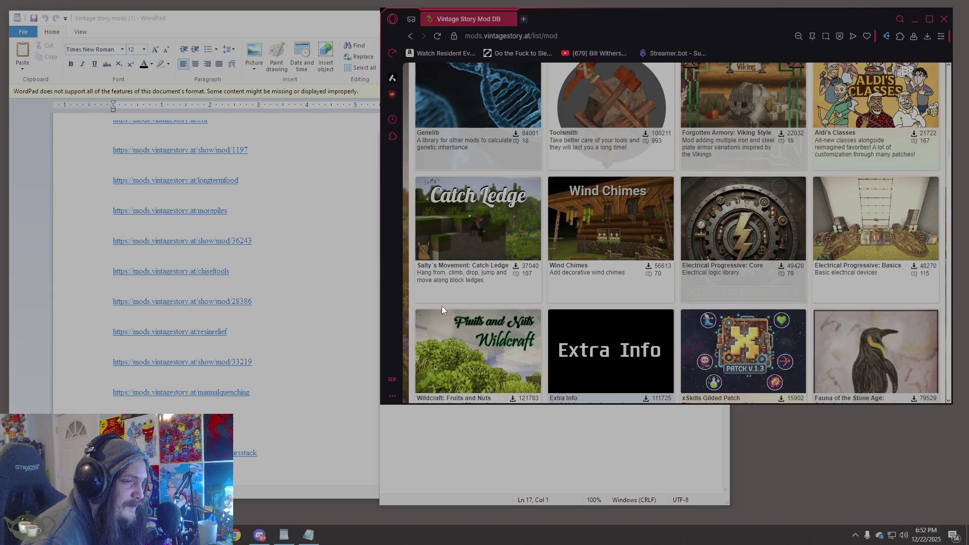
scroll(443, 308, "down", 4)
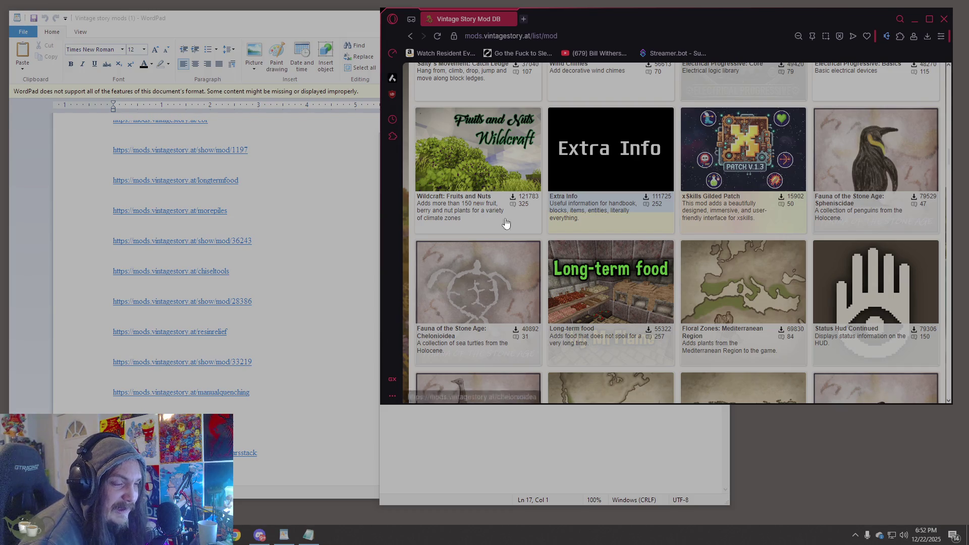
scroll(577, 193, "up", 10)
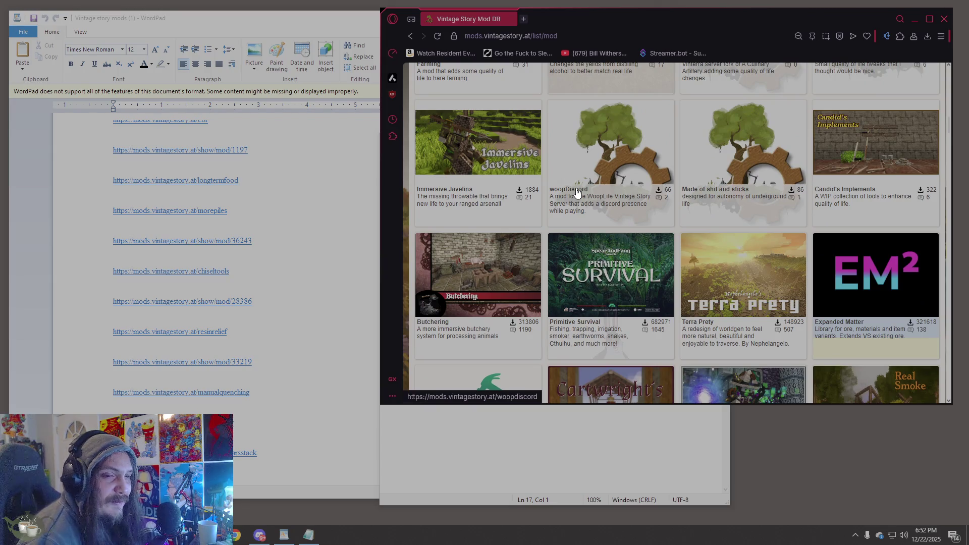
scroll(578, 193, "up", 5)
scroll(578, 193, "up", 10)
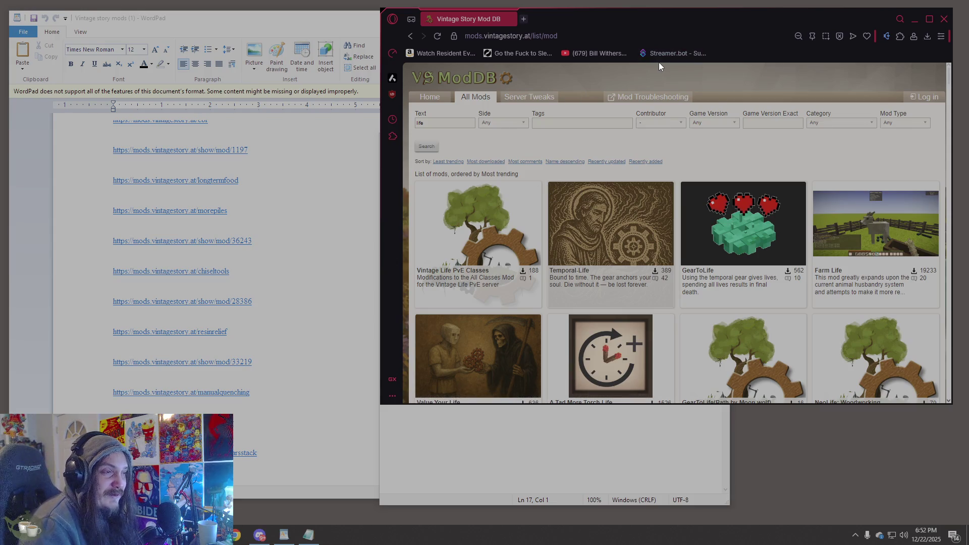
- Select the page address, scroll the 'life' results, then bring the Notepad link list forward
left_click(461, 35)
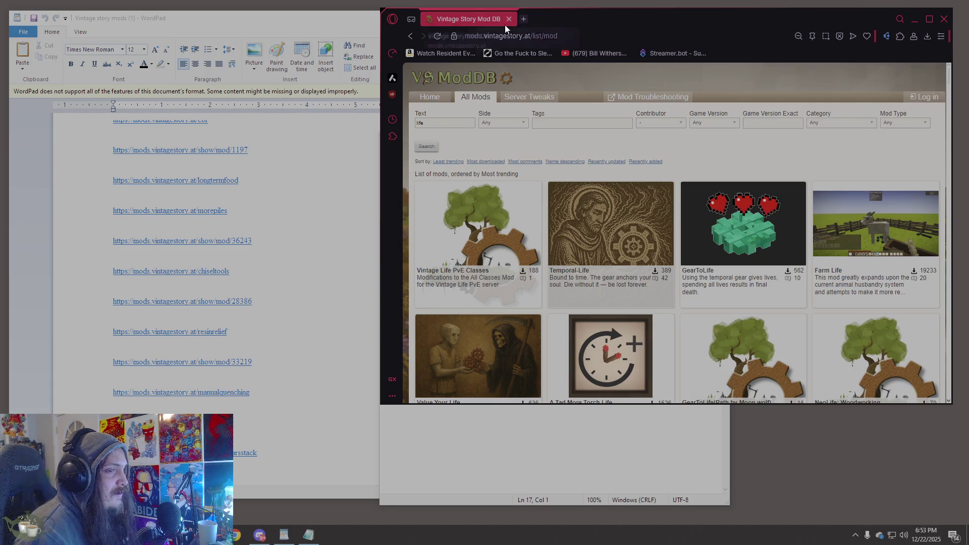
scroll(620, 216, "down", 2)
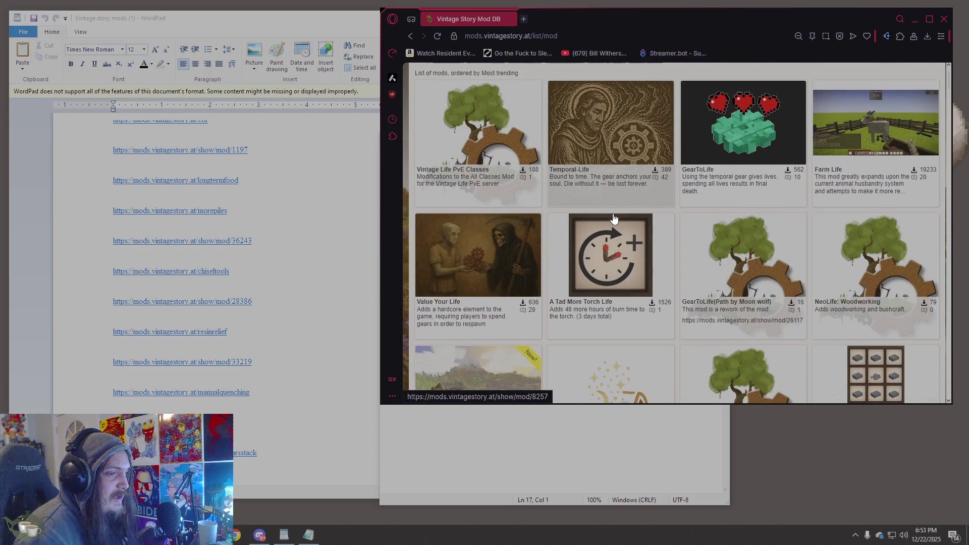
scroll(614, 218, "up", 2)
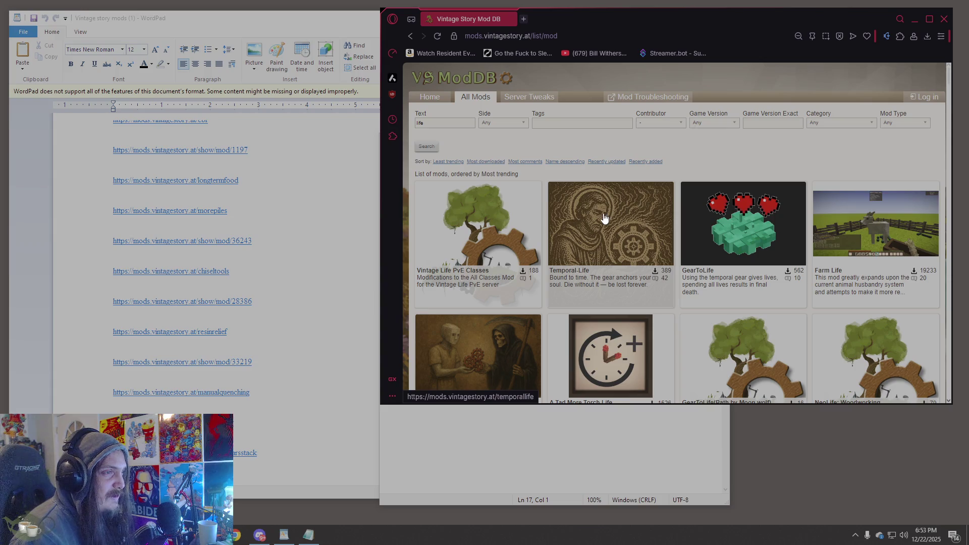
left_click(598, 438)
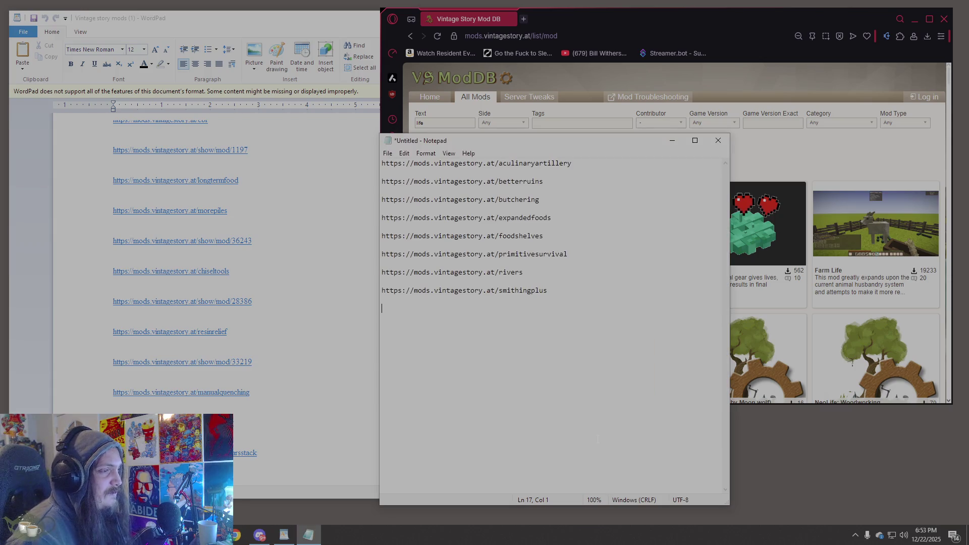
- Shift the browser right and widen it, and move Notepad up and left
left_click(814, 312)
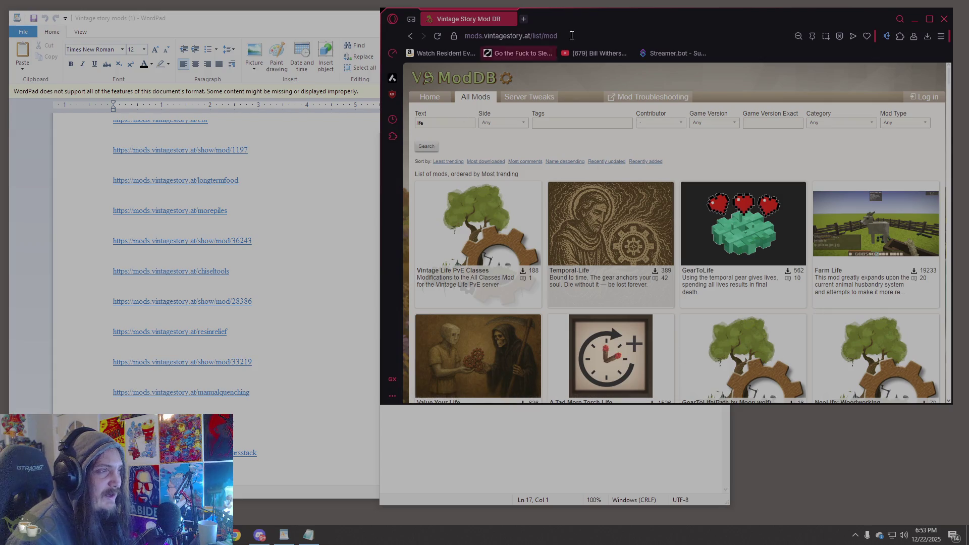
left_click_drag(712, 26, 752, 26)
key("alt+Tab")
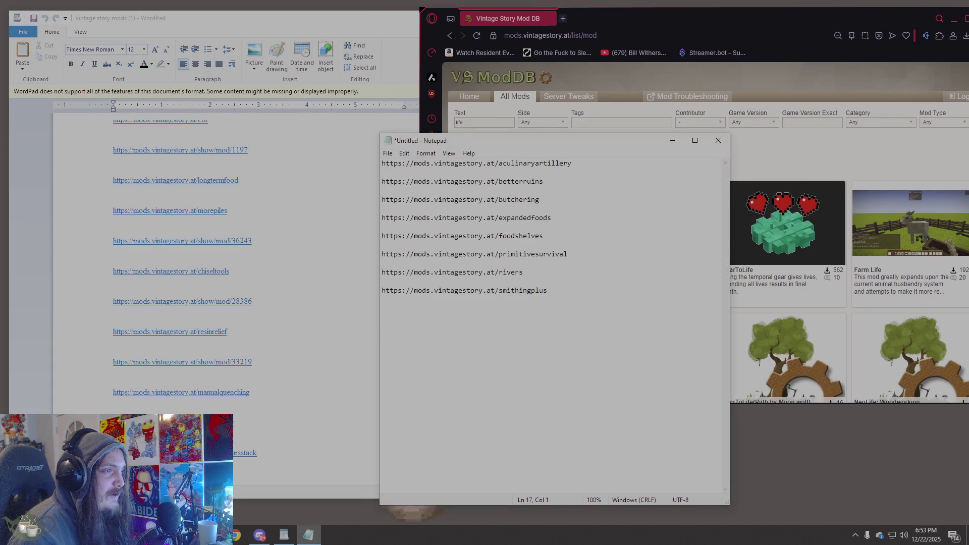
mouse_move(541, 141)
left_mouse_down()
mouse_move(456, 127)
mouse_move(452, 111)
left_mouse_up()
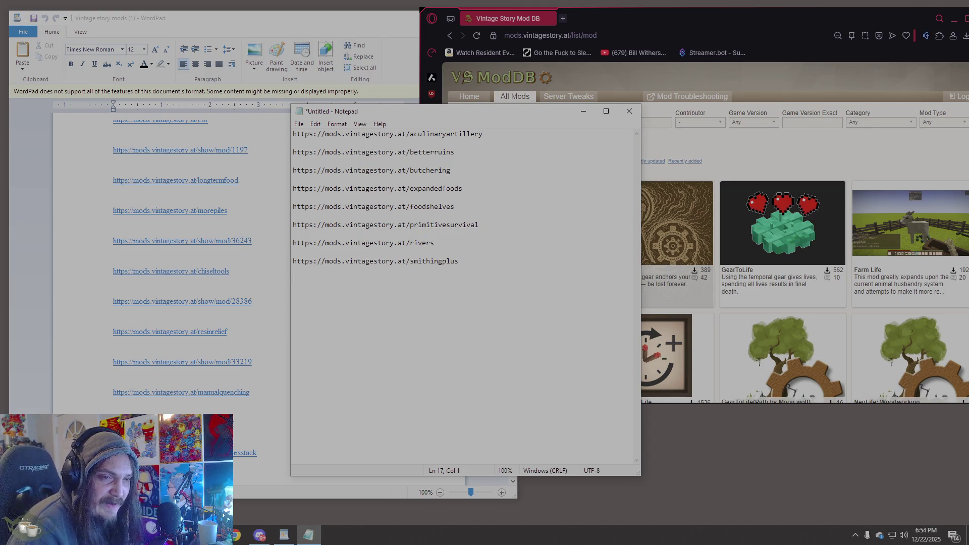
mouse_move(967, 221)
left_mouse_down()
mouse_move(908, 222)
mouse_move(955, 221)
left_mouse_up()
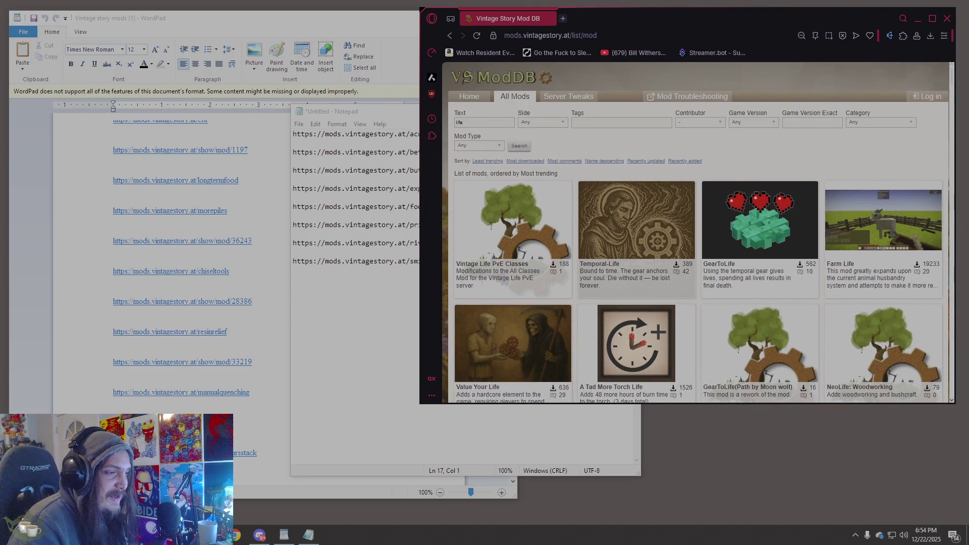
left_click(500, 432)
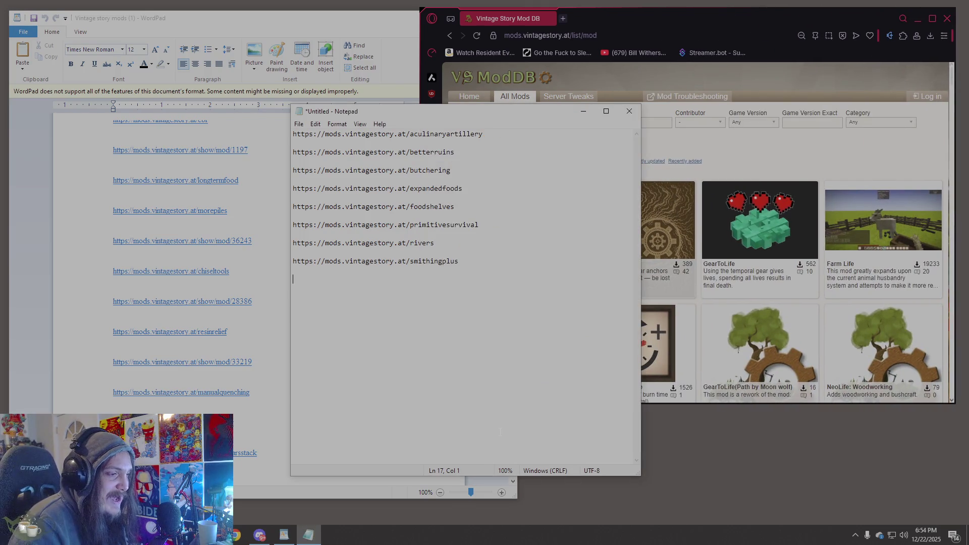
- Switch between the mod list and Notepad, then open the GearToLife mod page
left_click(699, 402)
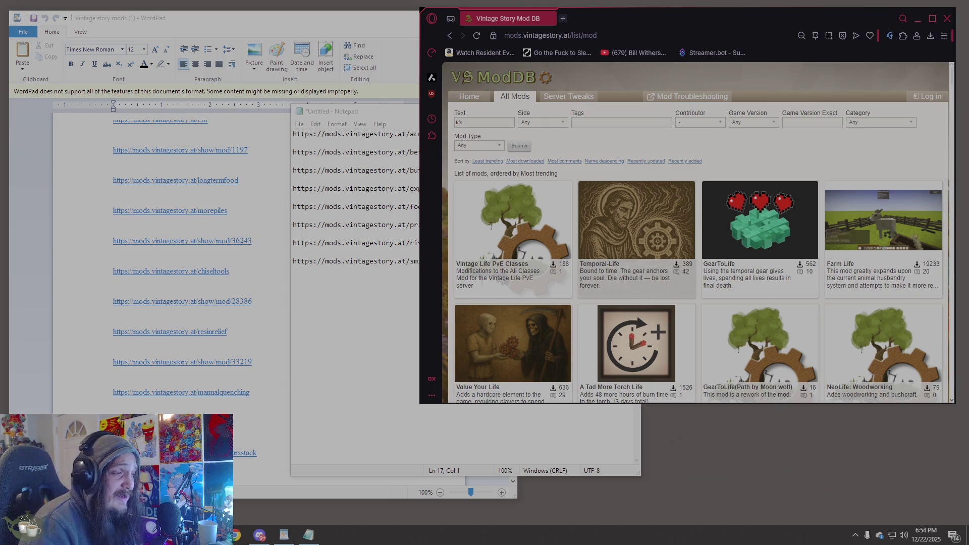
left_click(378, 372)
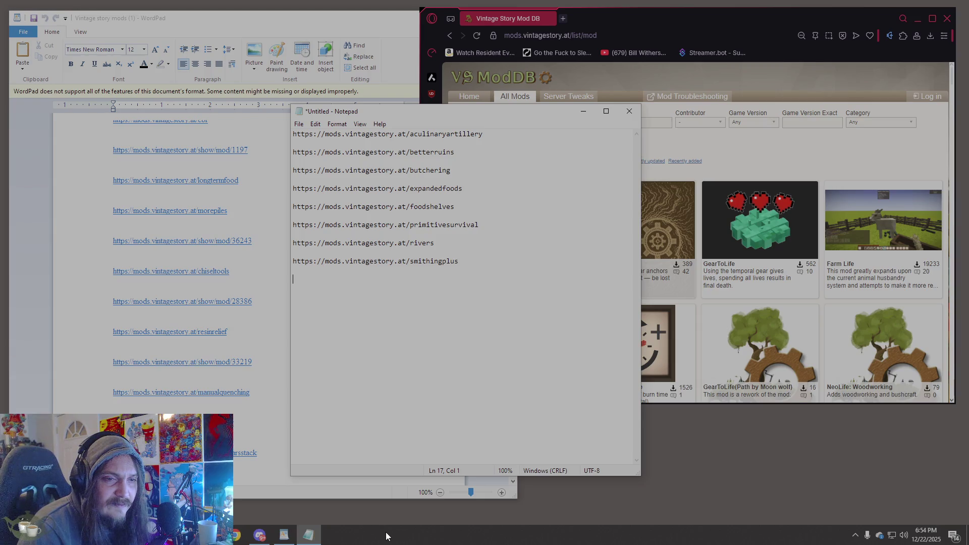
left_click(864, 495)
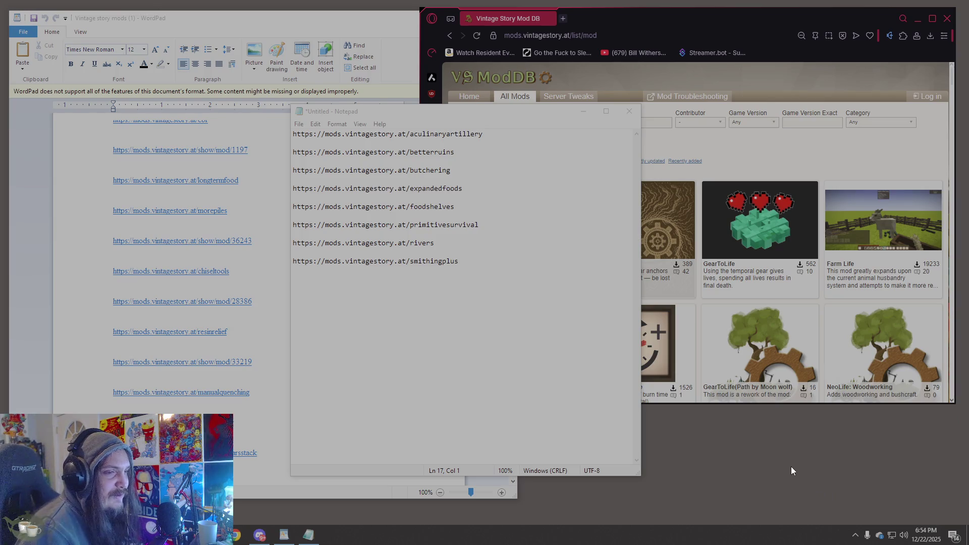
left_click(764, 237)
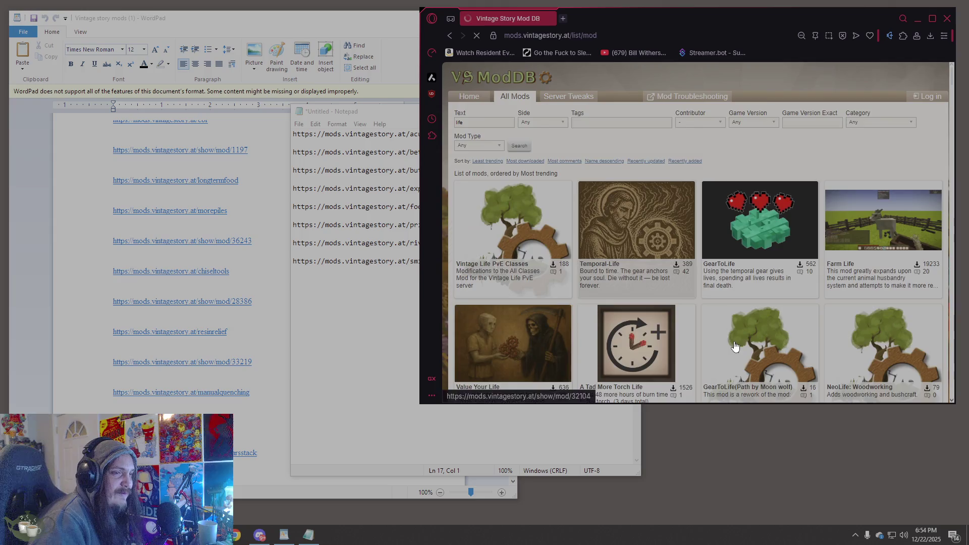
- Highlight the MaxLivesAmount and LivesPerGear config settings, then scroll down to the comments
scroll(735, 347, "down", 2)
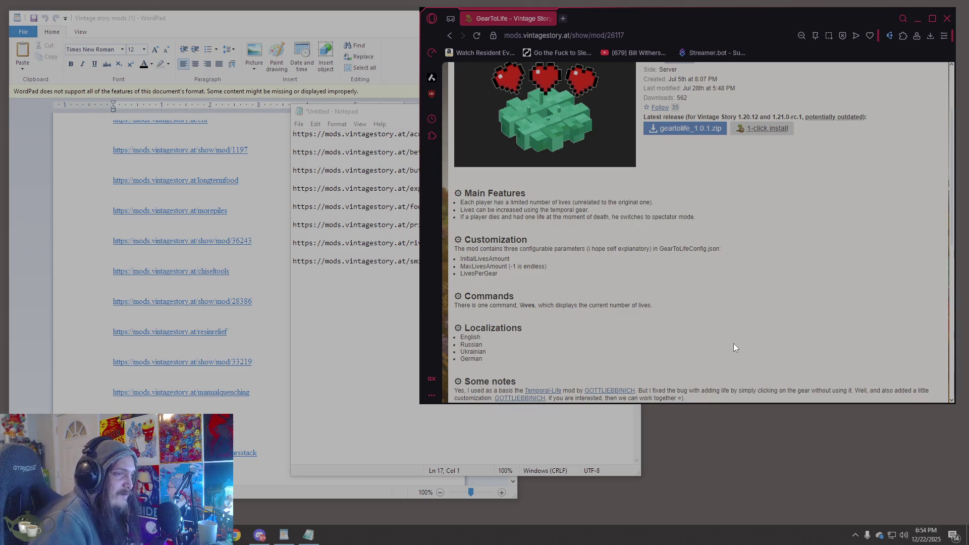
mouse_move(460, 266)
left_mouse_down()
mouse_move(527, 257)
mouse_move(461, 256)
left_mouse_up()
left_click_drag(510, 279, 465, 274)
left_click(566, 342)
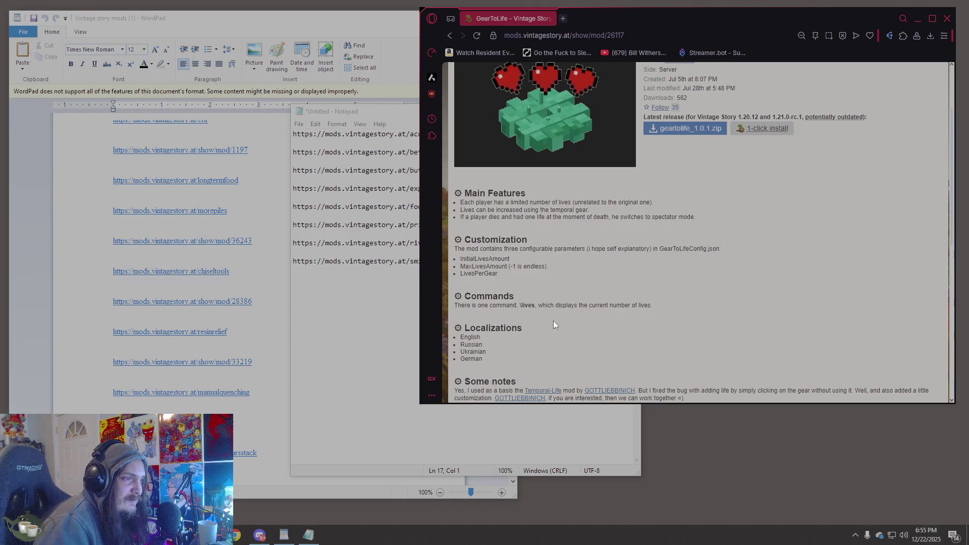
scroll(550, 328, "down", 5)
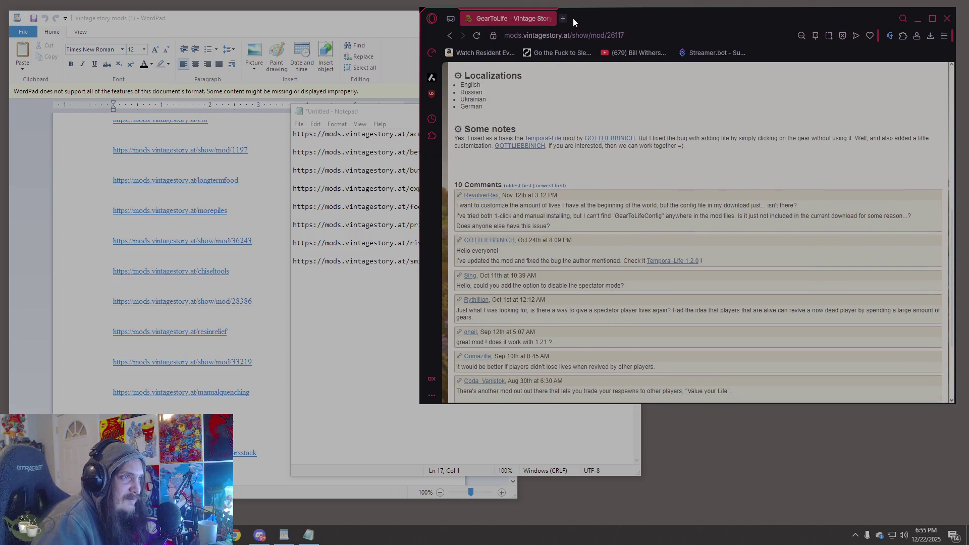
- Close and relaunch Opera GX, then make its window taller and reposition it
left_click(946, 18)
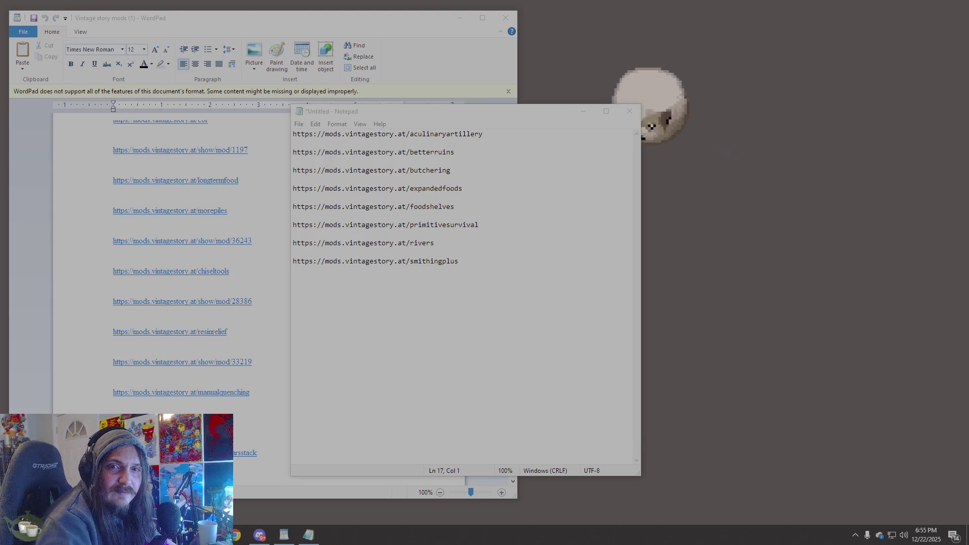
left_click(79, 535)
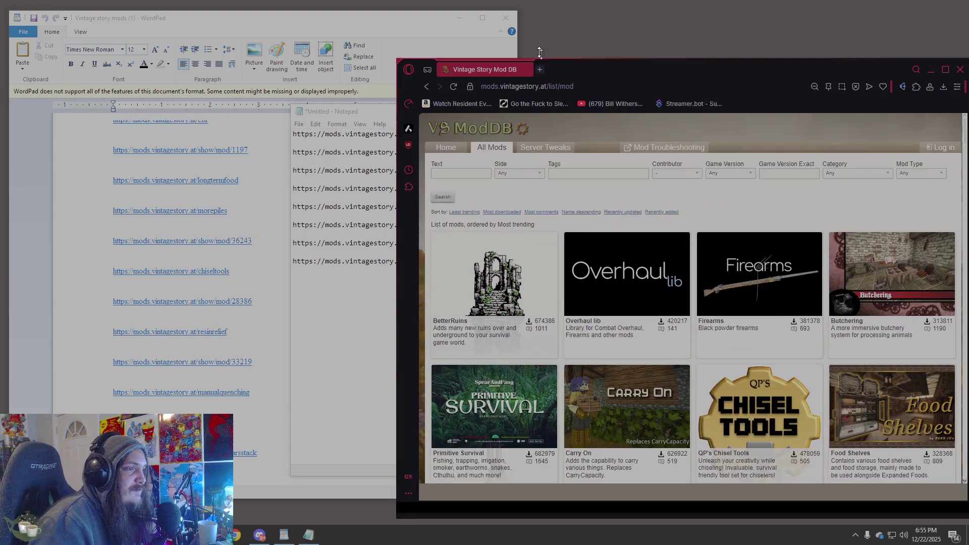
left_click_drag(540, 52, 512, 17)
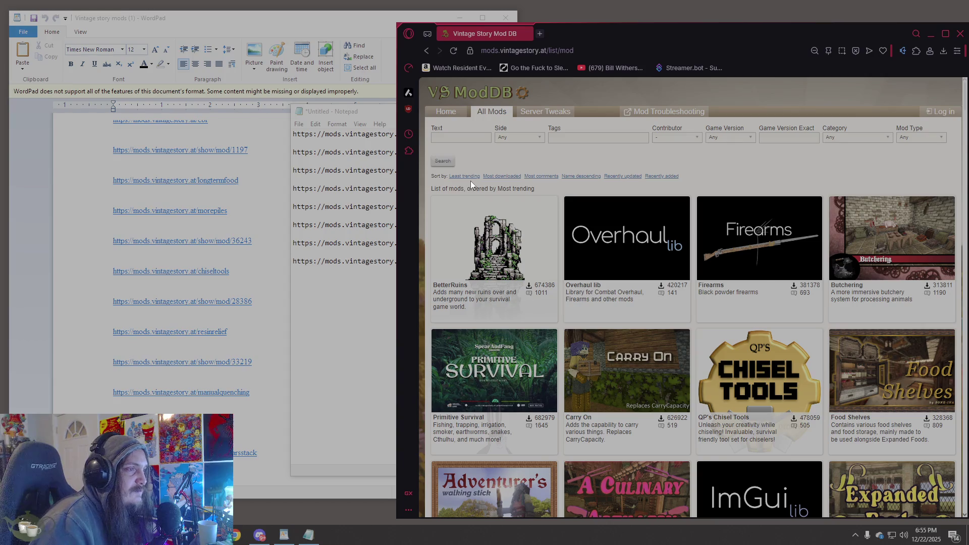
mouse_move(626, 26)
left_mouse_down()
mouse_move(638, 187)
mouse_move(628, 454)
left_mouse_up()
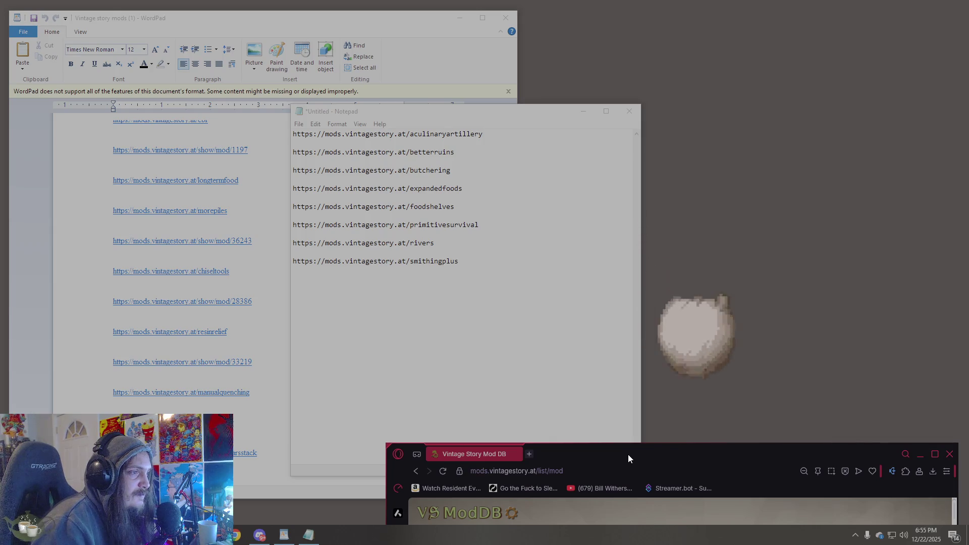
mouse_move(628, 454)
left_mouse_down()
mouse_move(550, 261)
mouse_move(570, 102)
mouse_move(586, 78)
left_mouse_up()
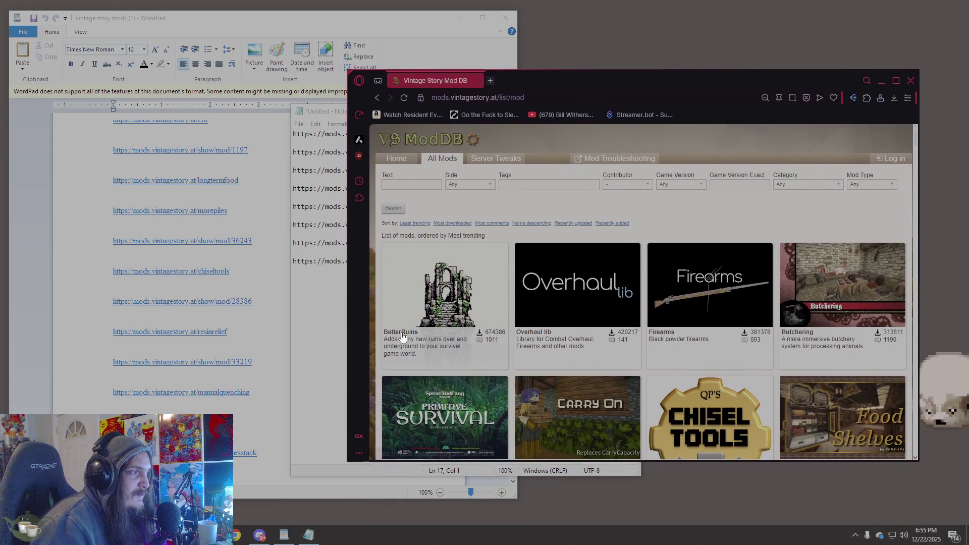
- Select the beararmorrepair link under QOL in WordPad and start a new Opera tab
left_click(353, 328)
scroll(172, 301, "up", 10)
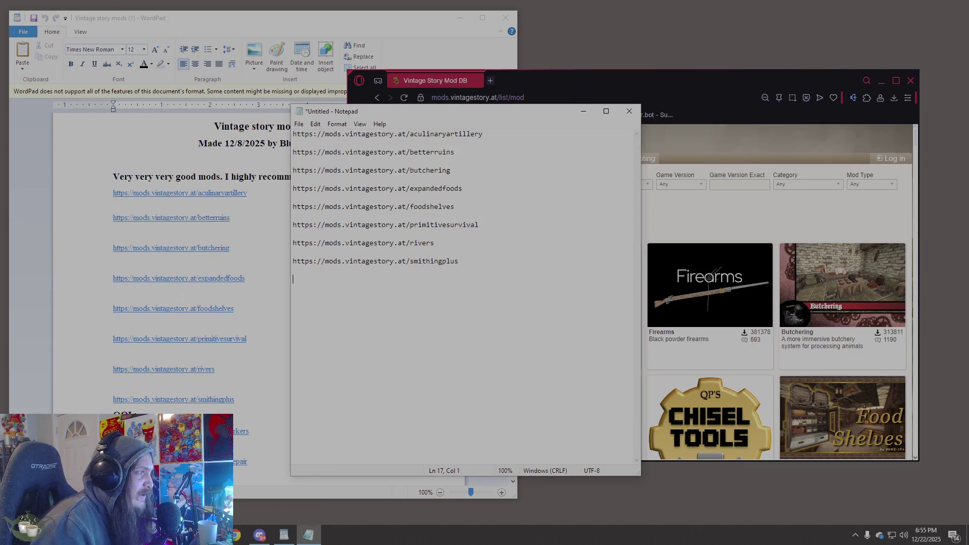
scroll(190, 297, "down", 9)
scroll(194, 297, "up", 5)
scroll(197, 297, "down", 3)
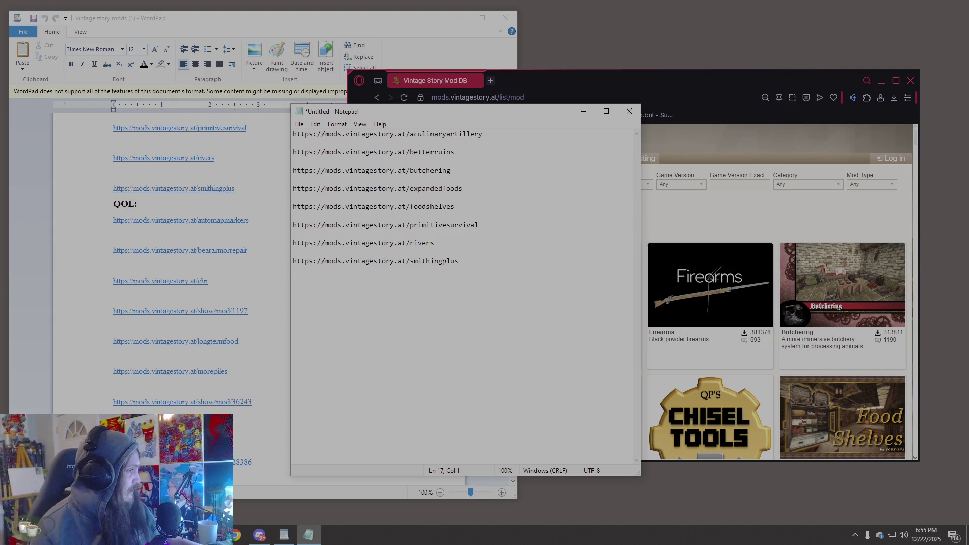
key("alt+Tab")
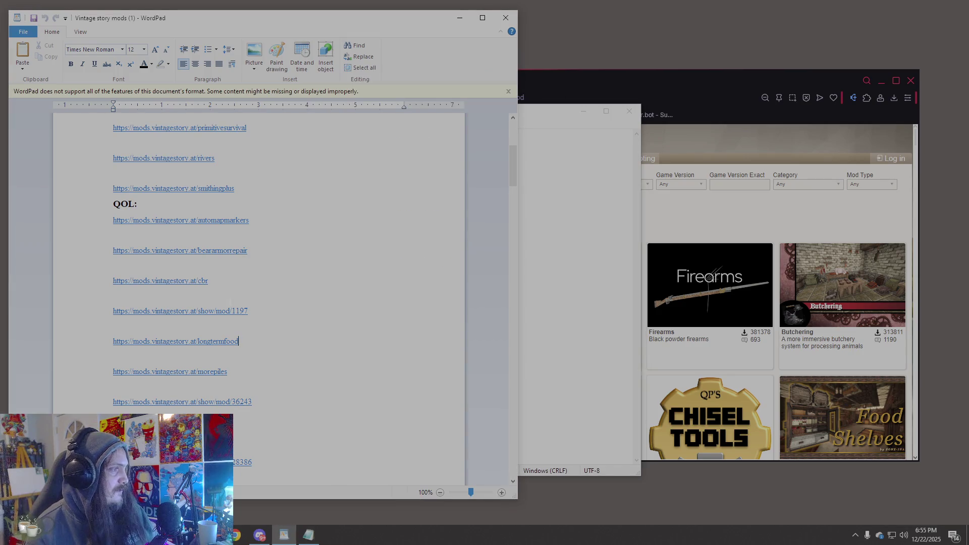
left_click(675, 91)
key("alt+Tab")
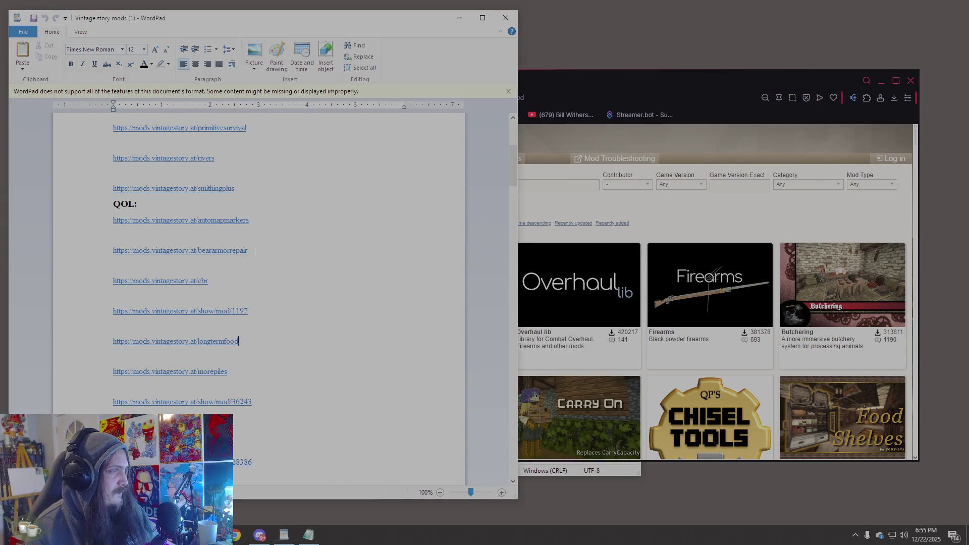
left_click(107, 252)
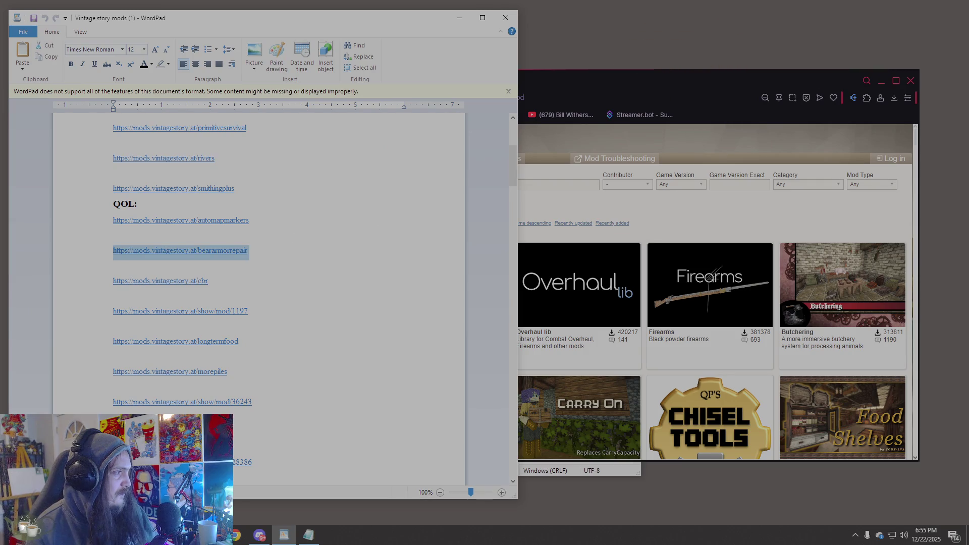
left_click(686, 82)
left_click(492, 80)
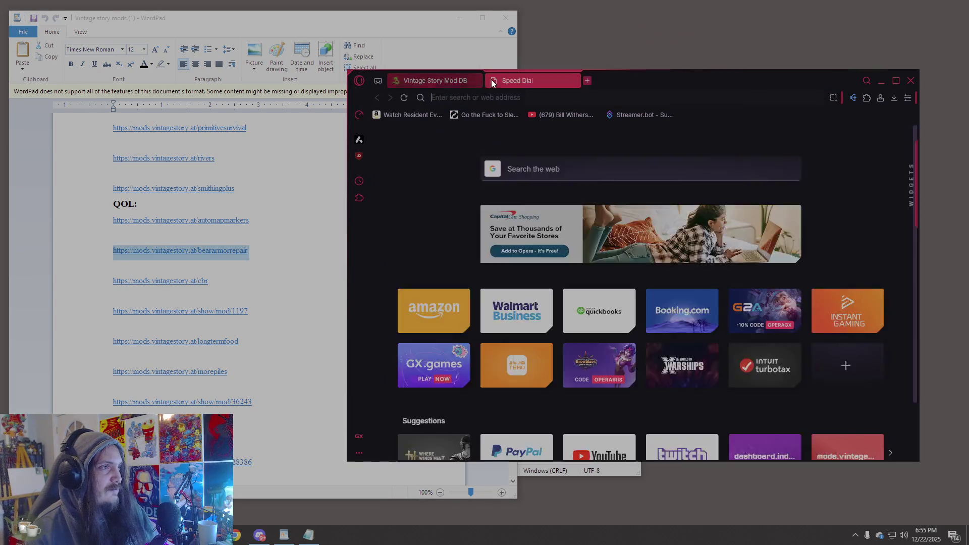
- Load the Bear Armor Repair mod page and paste its link into Notepad on a new line
type("https://mods.vintagestory.at/beararmorrepair")
left_click(567, 135)
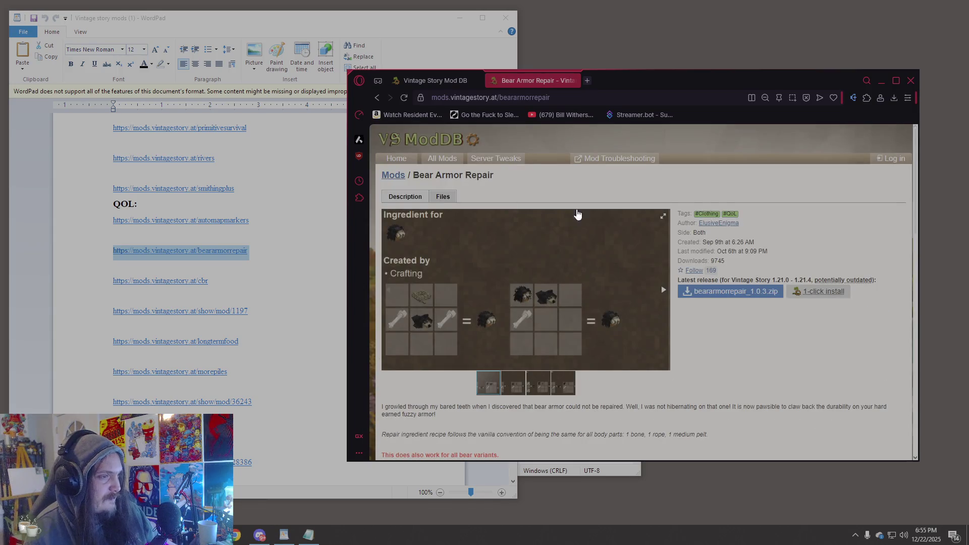
left_click(425, 33)
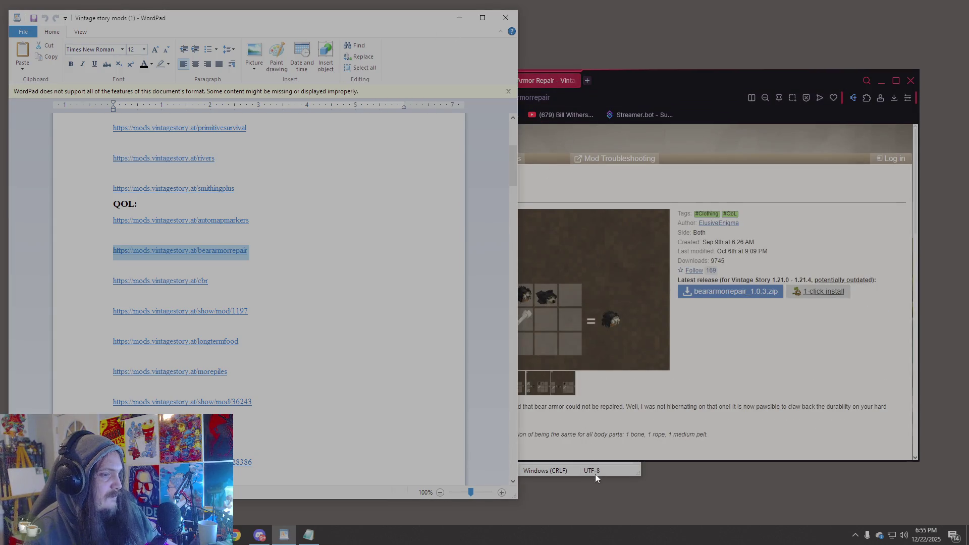
left_click(595, 474)
mouse_move(475, 114)
left_mouse_down()
mouse_move(525, 97)
mouse_move(761, 84)
mouse_move(798, 145)
left_mouse_up()
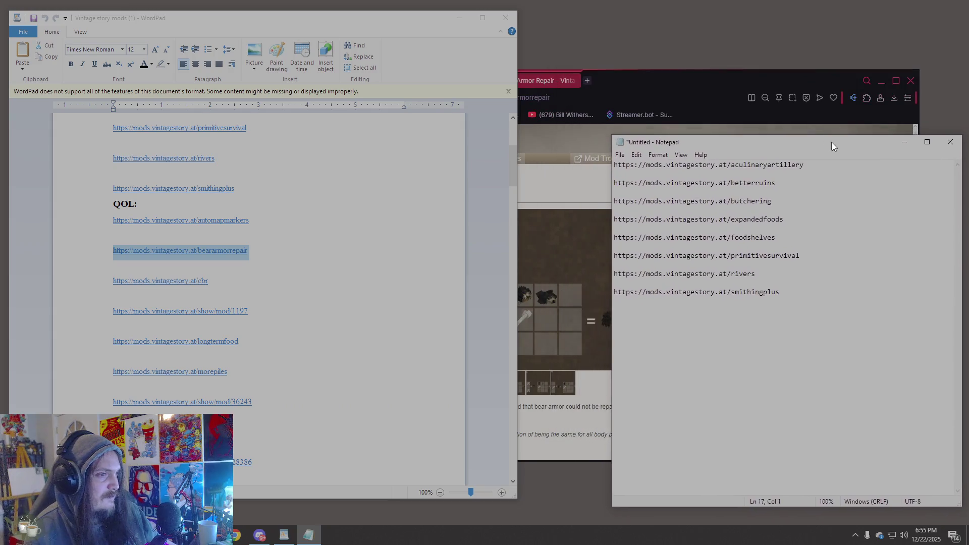
type("https://mods.vintagestory.at/beararmorrepair")
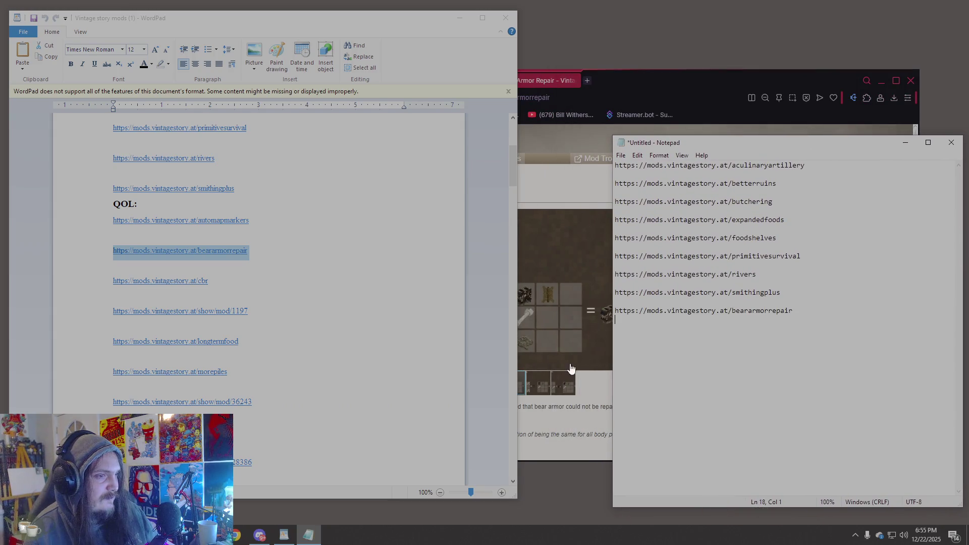
key("Return")
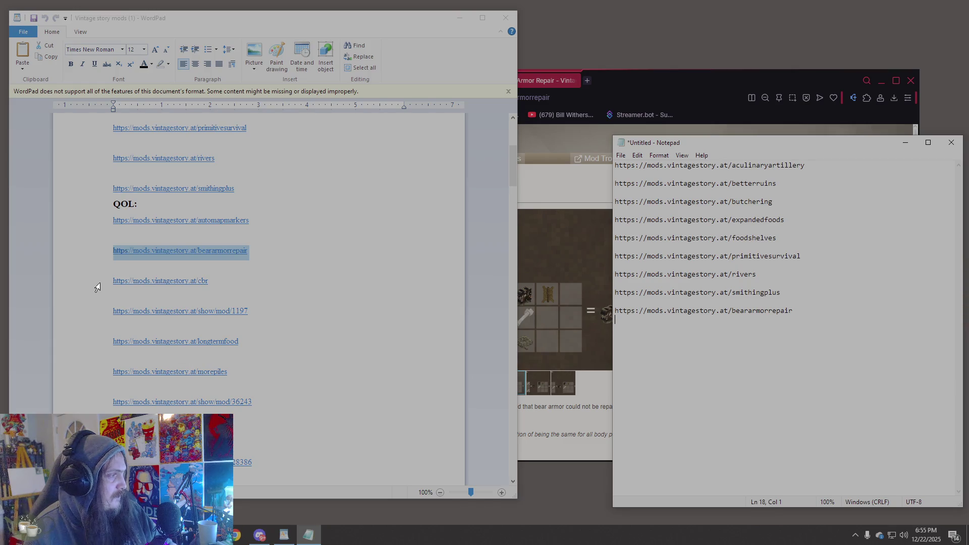
- Take the cbr link from WordPad and open the Chiseled Block Retention mod page
key("alt+Tab")
left_click(109, 285)
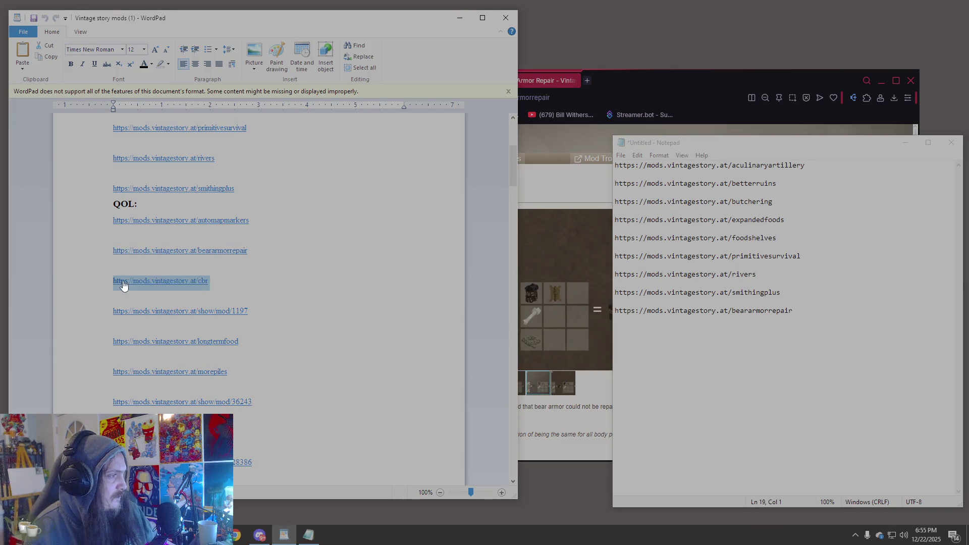
left_click(580, 96)
key("Return")
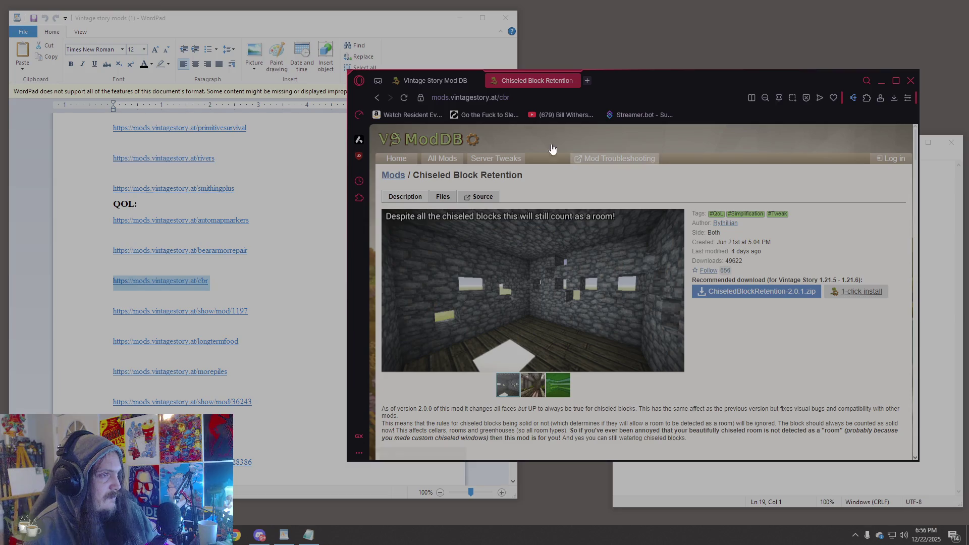
- Paste the cbr link into Notepad and select the show/mod/1197 link in WordPad
left_click(717, 479)
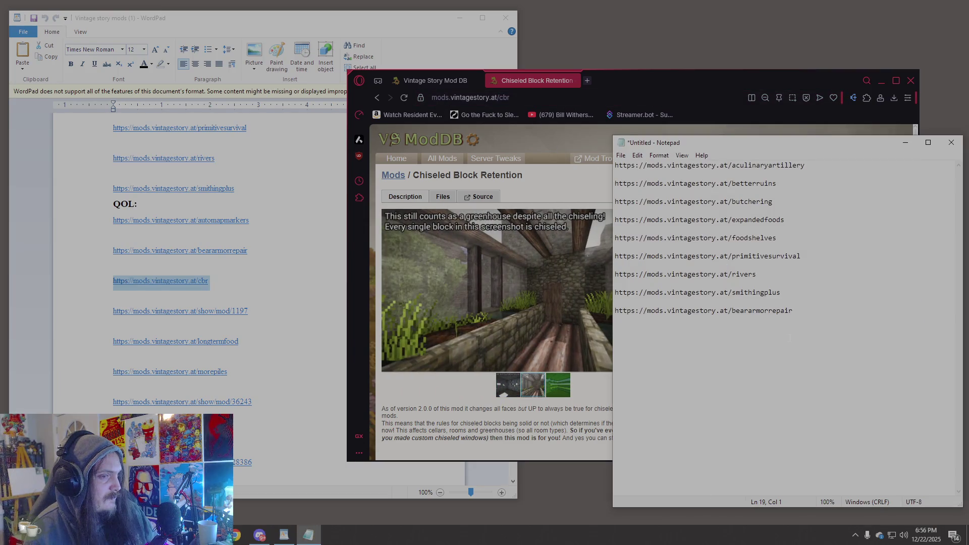
type("https://mods.vintagestory.at/cbr")
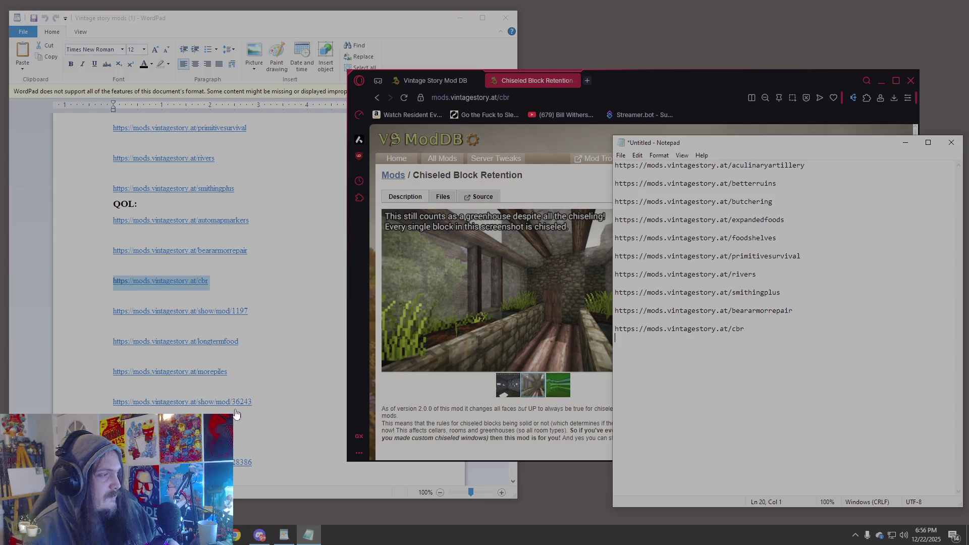
left_click(286, 321)
key("Down")
key("shift+Down")
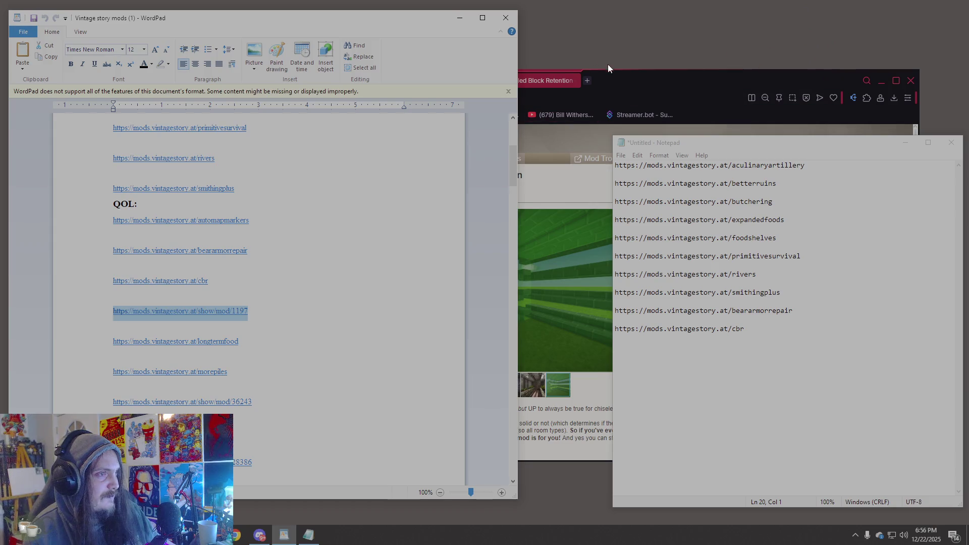
- Select the mod page's address, then jump to the start of the Notepad list
left_click(609, 76)
left_click(577, 98)
scroll(202, 253, "up", 10)
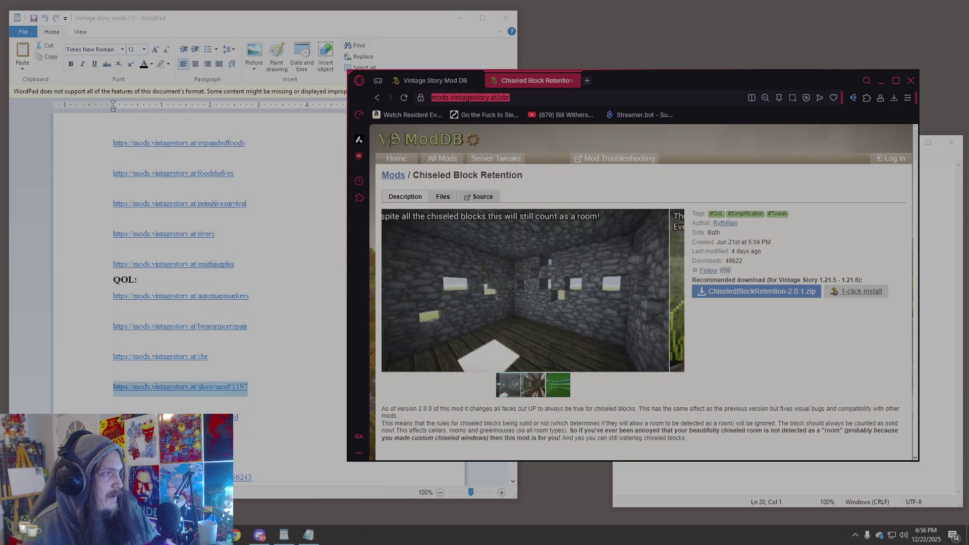
scroll(202, 252, "down", 5)
scroll(7, 183, "down", 2)
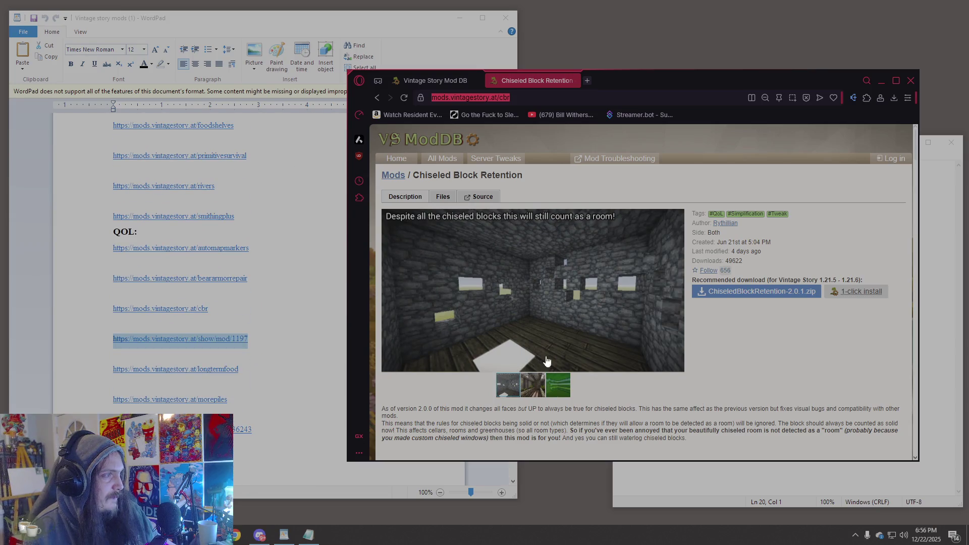
left_click(951, 330)
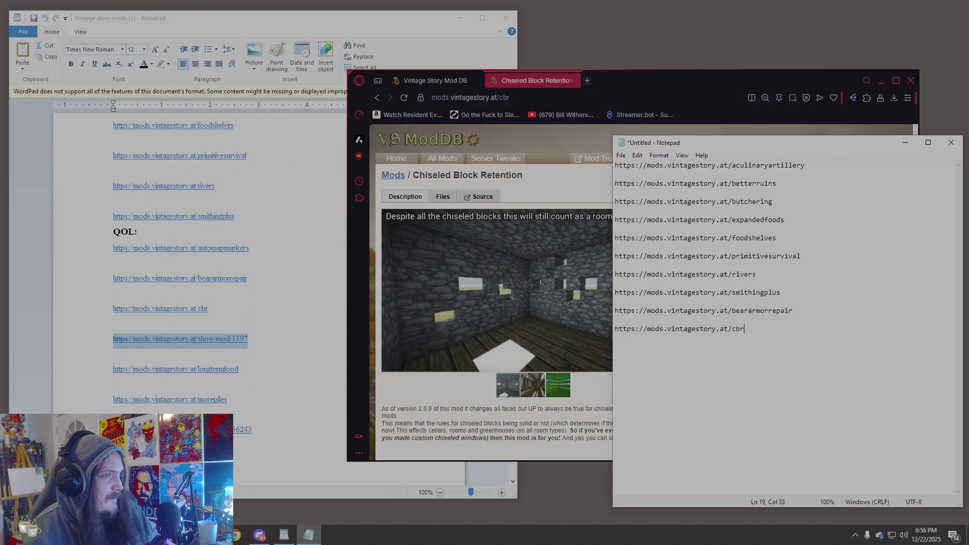
key("ctrl+Home")
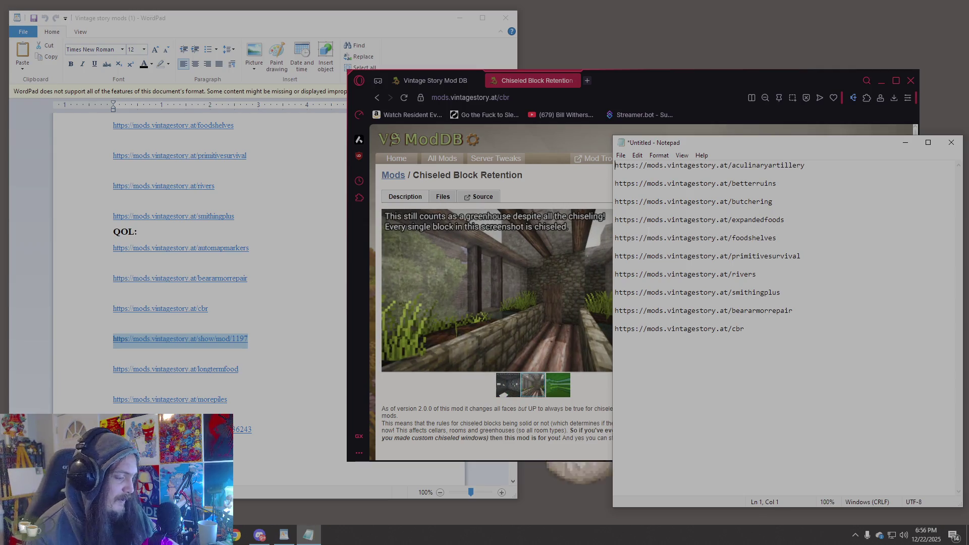
- Open a blank top line and type MAP, ITEM ADDITION, REVAMP and MECHANICS as separate headings
key("Return")
key("Return")
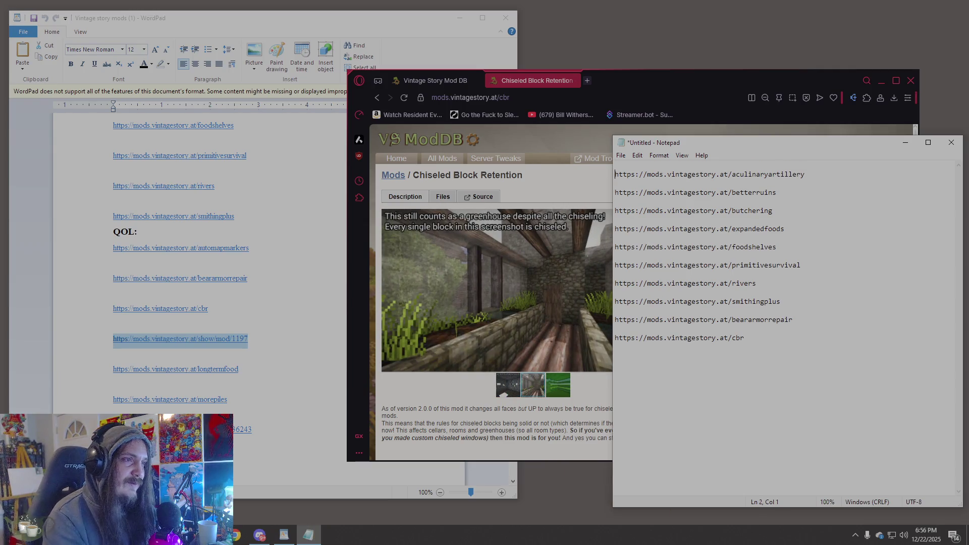
key("ctrl+Home")
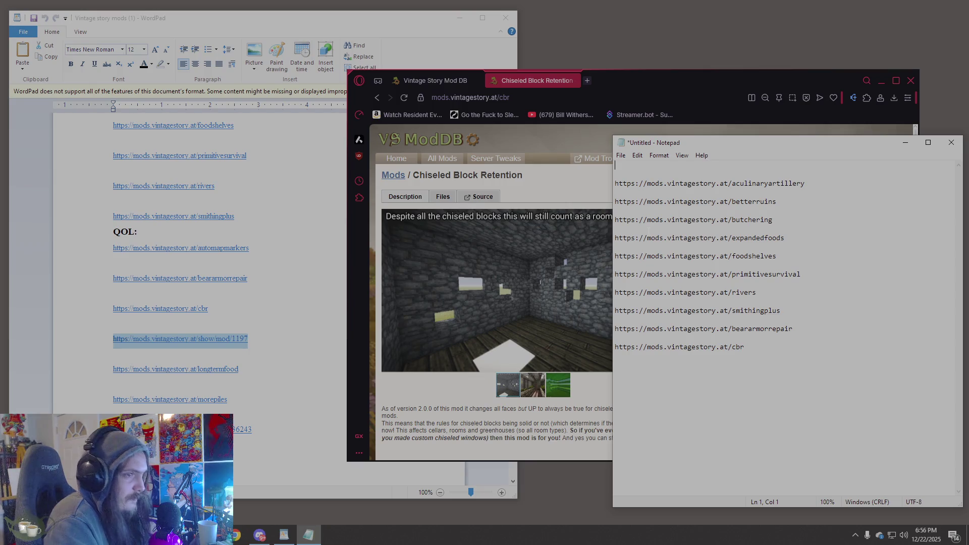
type("MAP")
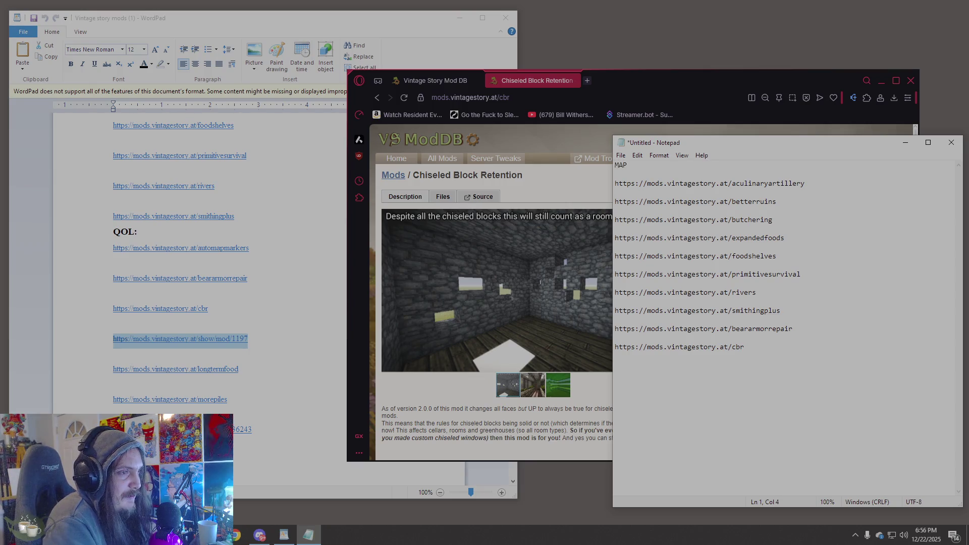
key("Return")
key("Return")
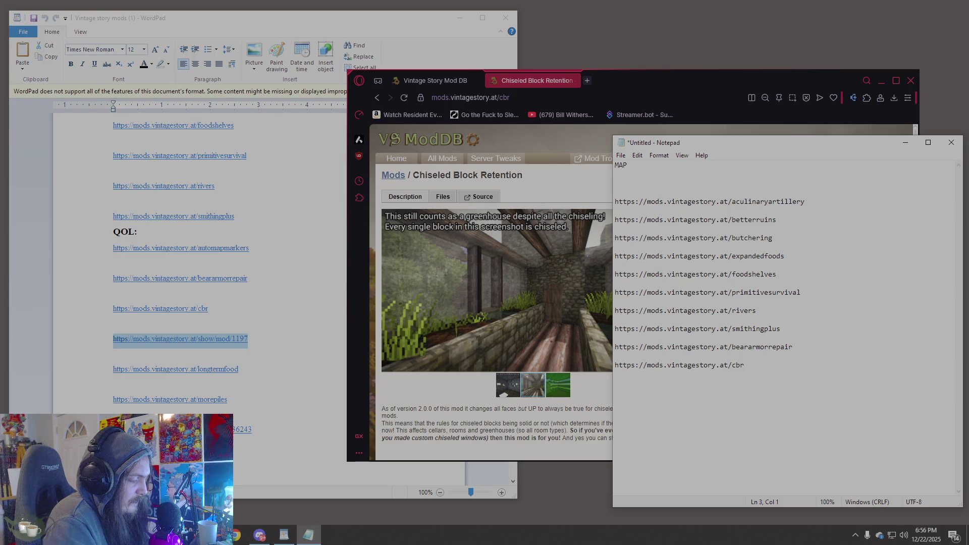
type("ITEM ADDITION")
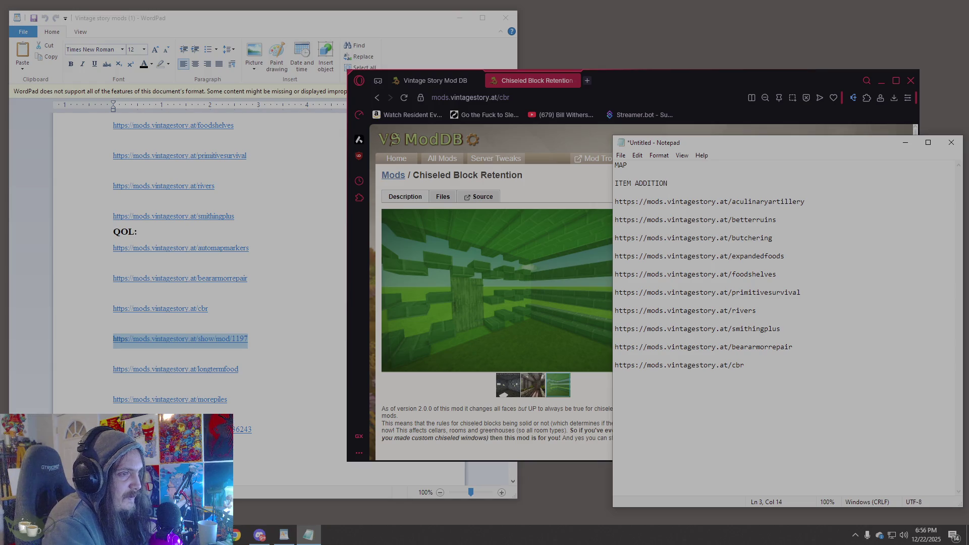
key("Return")
key("Return")
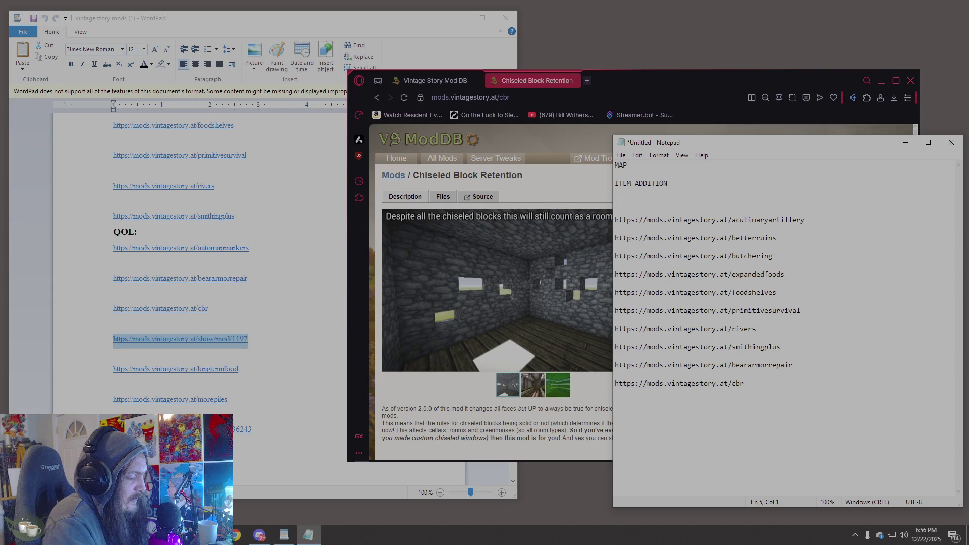
type("REVAMP")
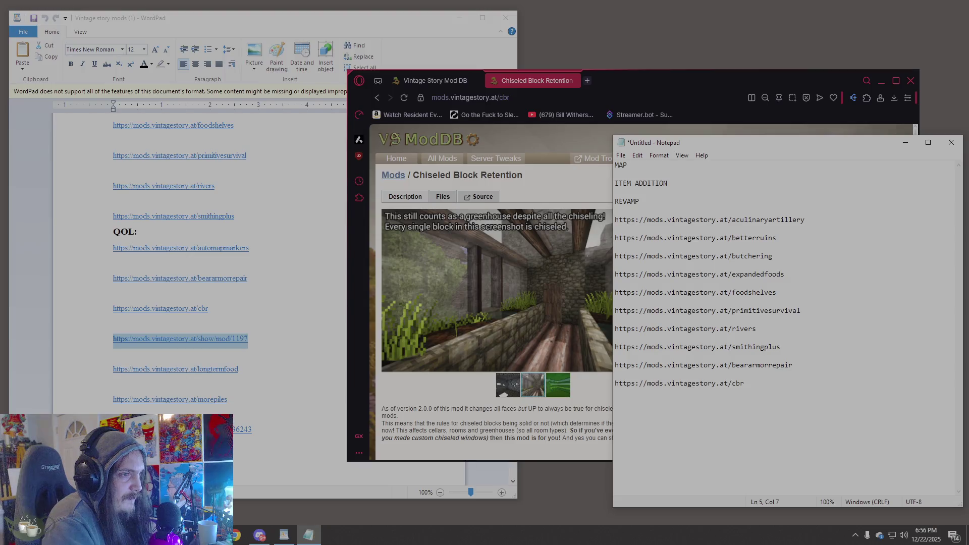
key("Return")
key("Return")
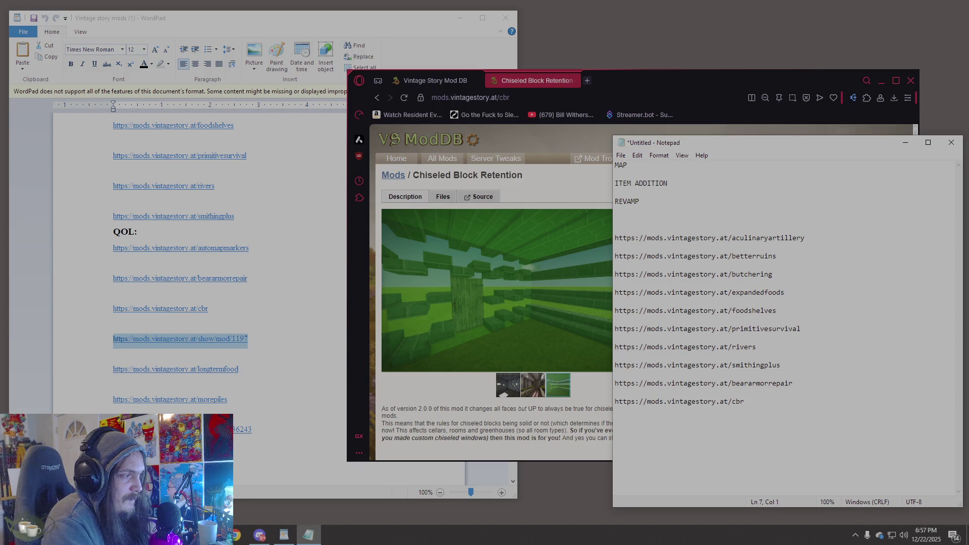
type("MECHANICS")
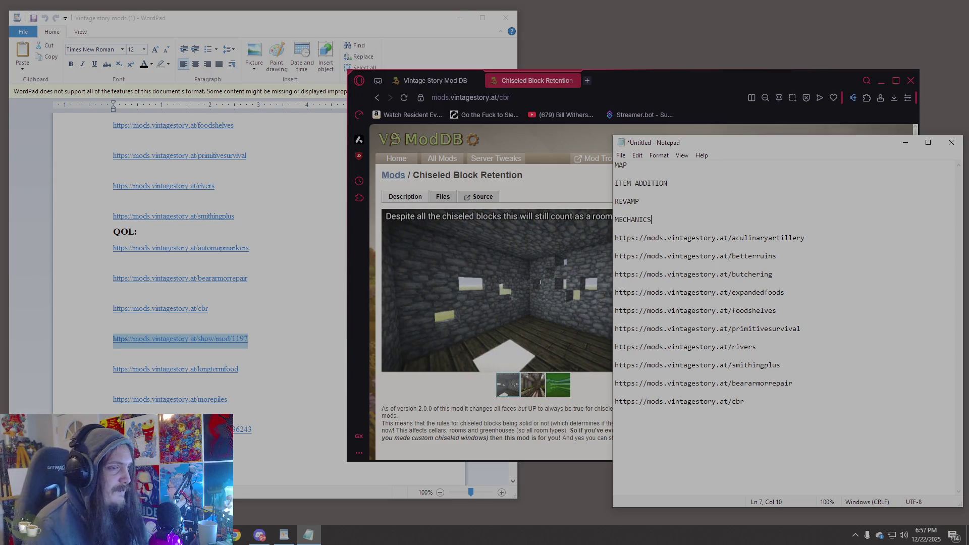
- Move the betterruins link under the MAP heading
left_click_drag(778, 256, 615, 256)
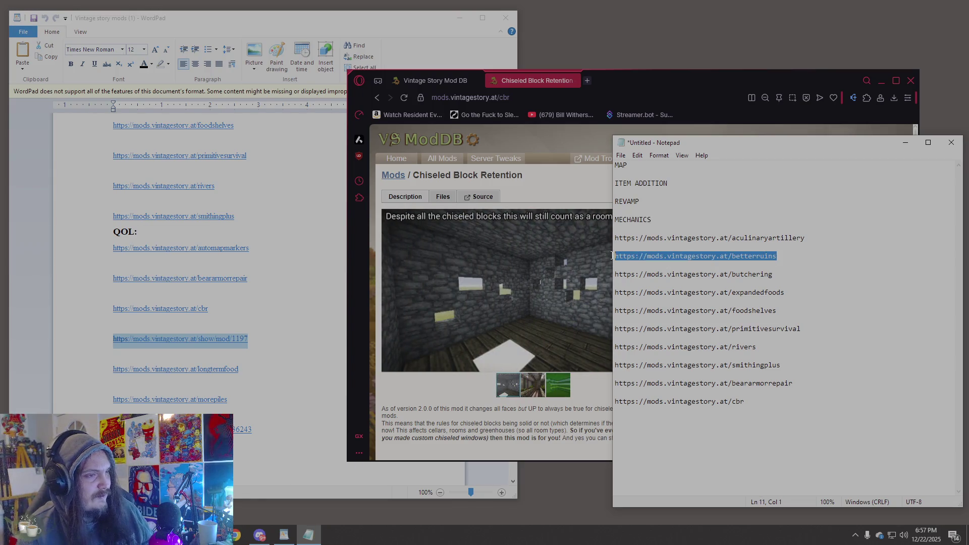
key("ctrl+x")
left_click(653, 168)
key("Return")
key("Return")
key("ctrl+v")
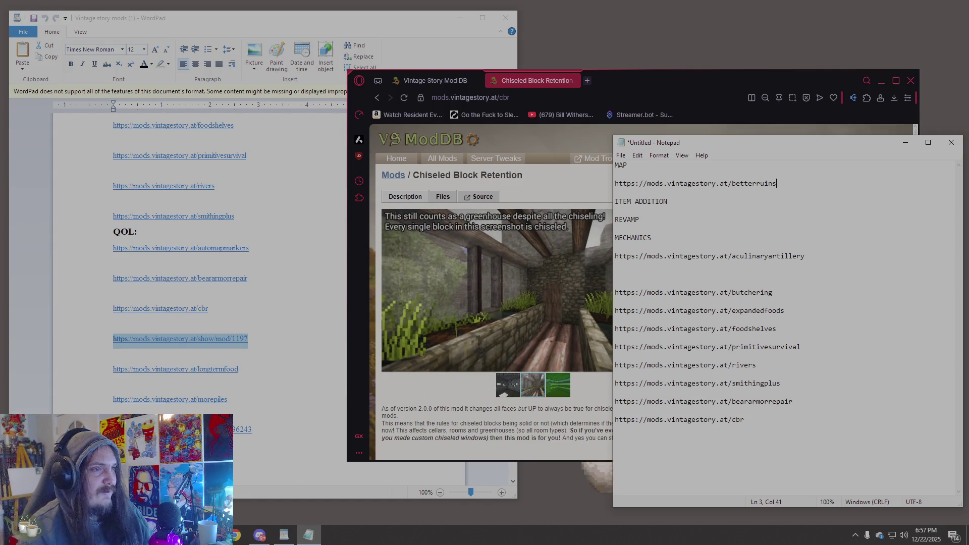
- Place the butchering link under MECHANICS and delete its duplicate line
left_click_drag(773, 292, 615, 293)
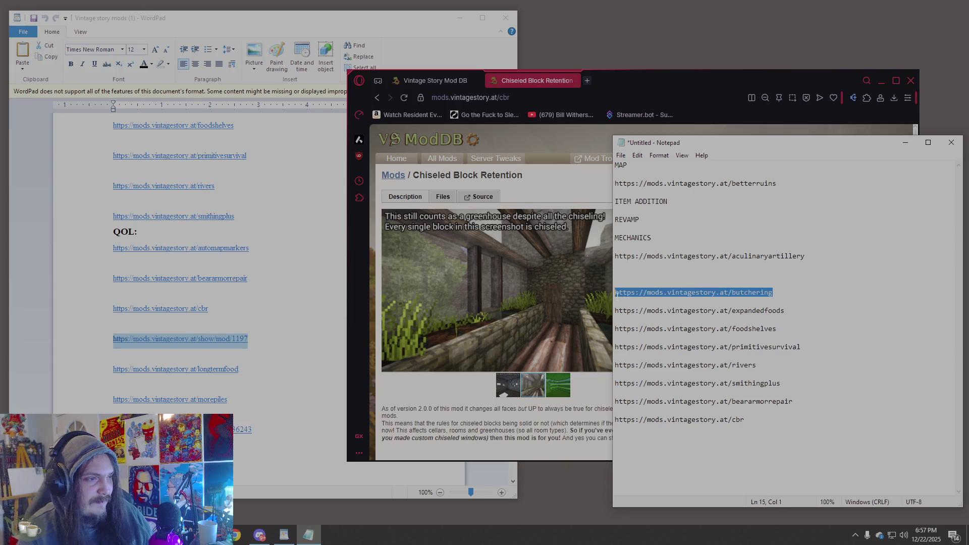
left_click(677, 238)
key("Down")
key("Down")
key("Down")
key("ctrl+v")
key("Down")
key("Down")
key("Down")
key("Up")
key("shift+End")
key("Delete")
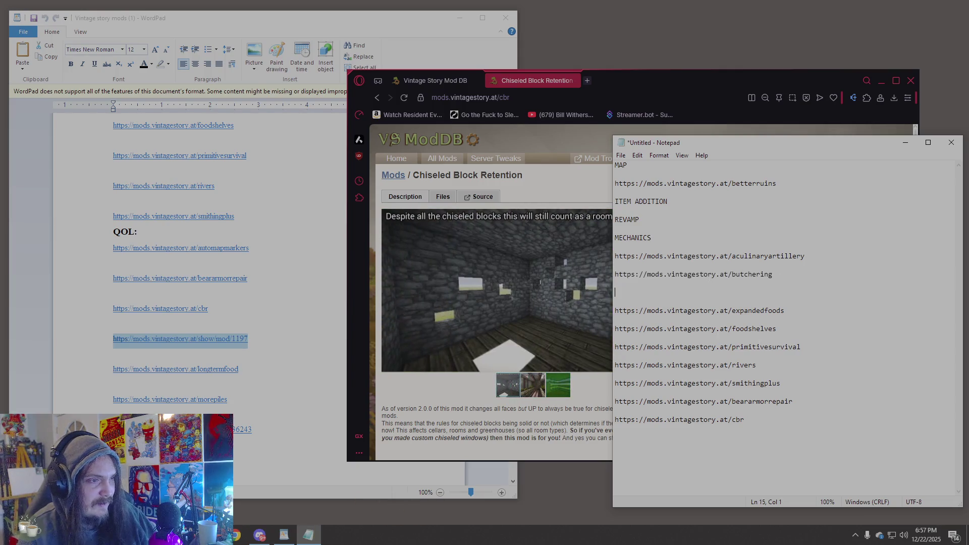
- Reformat the headings as -MAP-, -ADDITIONS-, -REVAMP- and -MECHANICS-, dropping the word ITEM
key("Down")
key("Down")
key("shift+End")
key("Down")
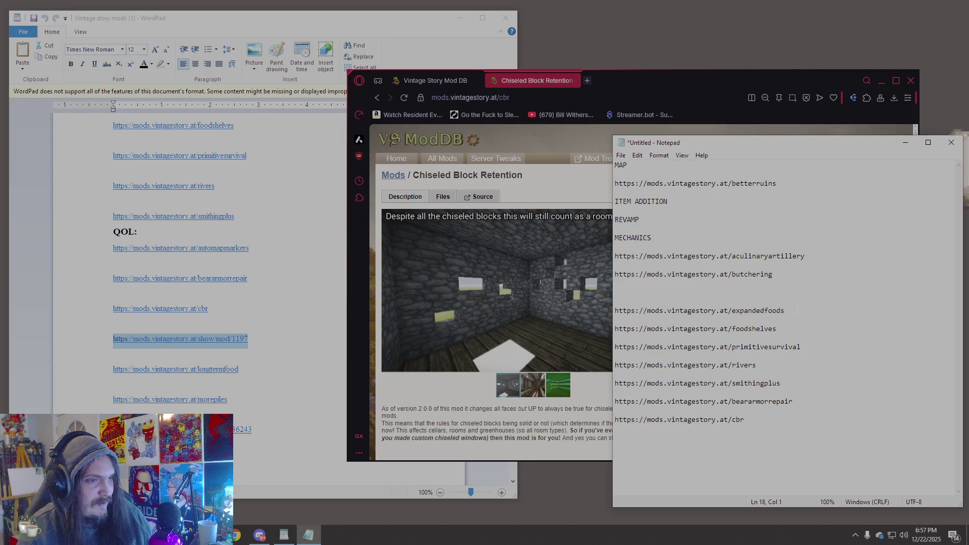
key("shift+Up")
key("shift+Up")
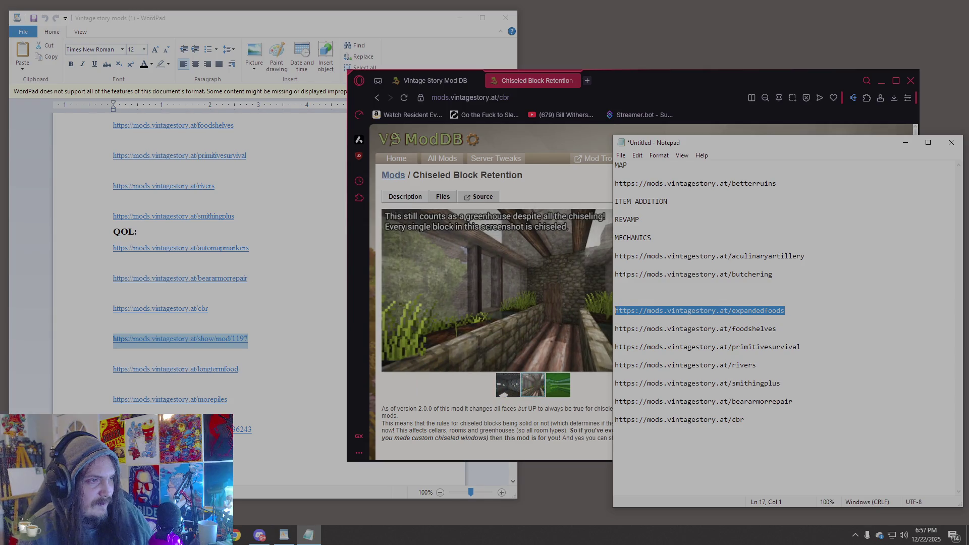
left_click(675, 202)
key("shift+Home")
key("BackSpace")
key("End")
type("s")
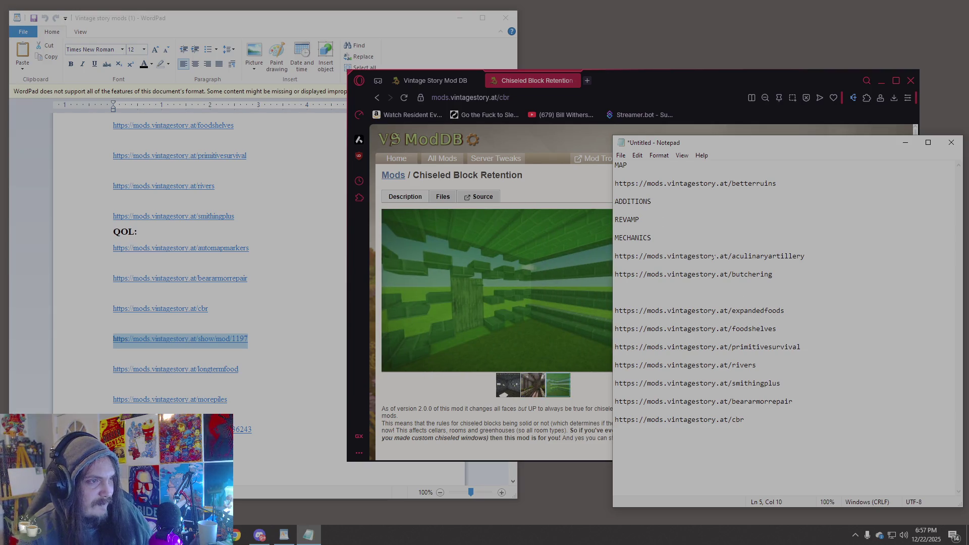
type("-")
type("-")
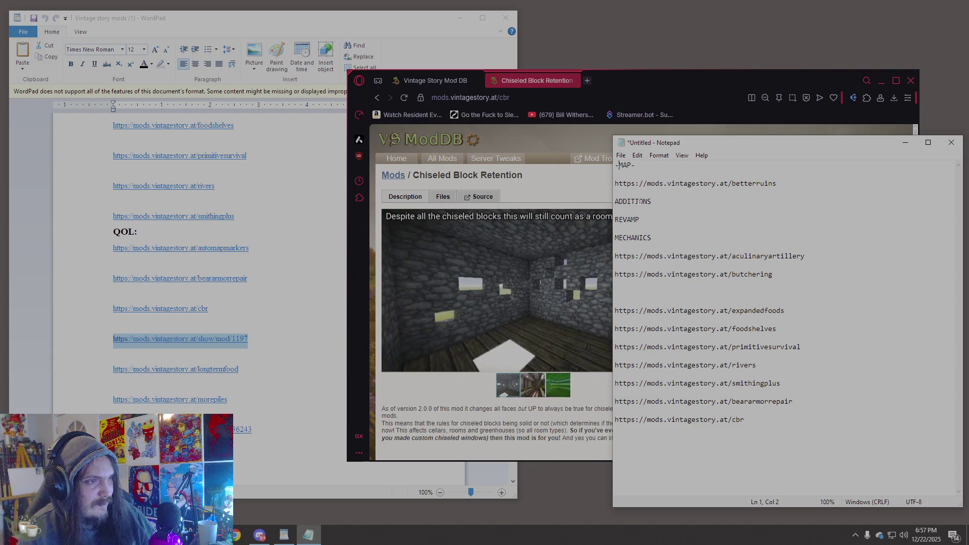
type("-")
left_click(640, 220)
type("-")
left_click(619, 220)
type("-")
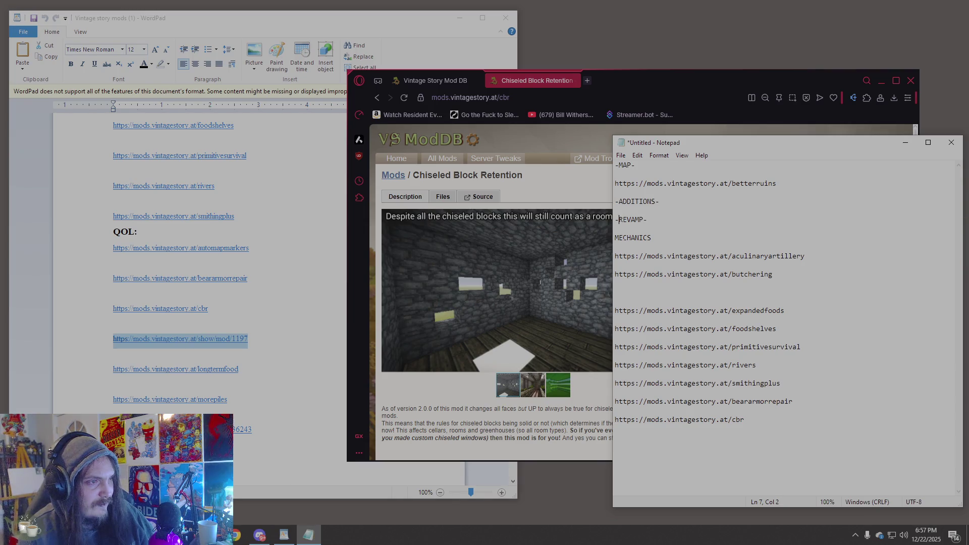
type("-")
key("End")
type("-")
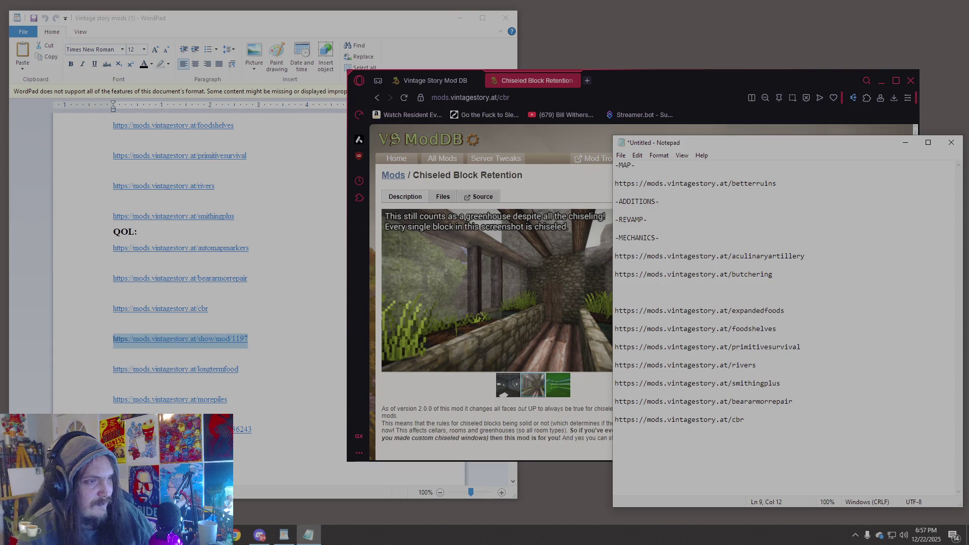
- File expandedfoods and aculinaryartillery under -ADDITIONS-, removing the old aculinaryartillery line
left_click_drag(786, 311, 616, 311)
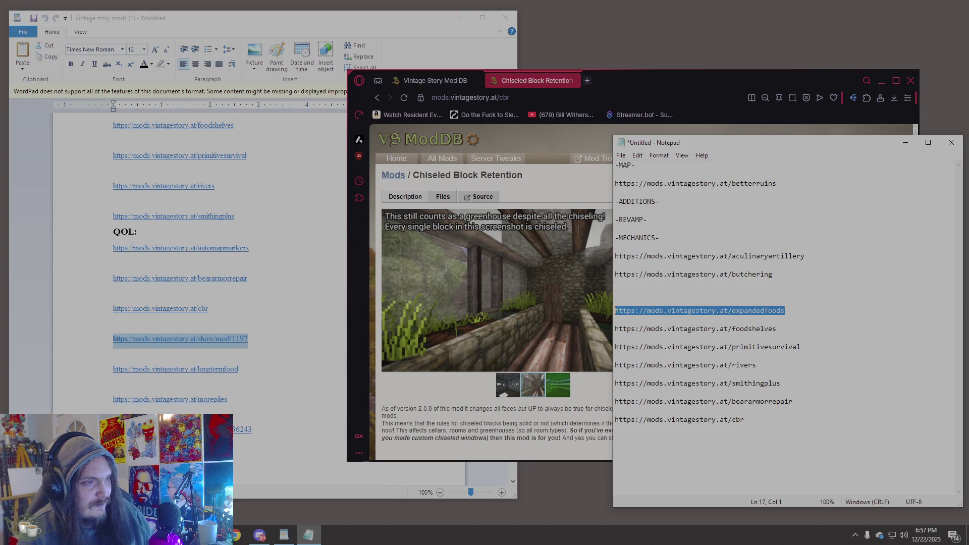
left_click(665, 202)
key("Return")
key("Return")
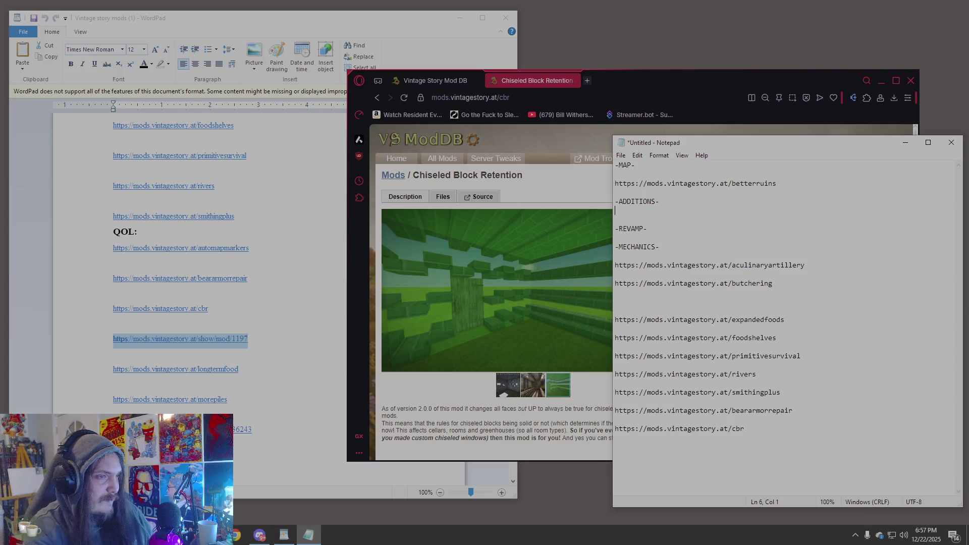
key("ctrl+v")
left_click_drag(810, 274, 615, 274)
key("ctrl+c")
left_click(787, 219)
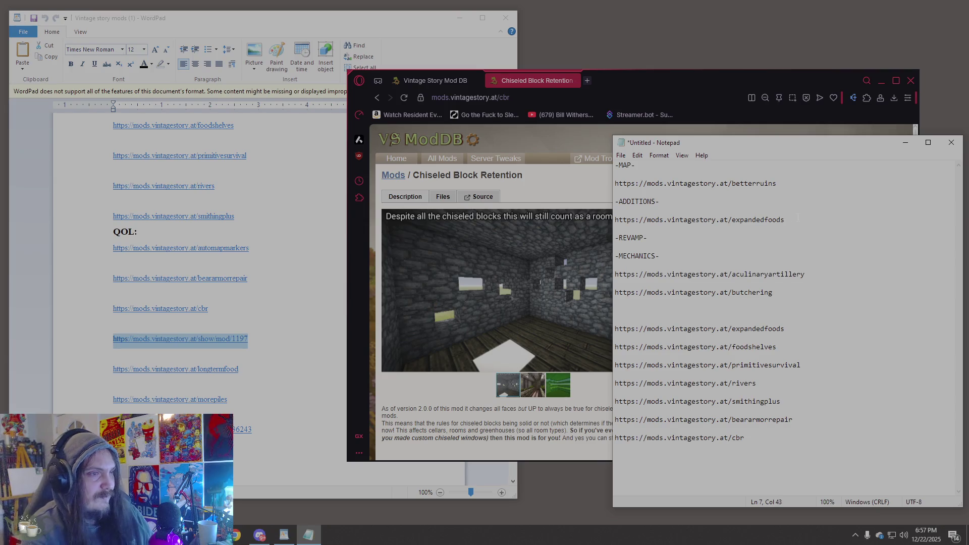
key("Return")
key("Return")
key("ctrl+v")
left_click_drag(806, 292, 616, 283)
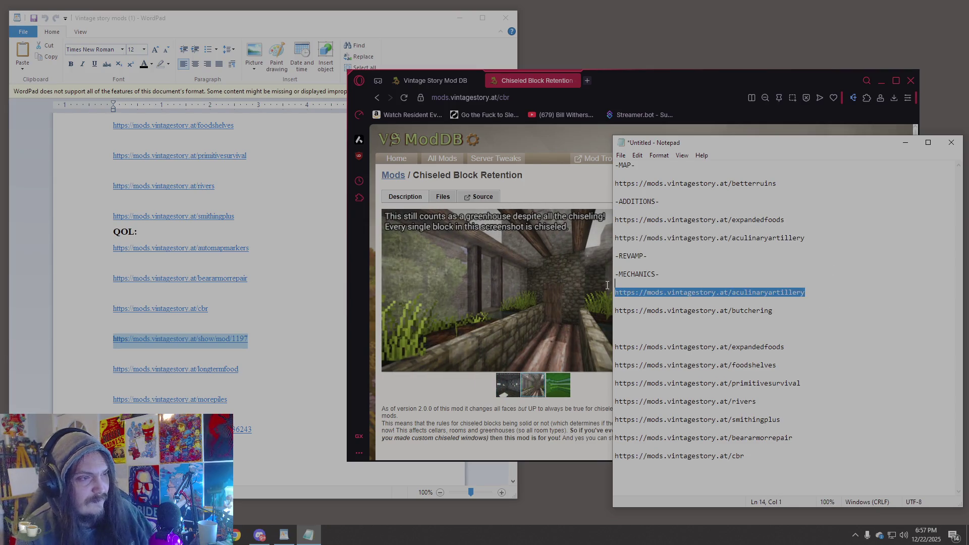
key("BackSpace")
key("BackSpace")
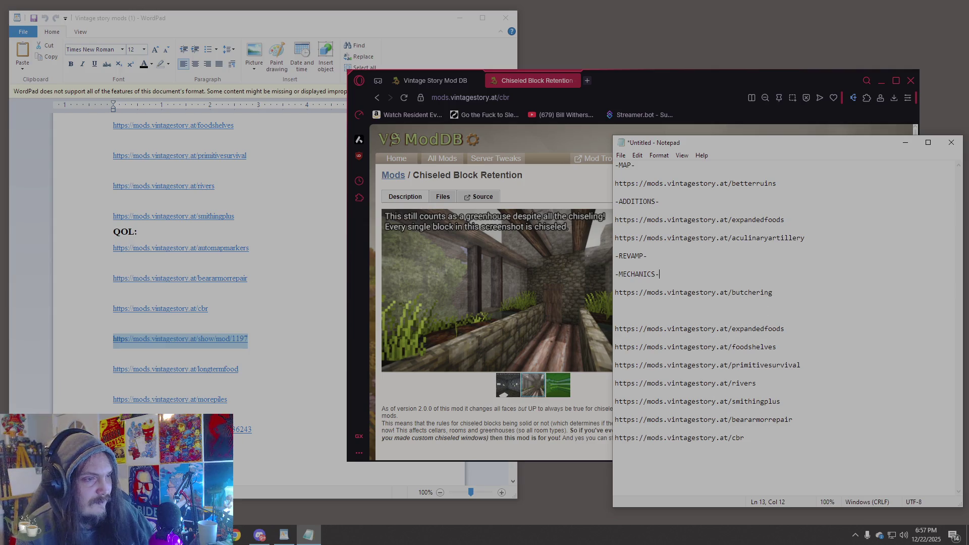
- Delete the duplicate expandedfoods line and select the foodshelves link
mouse_move(800, 326)
left_mouse_down()
mouse_move(614, 329)
mouse_move(605, 317)
left_mouse_up()
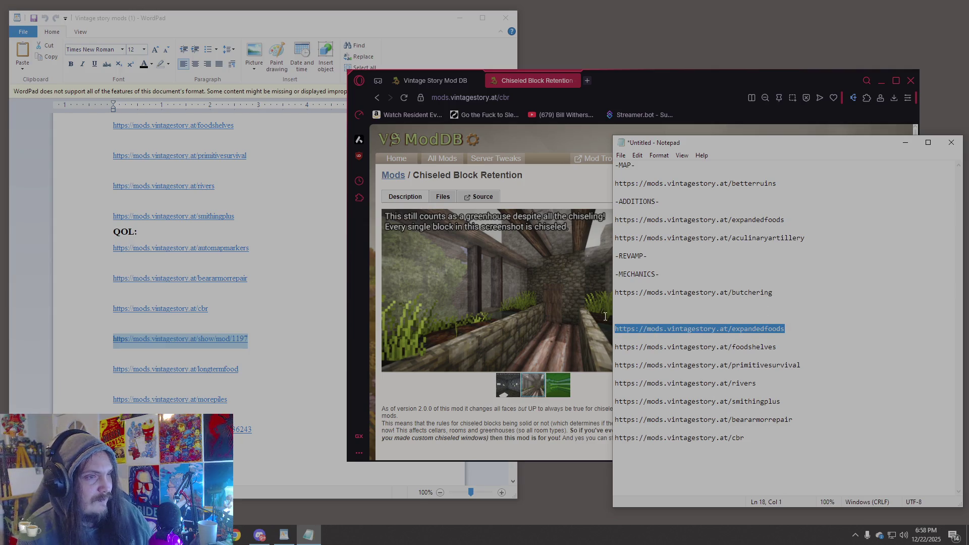
key("BackSpace")
key("BackSpace")
key("BackSpace")
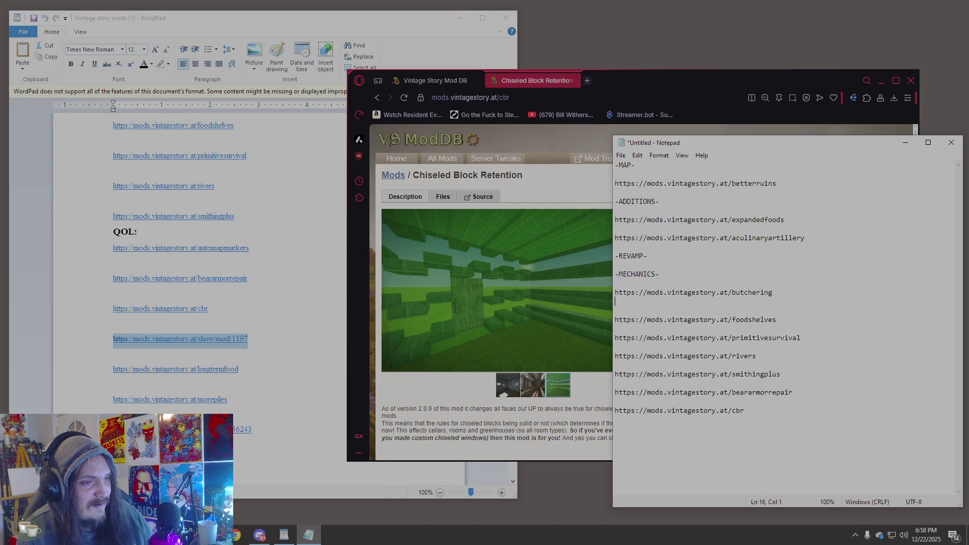
left_click_drag(778, 320, 615, 320)
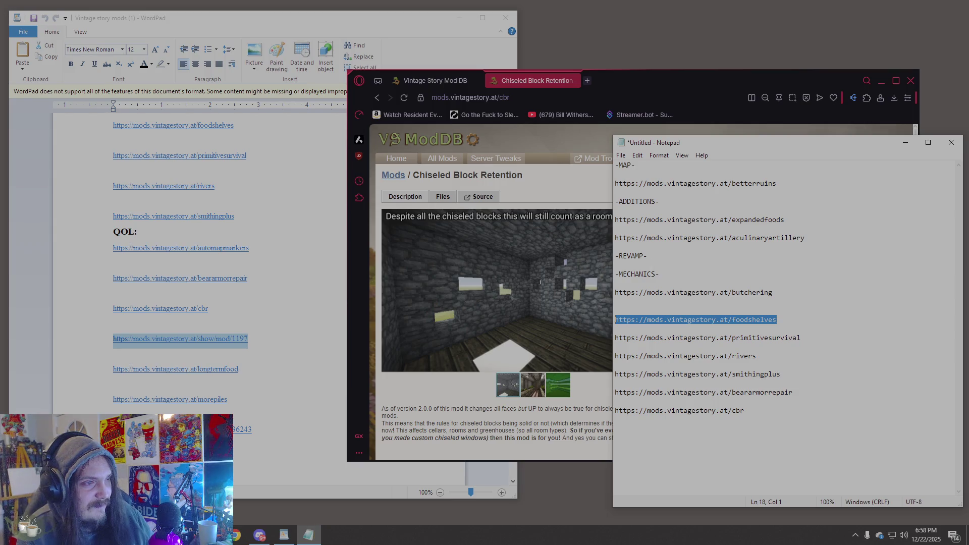
left_click(657, 258)
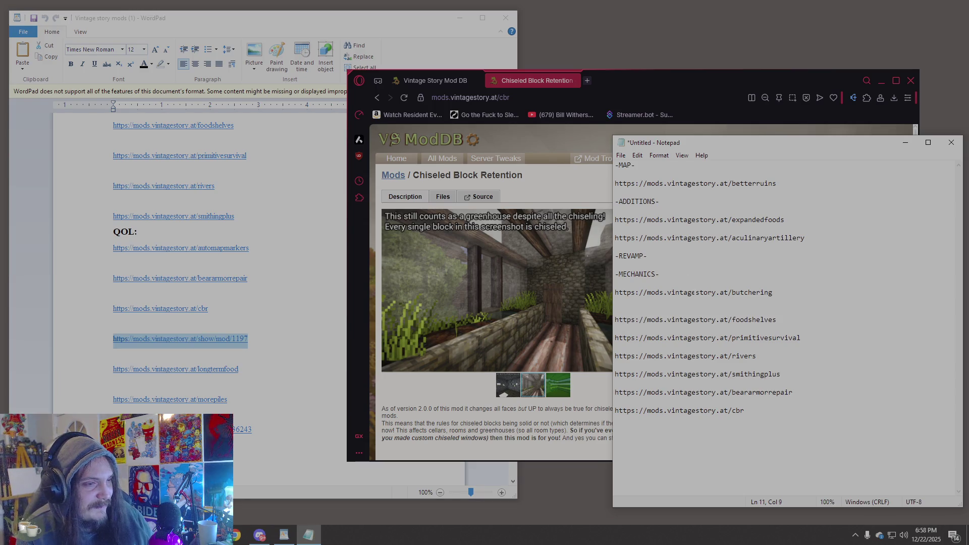
left_click(684, 202)
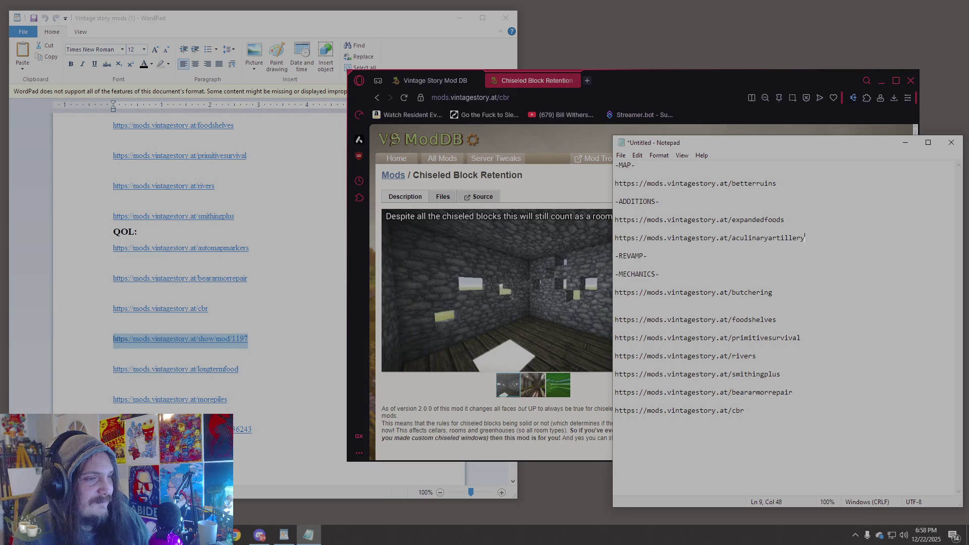
- Paste foodshelves under -ADDITIONS-, delete its duplicate, and close the gap above primitivesurvival
key("Return")
key("Return")
key("ctrl+v")
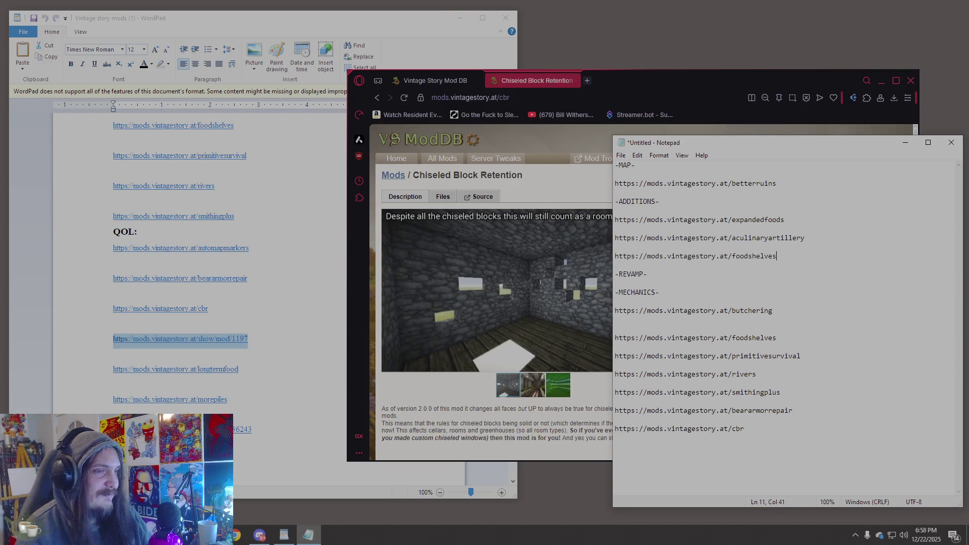
left_click_drag(779, 337, 613, 338)
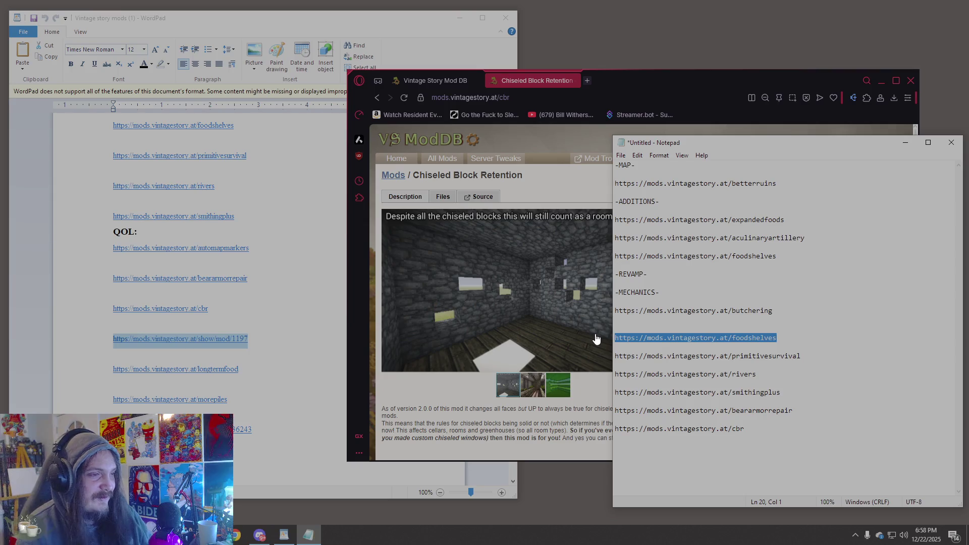
key("BackSpace")
key("BackSpace")
left_click_drag(801, 347, 615, 347)
left_click(683, 331)
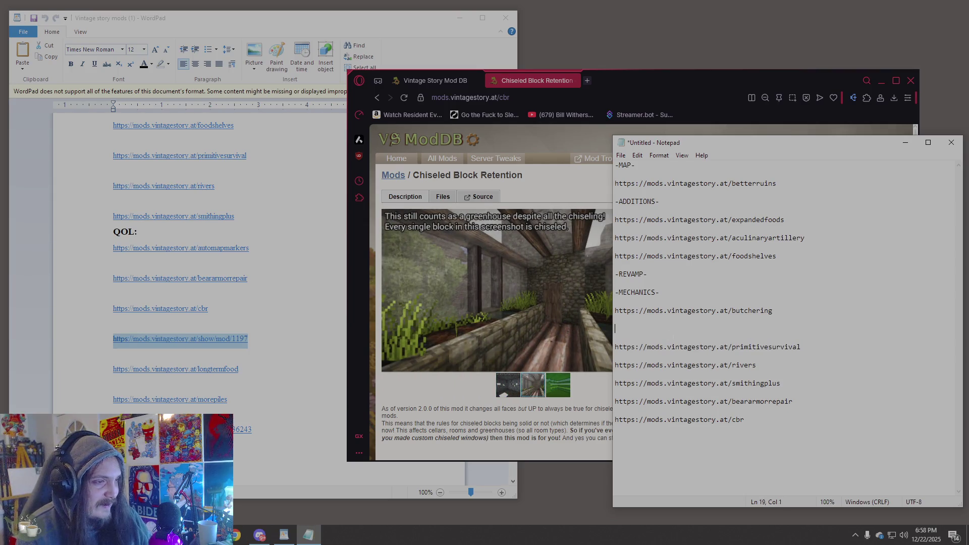
key("BackSpace")
key("BackSpace")
- Move the rivers link under -MAP- below betterruins, leaving a blank line before -ADDITIONS-
left_click_drag(756, 347, 615, 347)
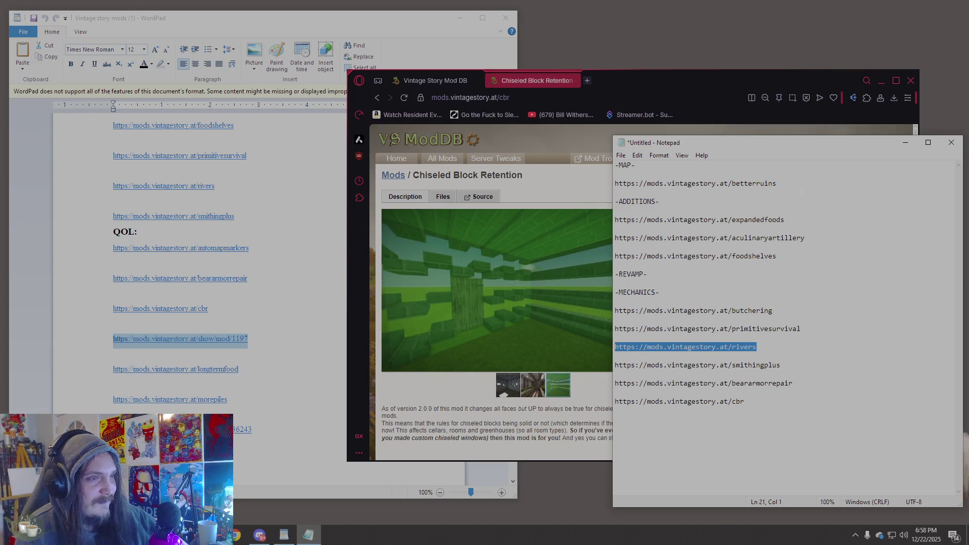
key("ctrl+x")
left_click(786, 184)
key("Return")
key("Return")
key("ctrl+v")
key("Return")
type("\\")
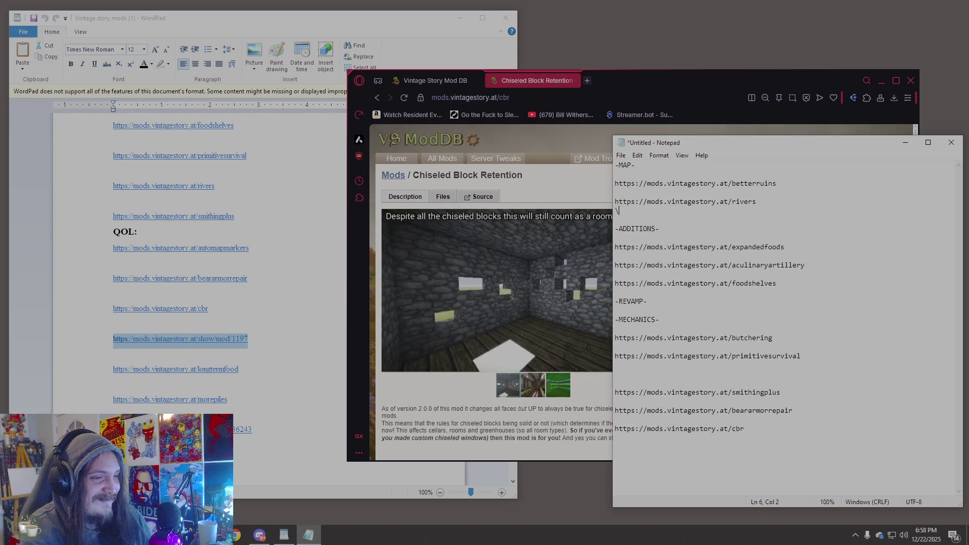
key("Return")
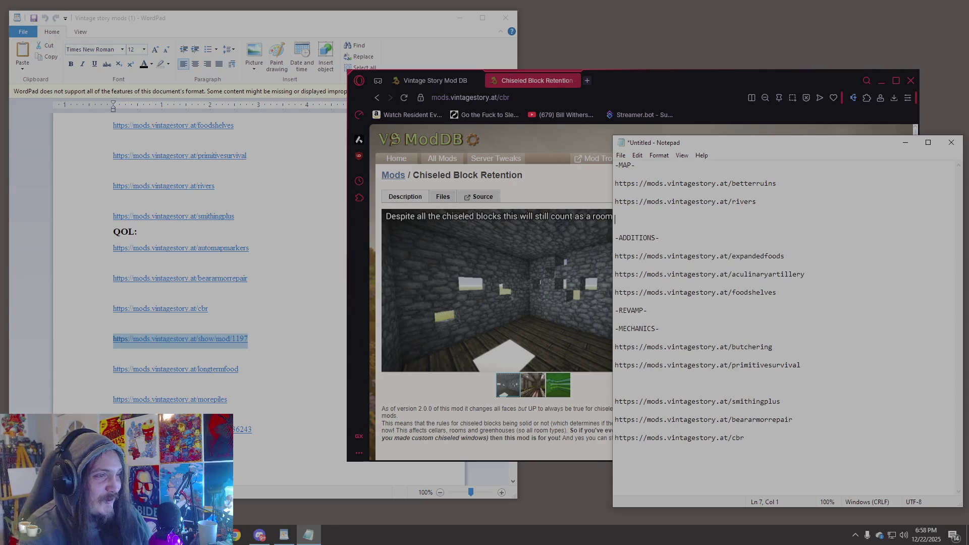
- Remove the blank lines above smithingplus and add an empty line after cbr
left_click_drag(805, 401, 615, 393)
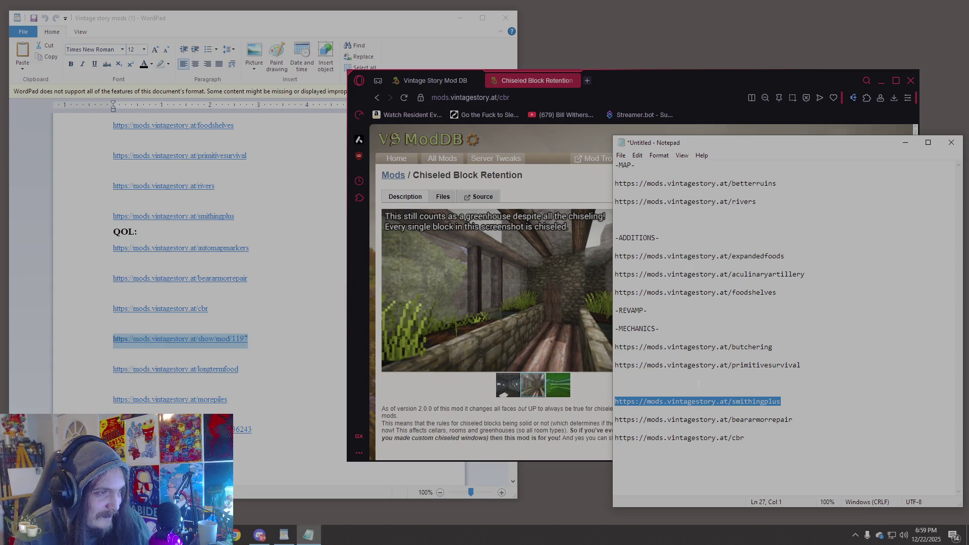
key("BackSpace")
key("BackSpace")
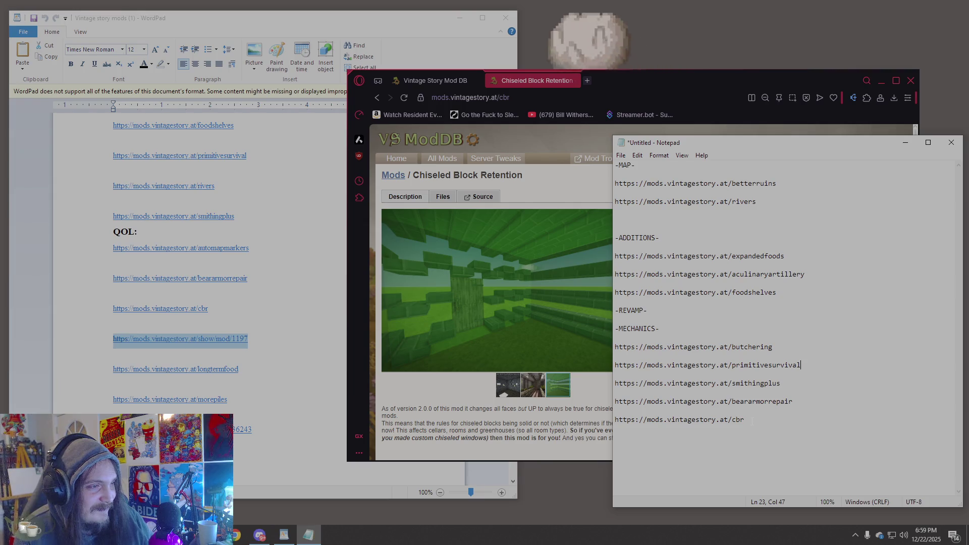
left_click_drag(748, 420, 615, 421)
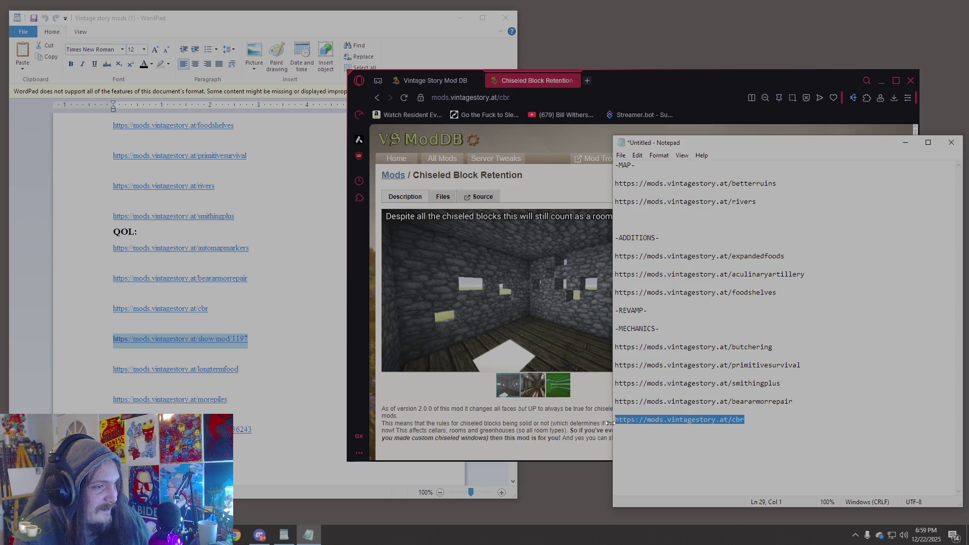
left_click(692, 438)
key("Return")
left_click(453, 381)
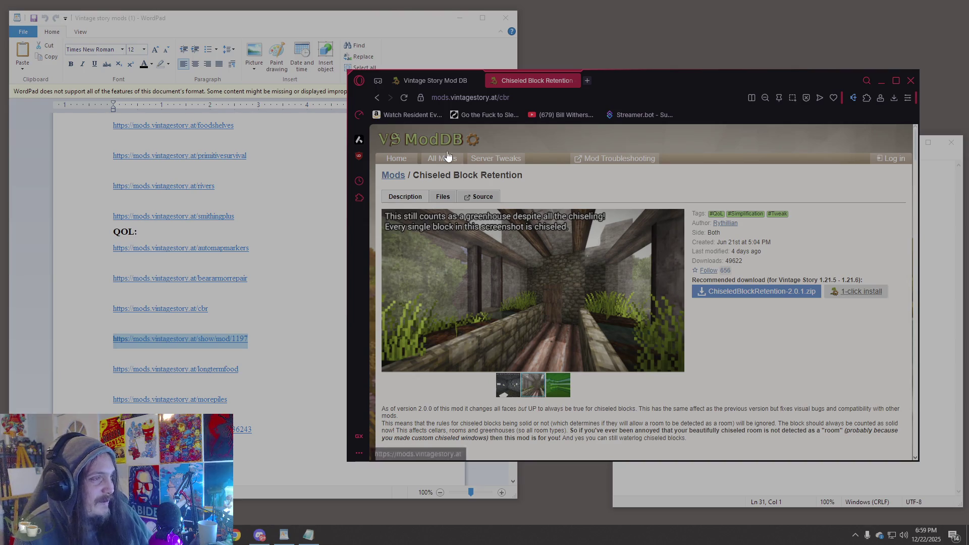
- Copy the longtermfood link from WordPad and open the Long-term food mod page
left_click(99, 372)
left_click(104, 373)
left_click(746, 171)
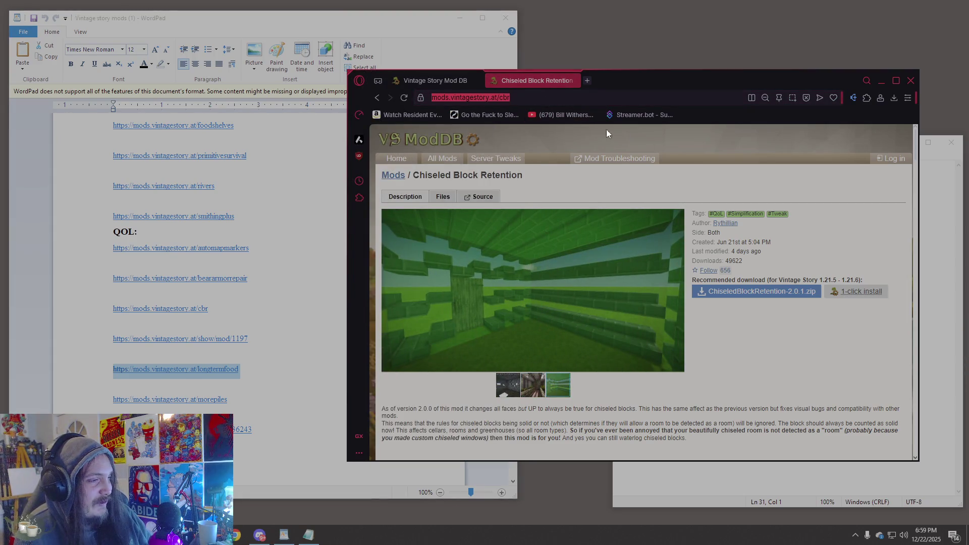
key("ctrl+v")
key("Return")
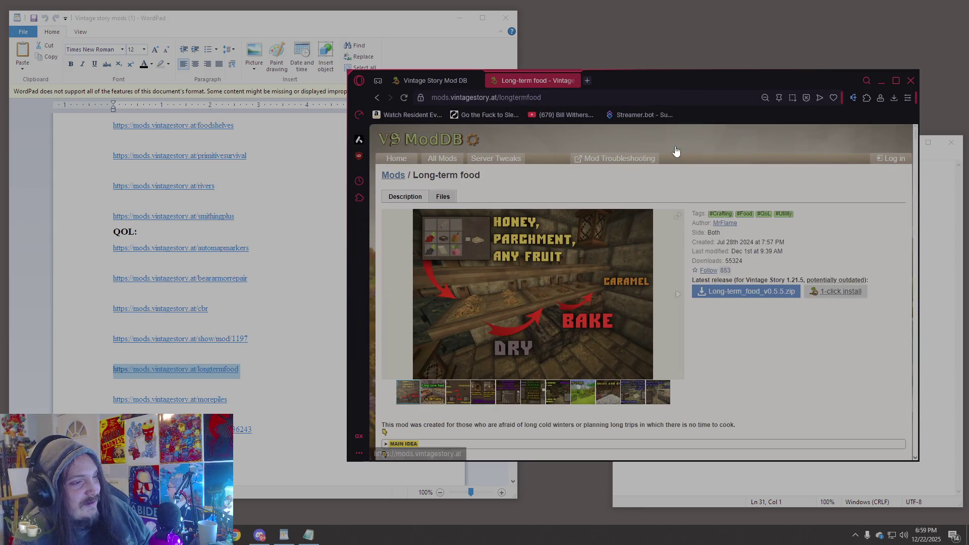
- Tidy the blank lines below rivers and paste the longtermfood link after cbr in Notepad
left_click_drag(641, 81, 488, 63)
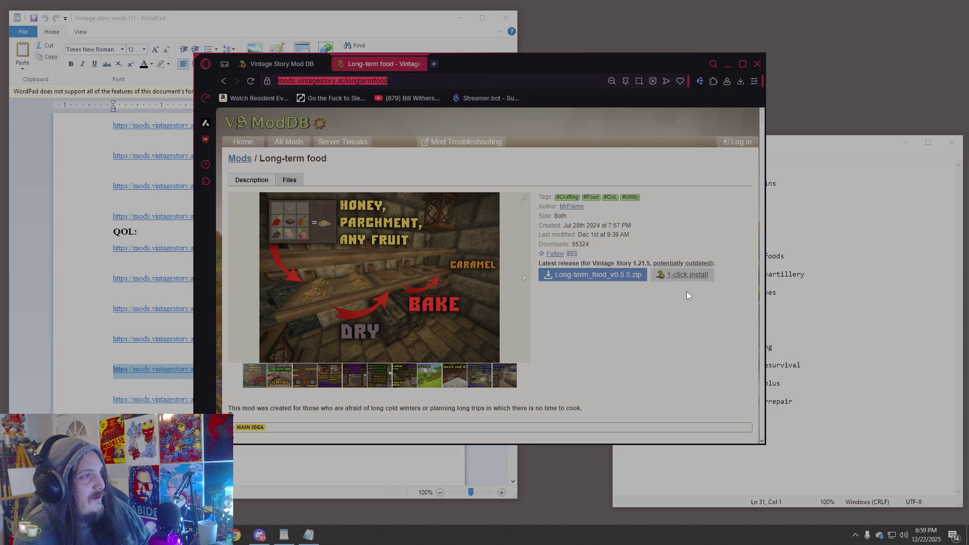
left_click(876, 375)
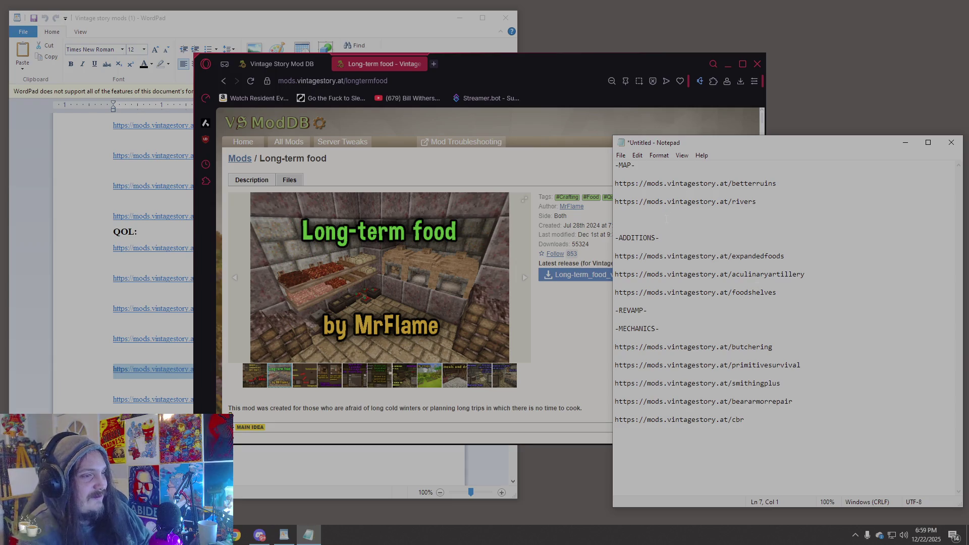
key("BackSpace")
key("BackSpace")
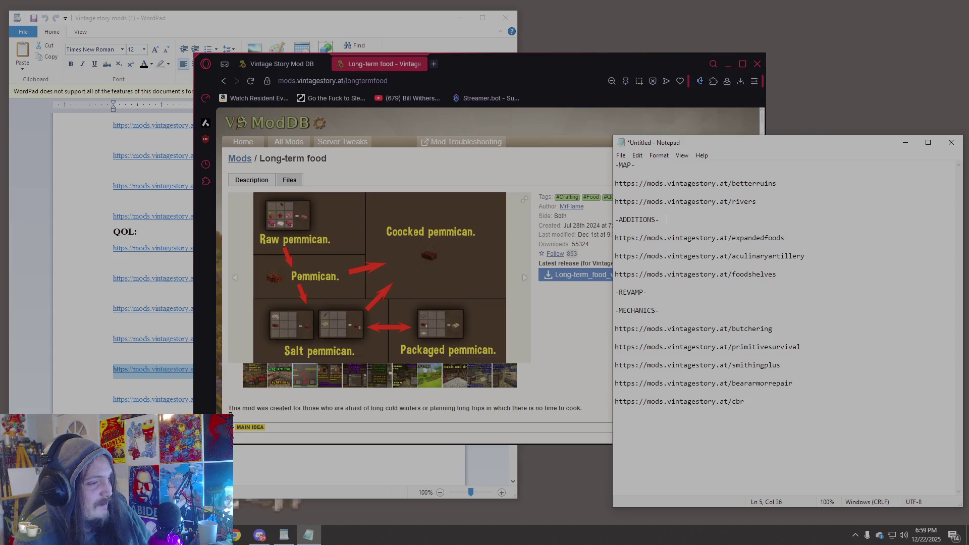
left_click_drag(794, 143, 793, 155)
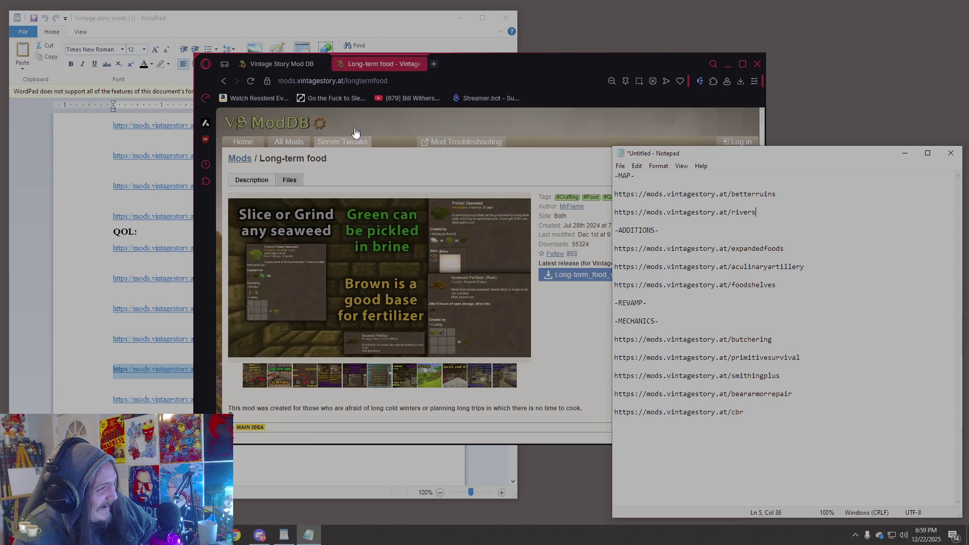
left_click(385, 77)
left_click(808, 430)
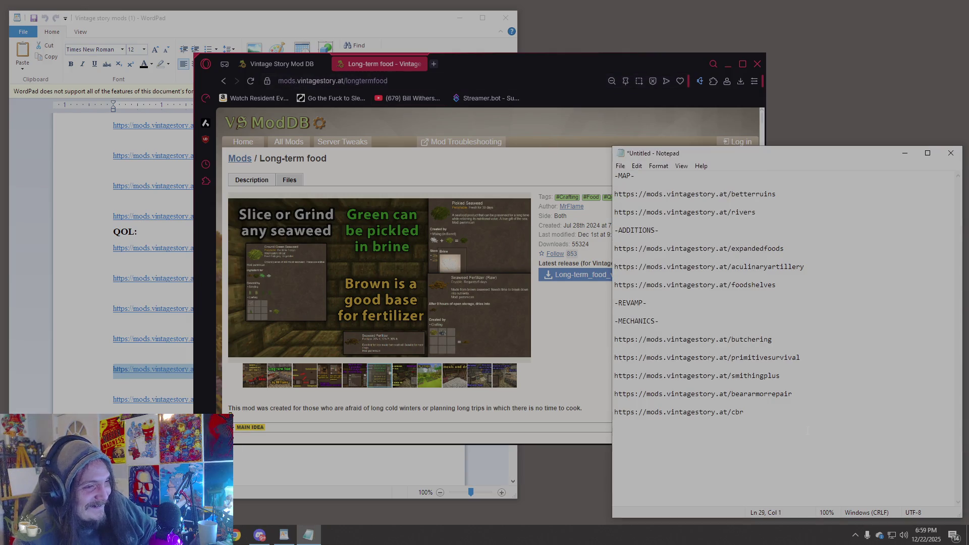
key("ctrl+v")
left_click(284, 535)
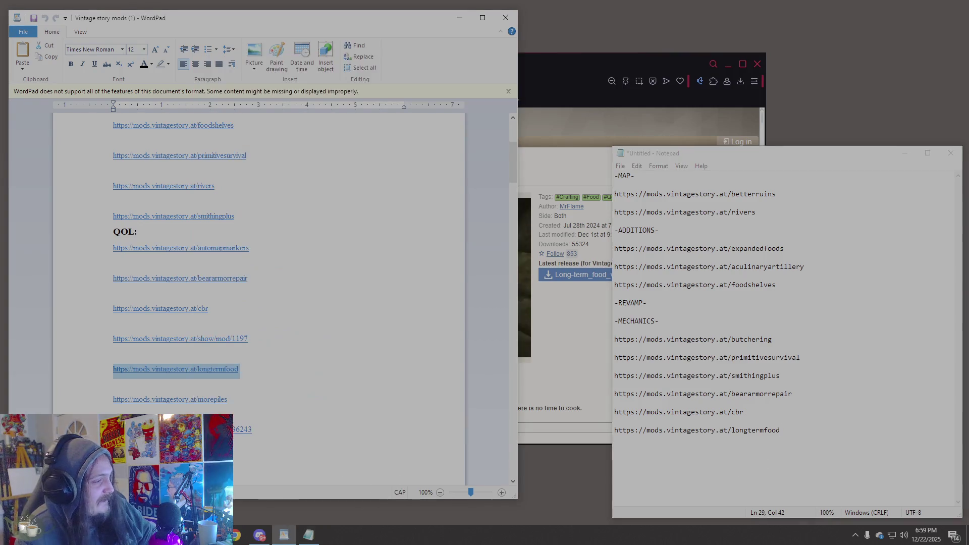
- Open a new line after foodshelves in Notepad, then undo the mistaken morepiles paste
left_click(104, 401)
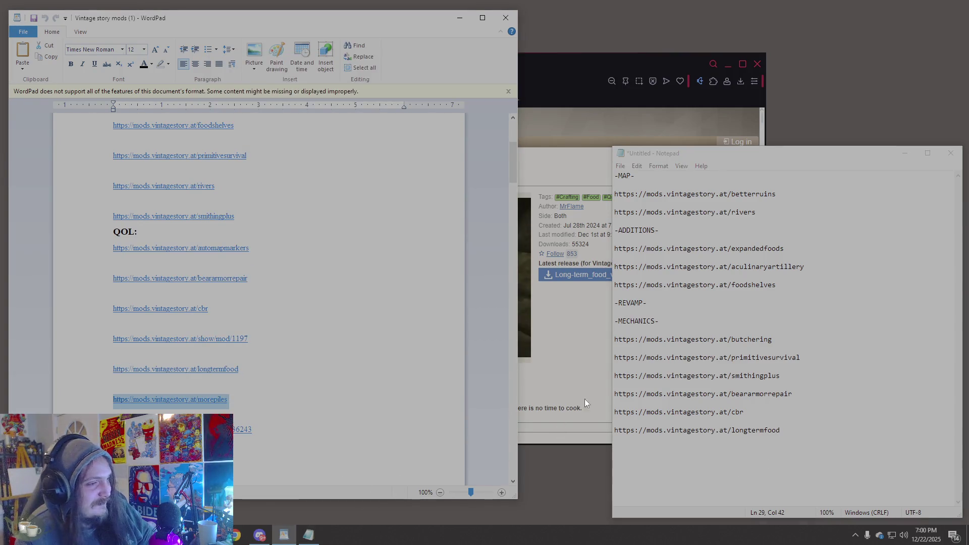
left_click(556, 365)
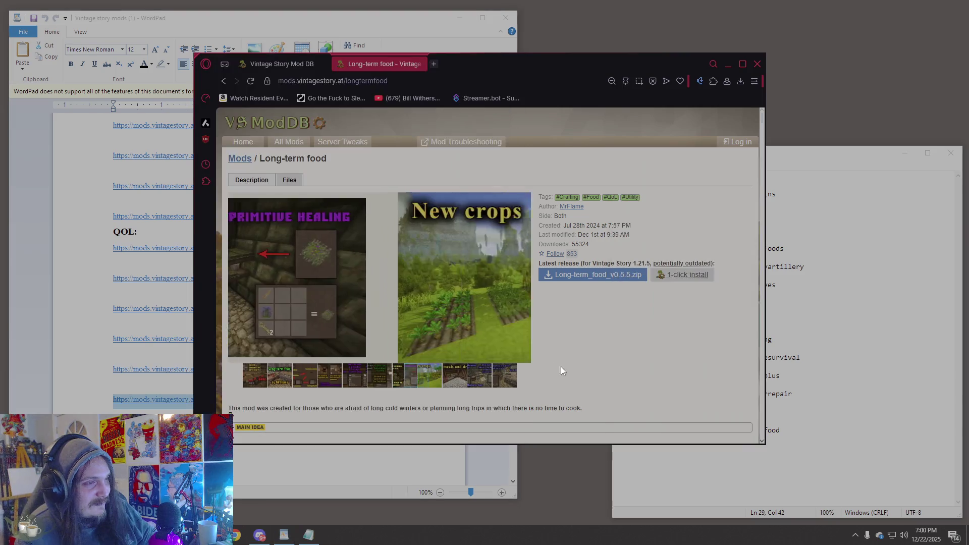
mouse_move(594, 62)
left_mouse_down()
mouse_move(613, 41)
mouse_move(590, 10)
left_mouse_up()
left_click(616, 402)
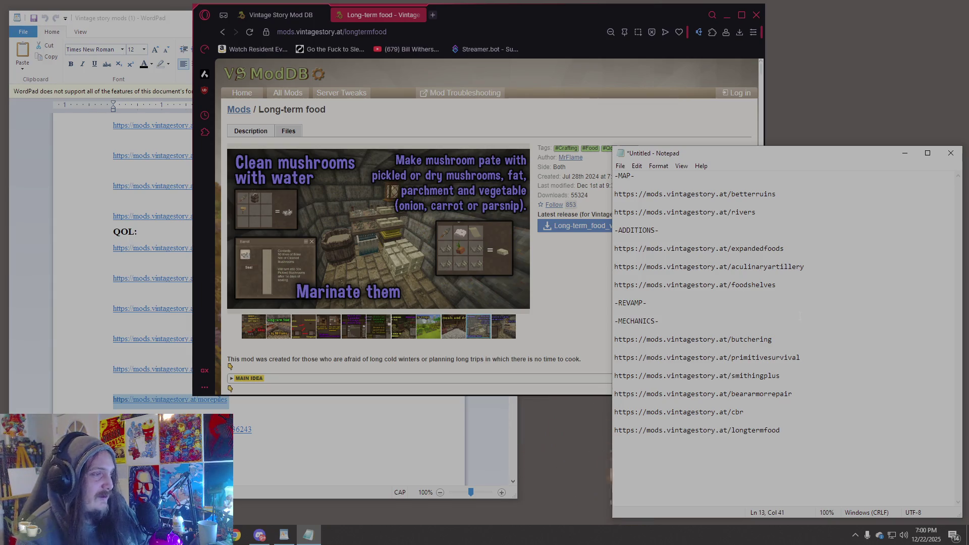
left_click(741, 296)
key("Return")
key("Return")
key("ctrl+v")
key("Return")
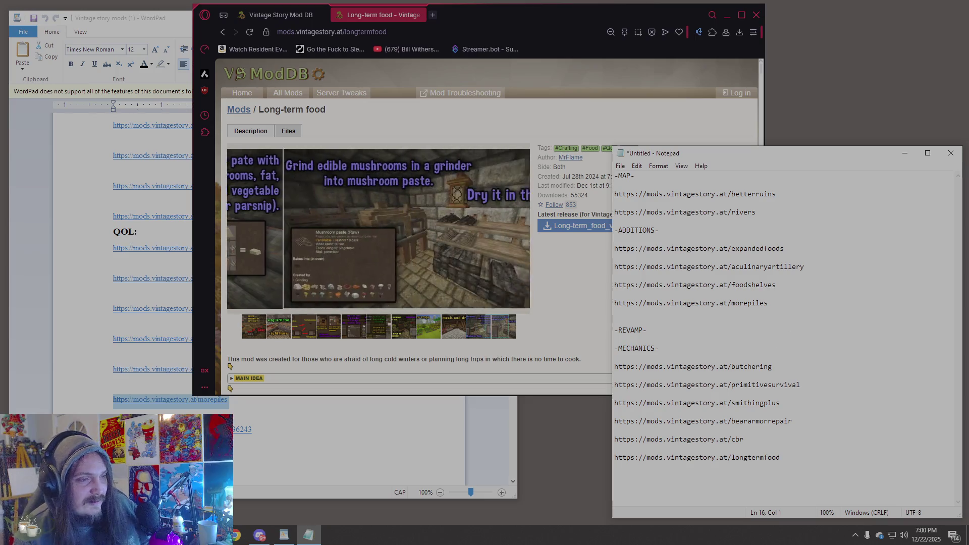
key("ctrl+z")
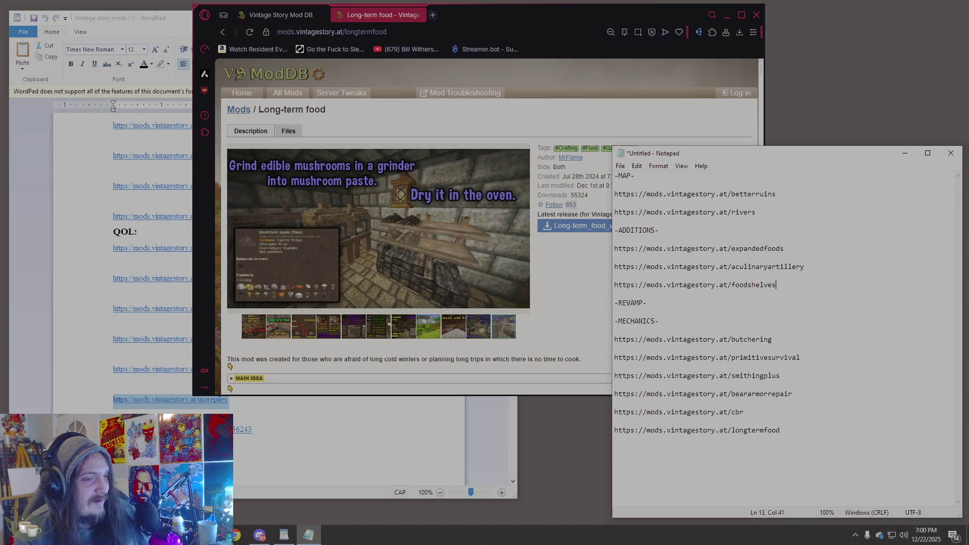
- Move the longtermfood link from the bottom line to just below foodshelves under -ADDITIONS-
left_click_drag(781, 430, 620, 432)
key("ctrl+c")
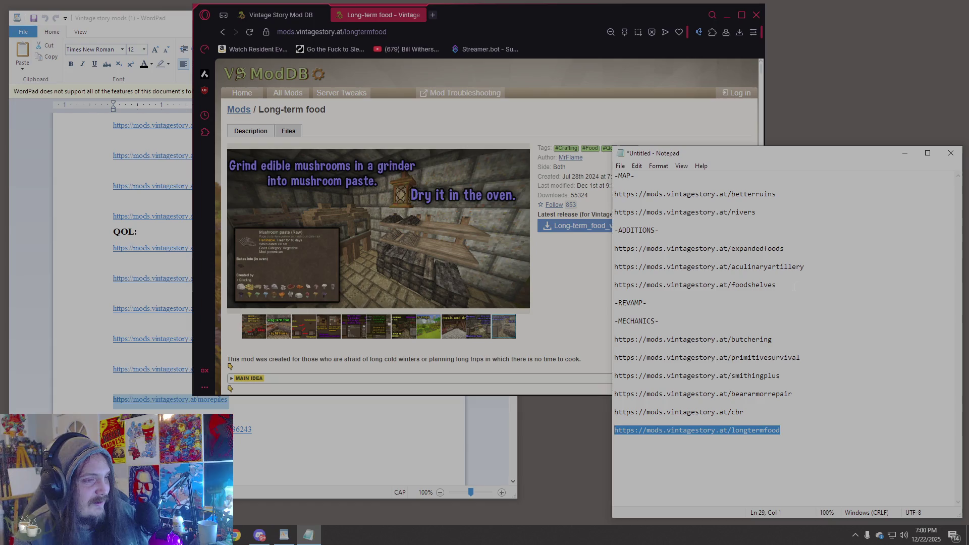
left_click(776, 285)
key("Return")
key("Return")
key("ctrl+v")
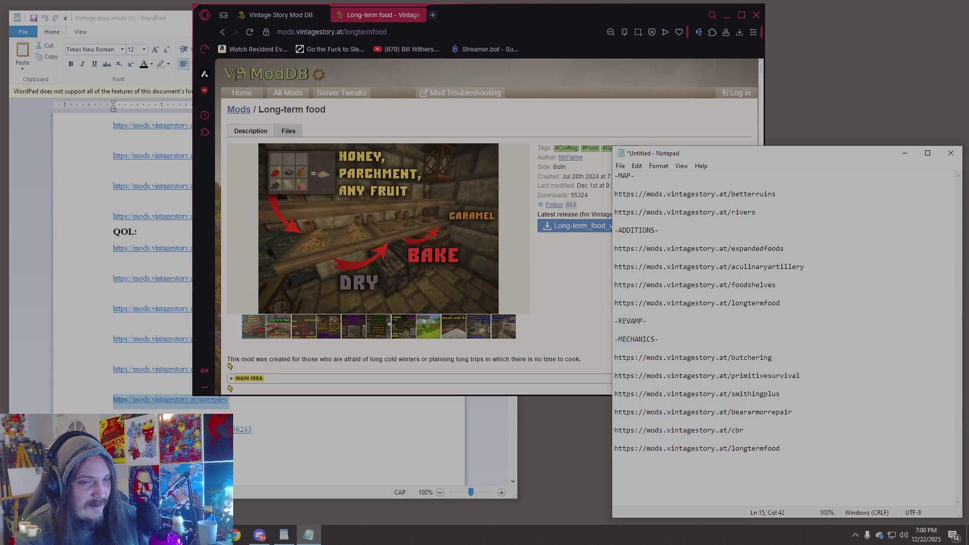
left_click_drag(781, 449, 623, 449)
key("Delete")
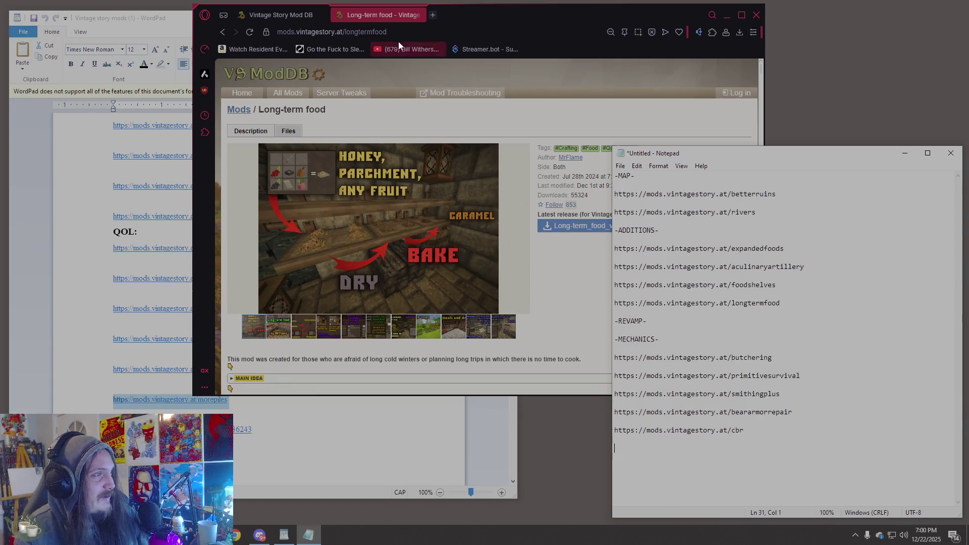
- Paste the Long-term food page address at the bottom, then delete that extra line
left_click(395, 33)
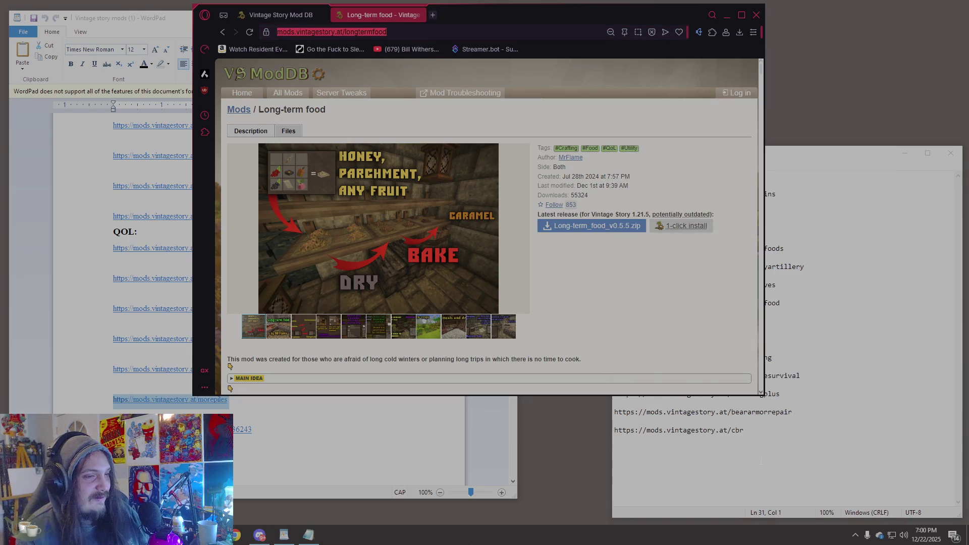
key("ctrl+c")
left_click(762, 461)
key("ctrl+v")
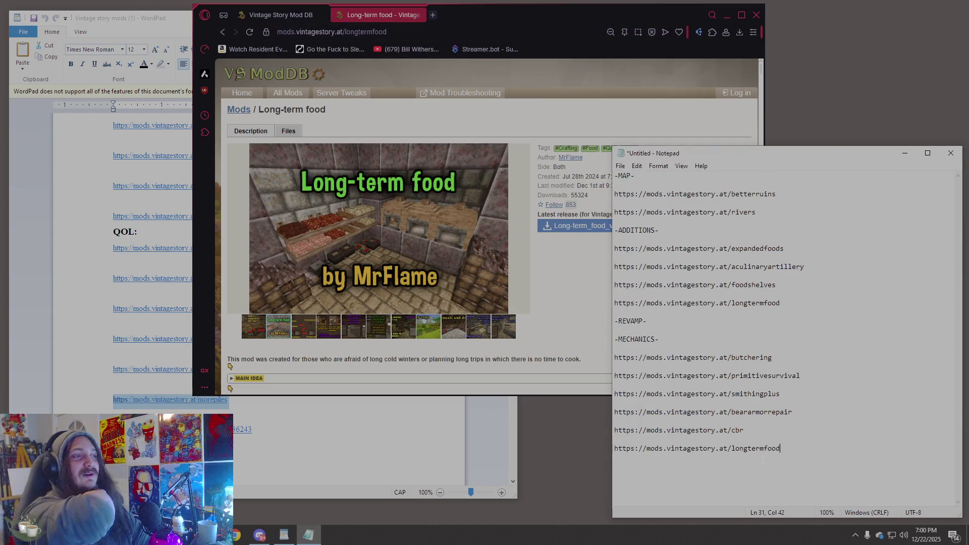
triple_click(763, 460)
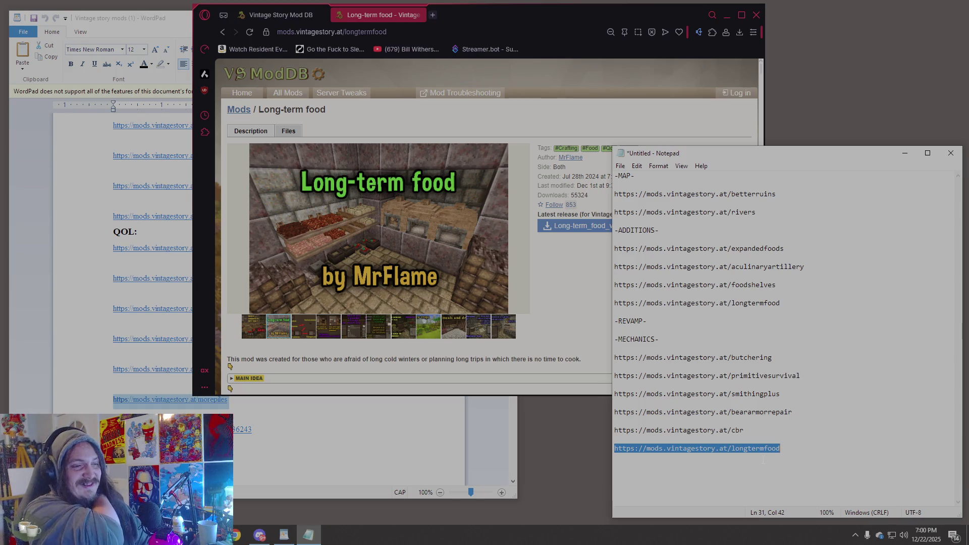
key("Delete")
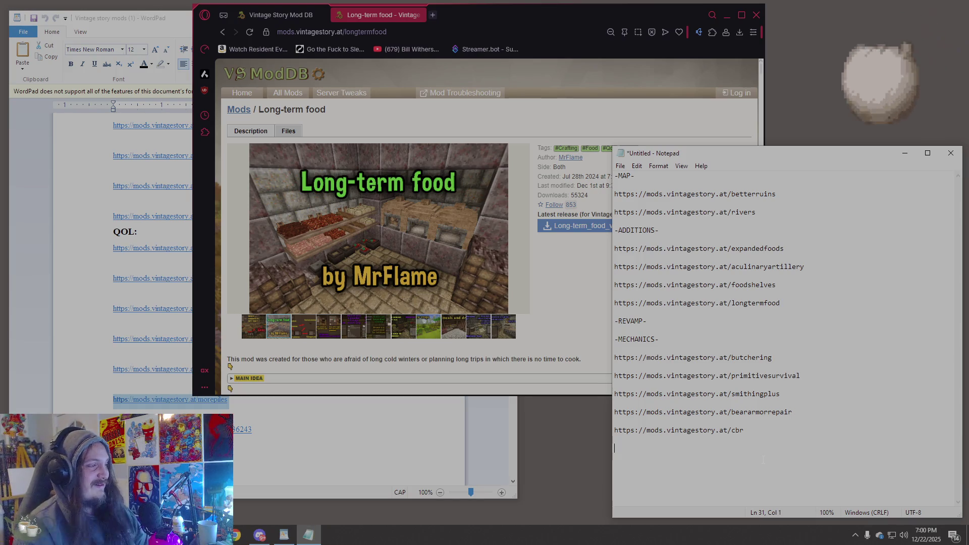
- Pick up the morepiles link from the WordPad list for the browser address bar
left_click(298, 59)
left_click(366, 36)
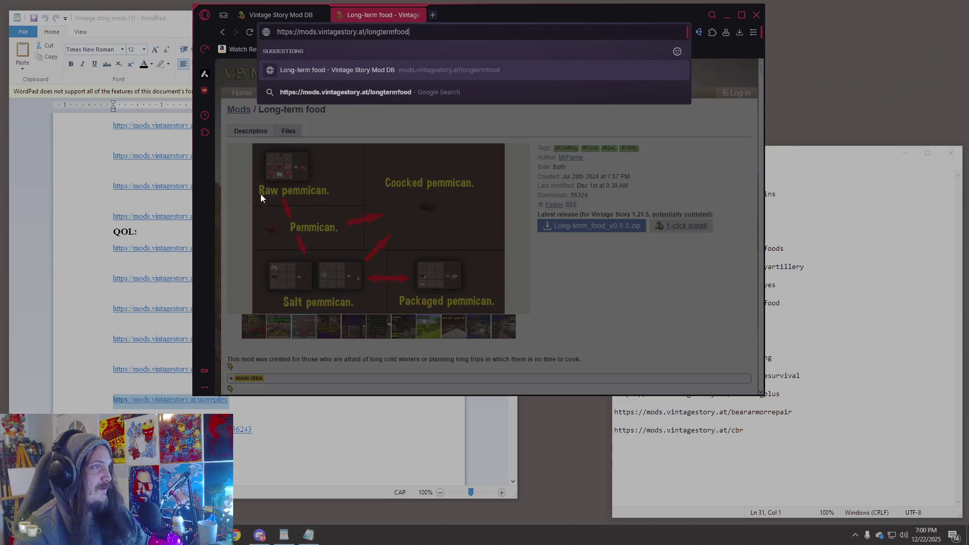
left_click(155, 408)
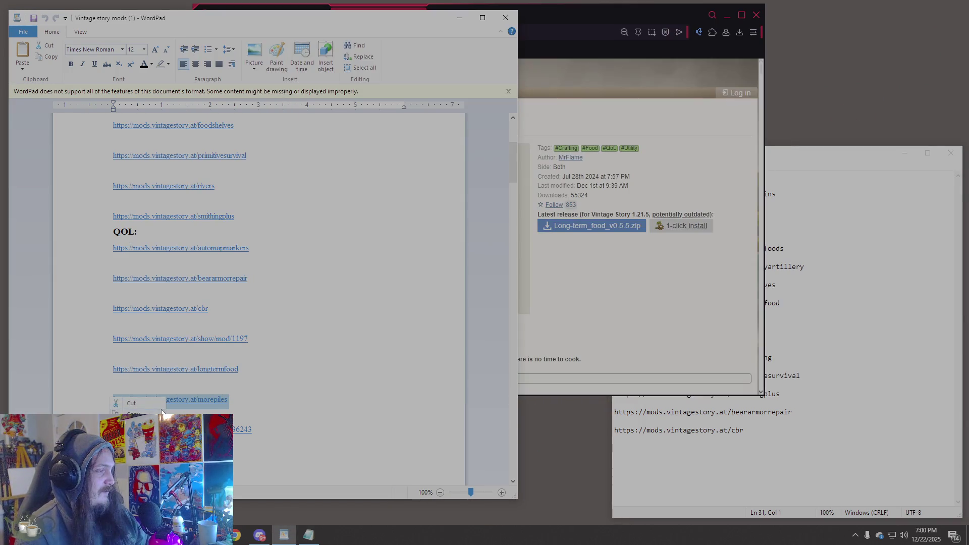
left_click(520, 45)
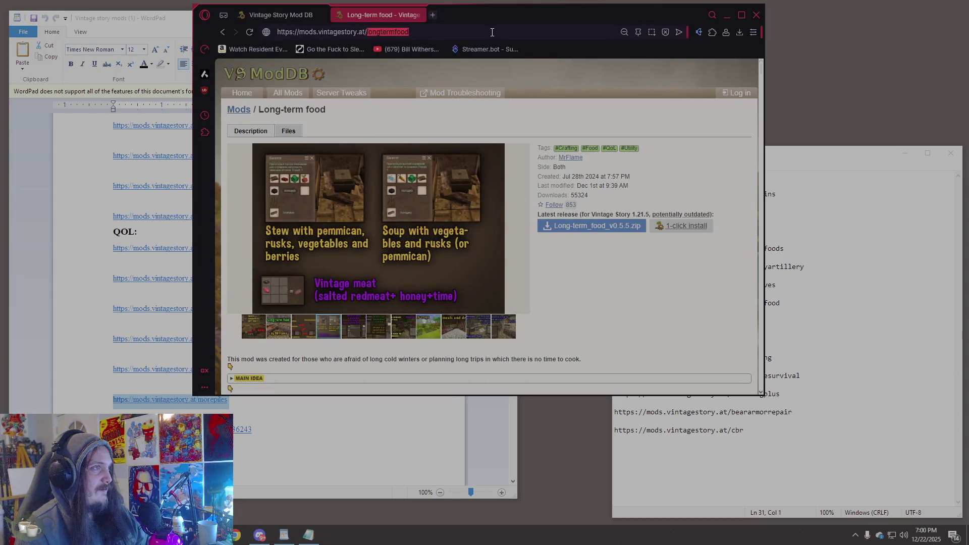
- Load the More Piles mod page and paste its morepiles link below cbr in Notepad
double_click(492, 32)
key("ctrl+v")
key("ctrl+a")
key("ctrl+v")
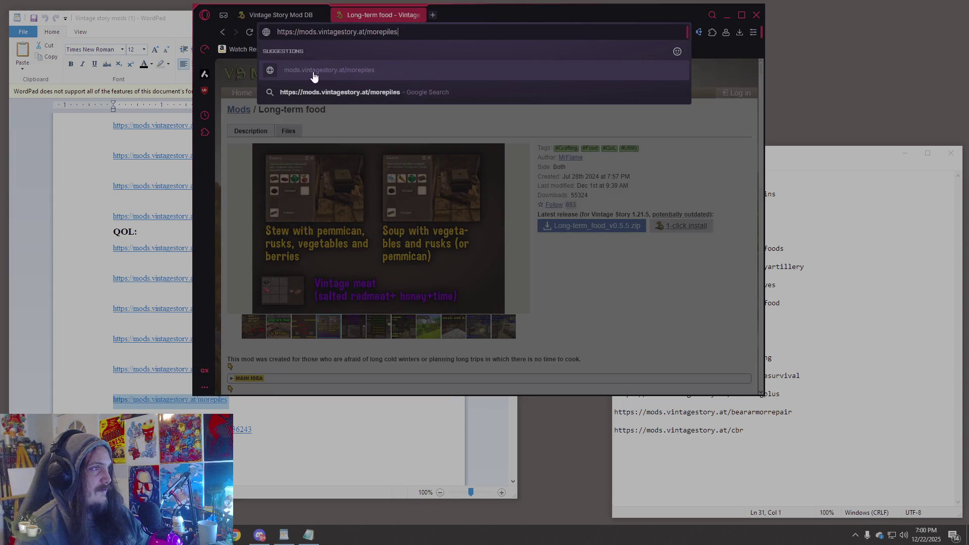
left_click(303, 72)
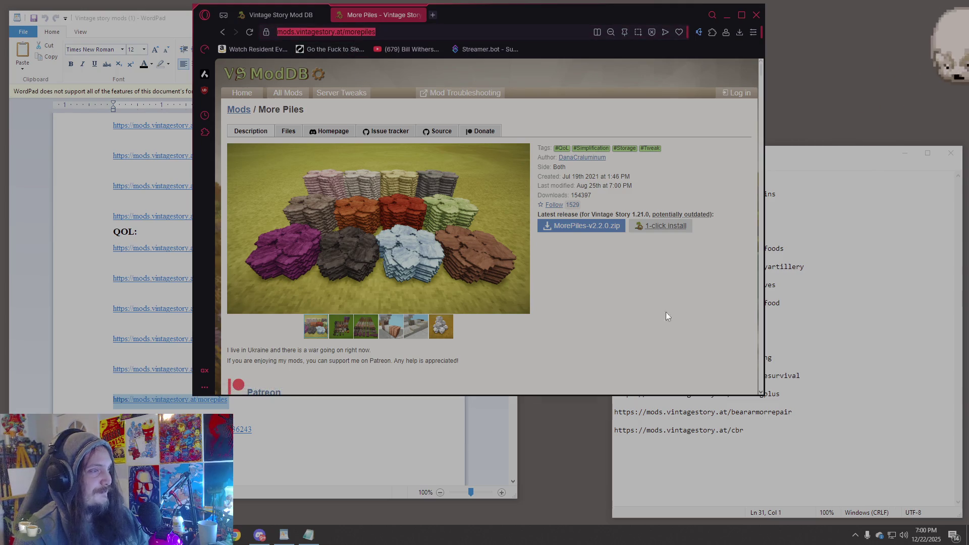
left_click(636, 440)
key("ctrl+v")
- Copy the next mod link from the WordPad list into the browser address bar
left_click(284, 534)
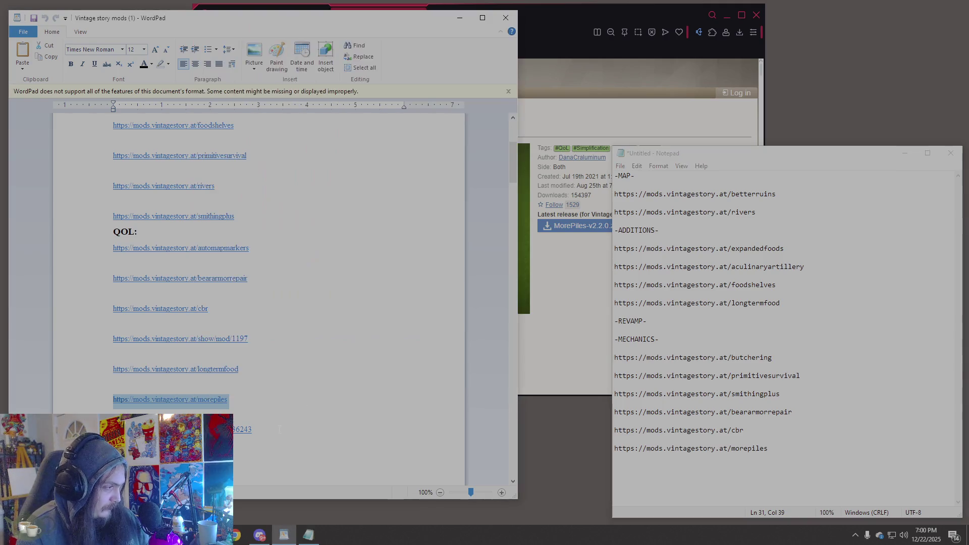
triple_click(177, 429)
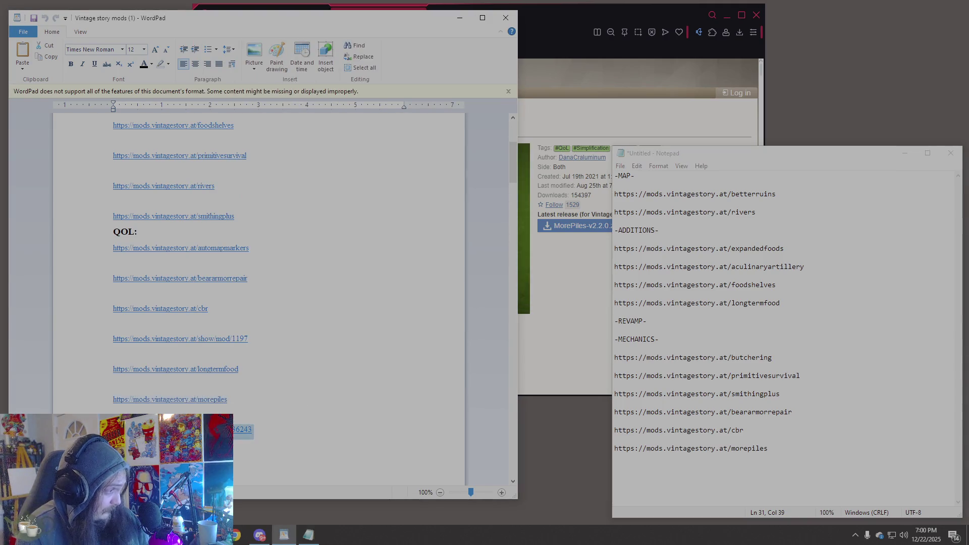
left_click(569, 17)
left_click(444, 26)
key("ctrl+v")
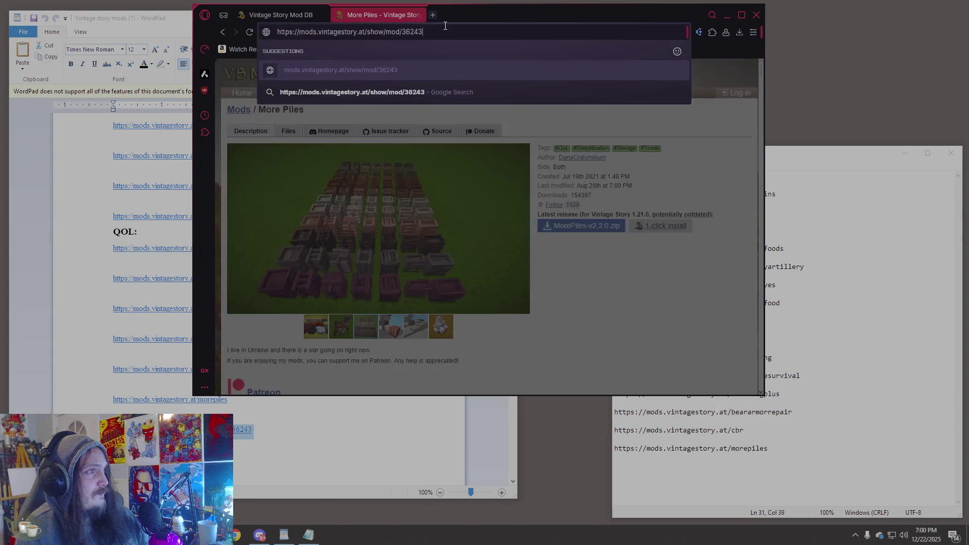
- Load the Packrat page (show/mod/36243), scroll its sections, and enlarge then close its image
key("Return")
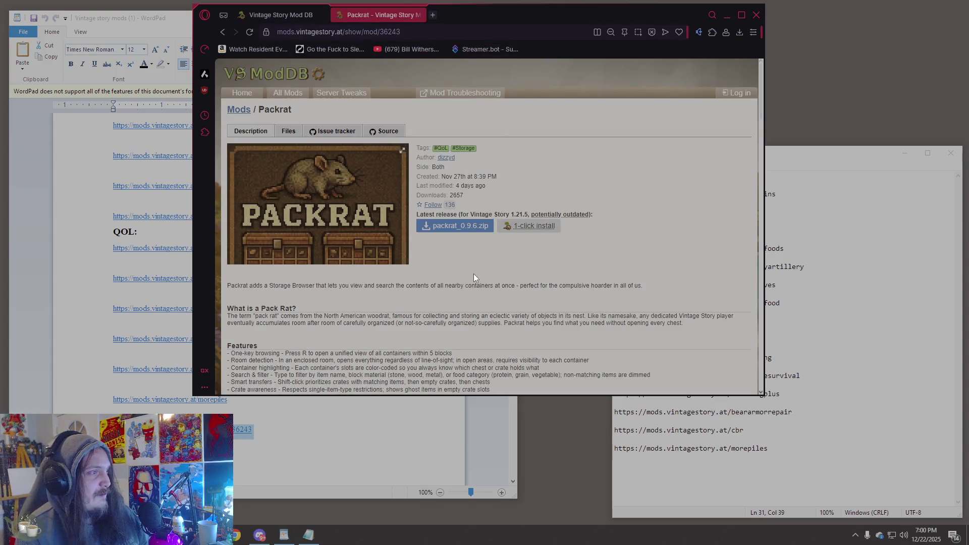
scroll(474, 277, "down", 1)
scroll(474, 275, "down", 1)
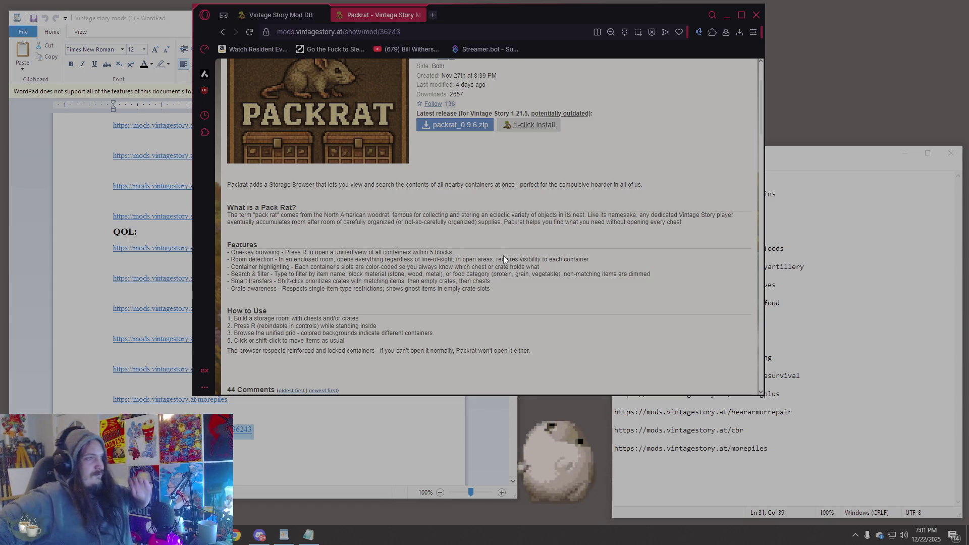
scroll(504, 257, "down", 1)
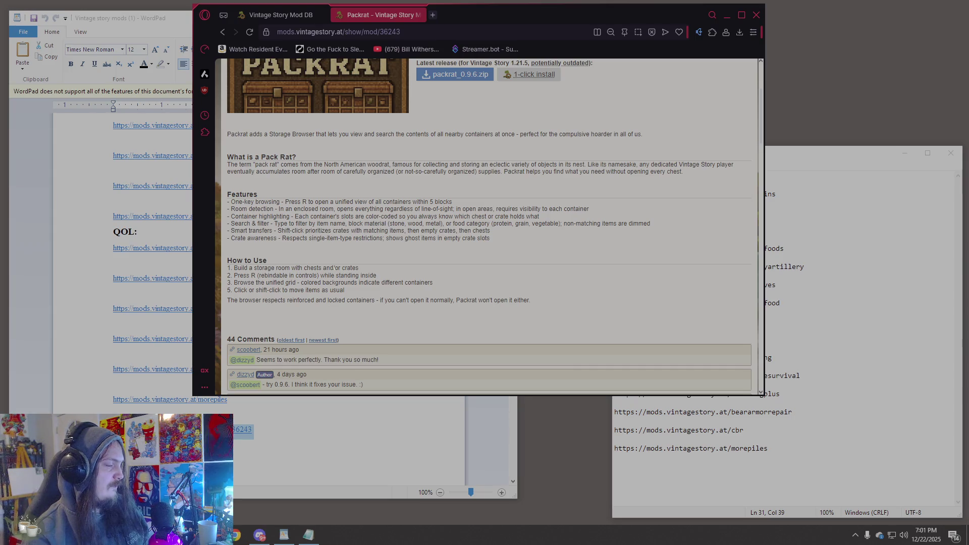
scroll(337, 262, "up", 3)
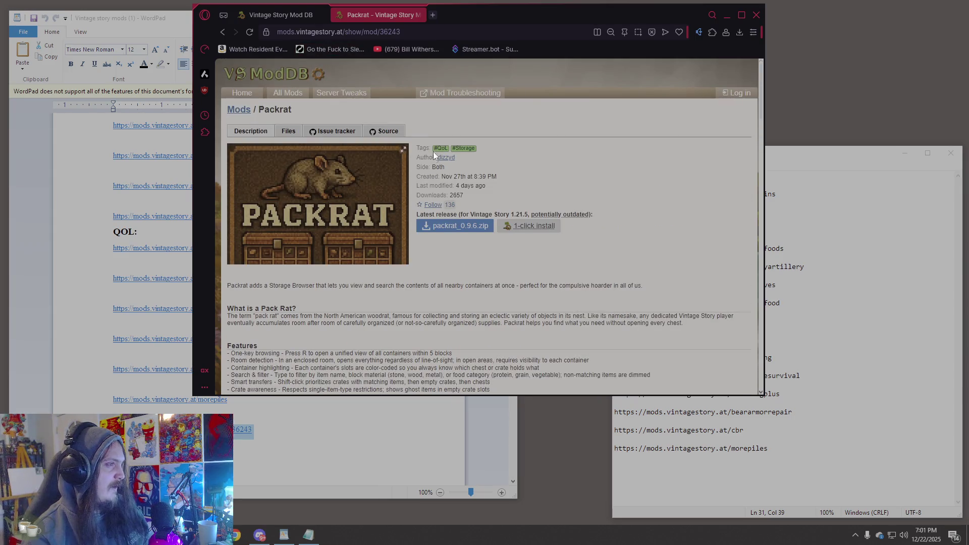
left_click(402, 151)
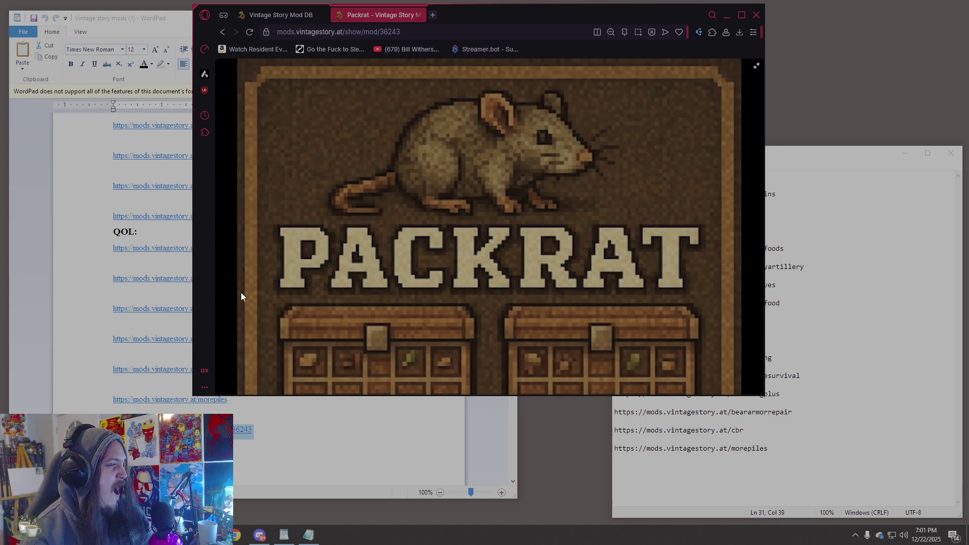
left_click(756, 67)
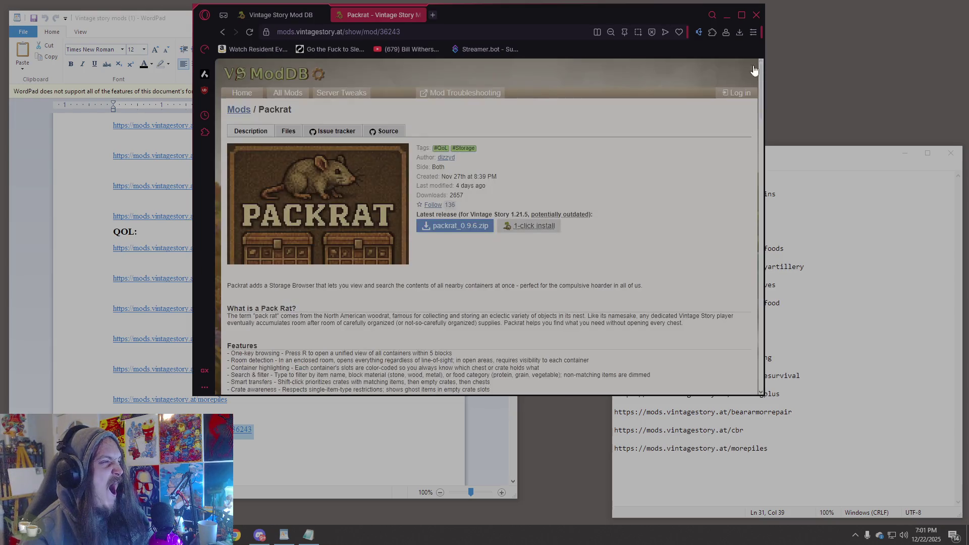
scroll(432, 269, "down", 5)
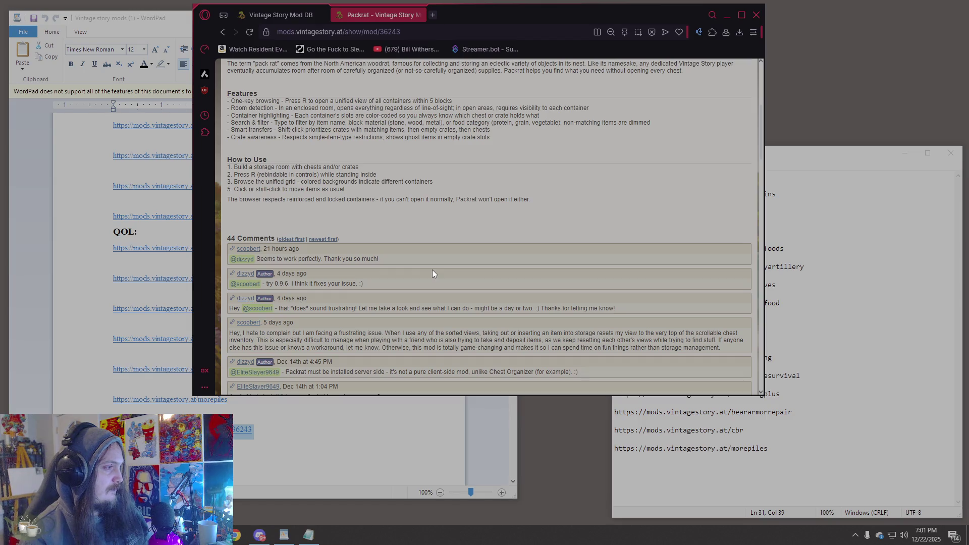
scroll(395, 254, "up", 2)
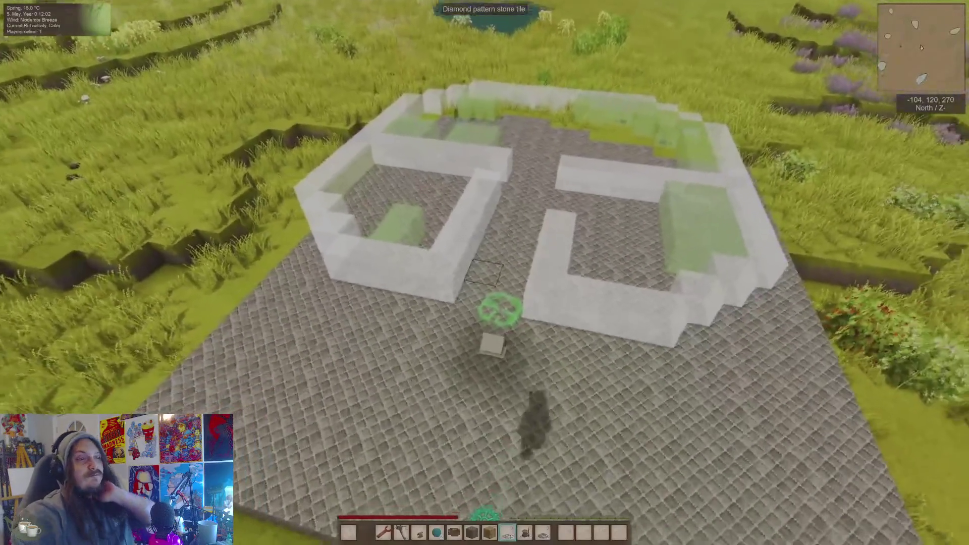
- Watch the Projector Block clip full screen, interacting with the player
key("e")
scroll(485, 273, "up", 3)
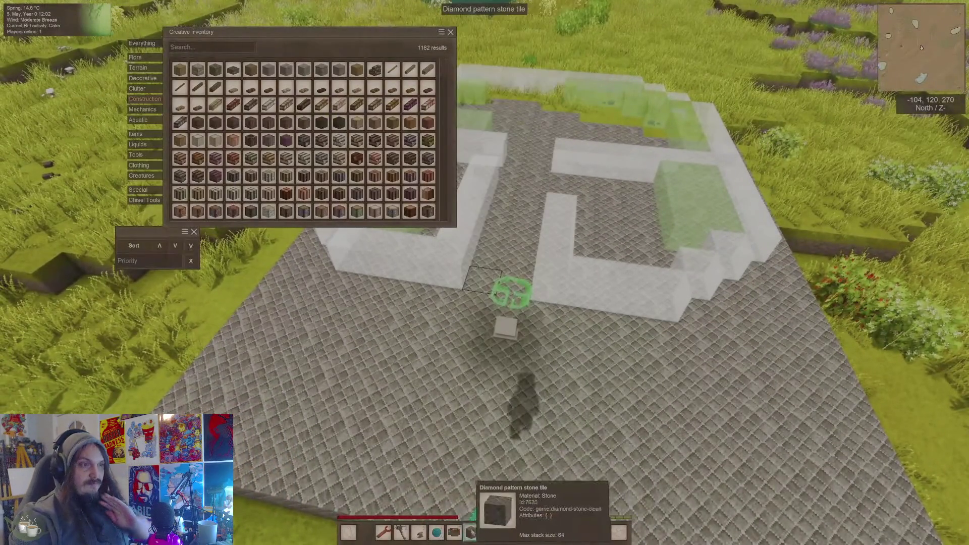
key("e")
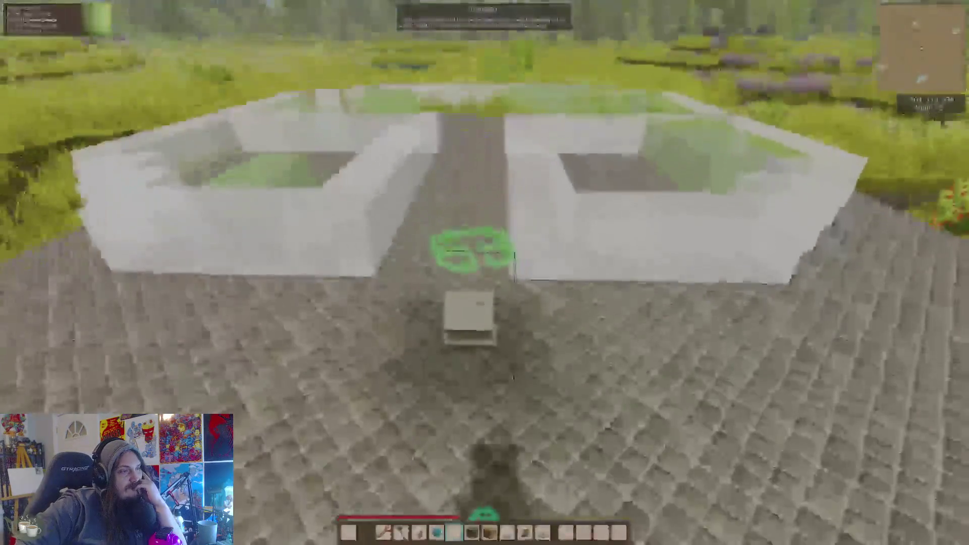
key("p")
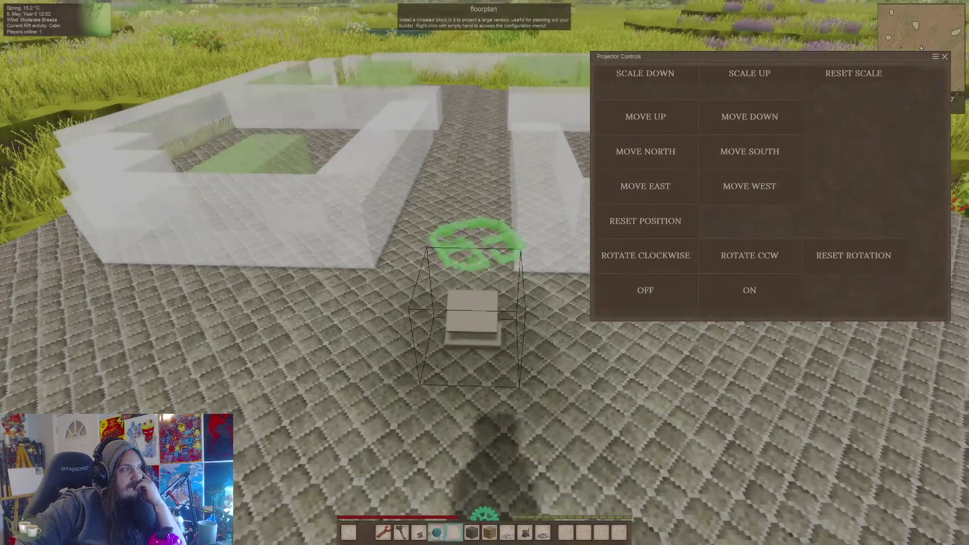
left_click(648, 155)
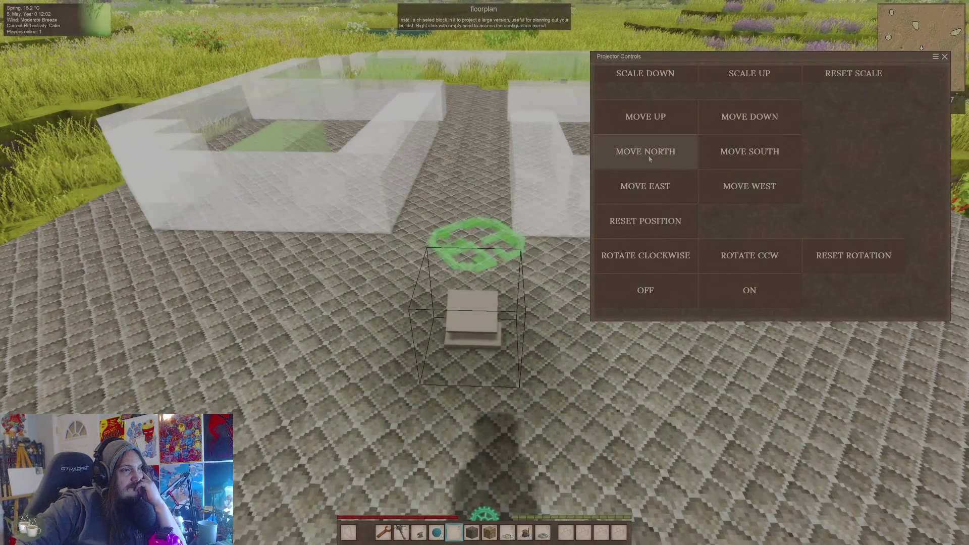
left_click(649, 188)
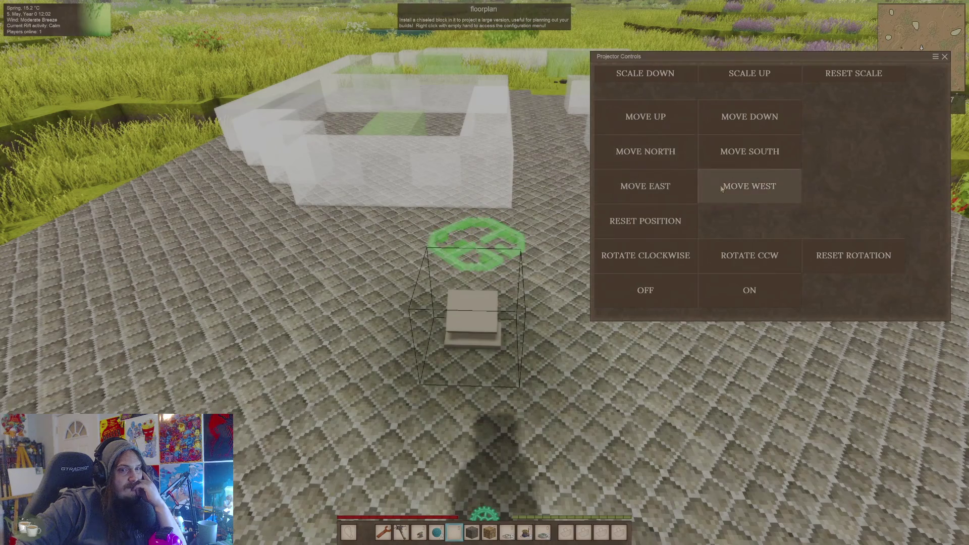
left_click(755, 161)
left_click(755, 160)
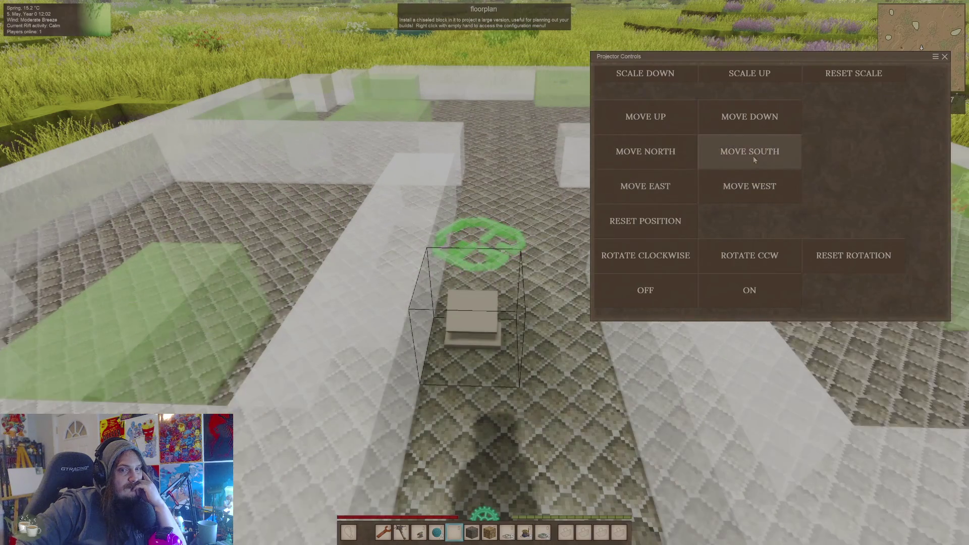
key("Escape")
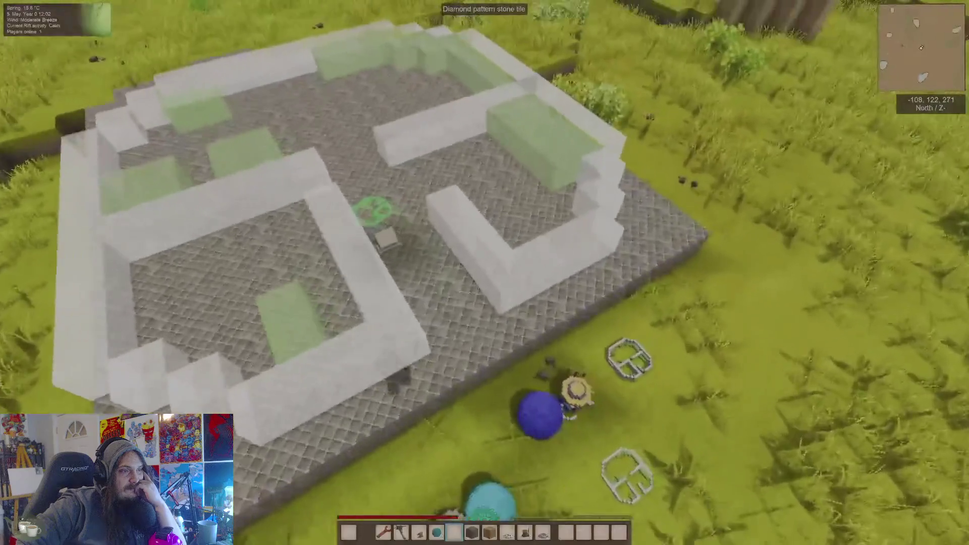
- Watch the rest of the Projector Block clip, then exit full screen
key("7")
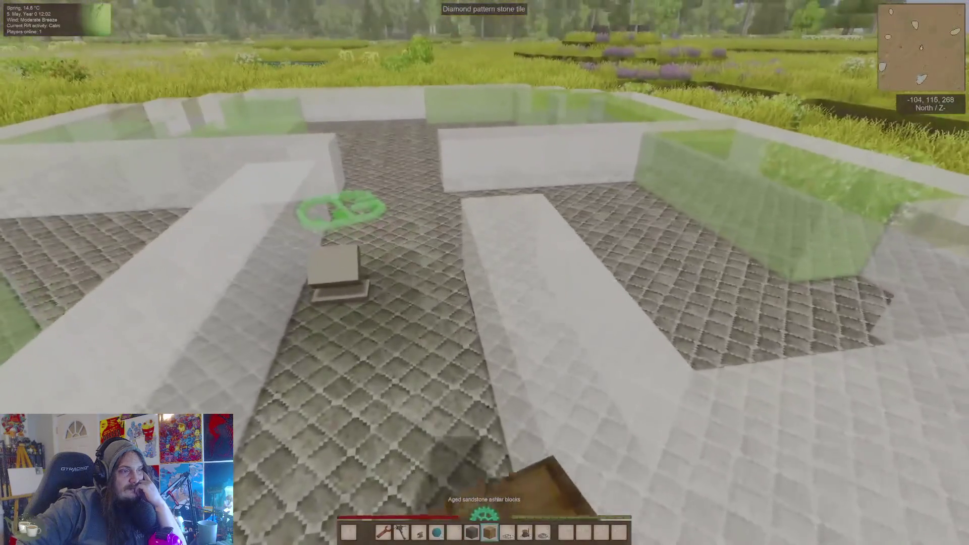
right_click(484, 273)
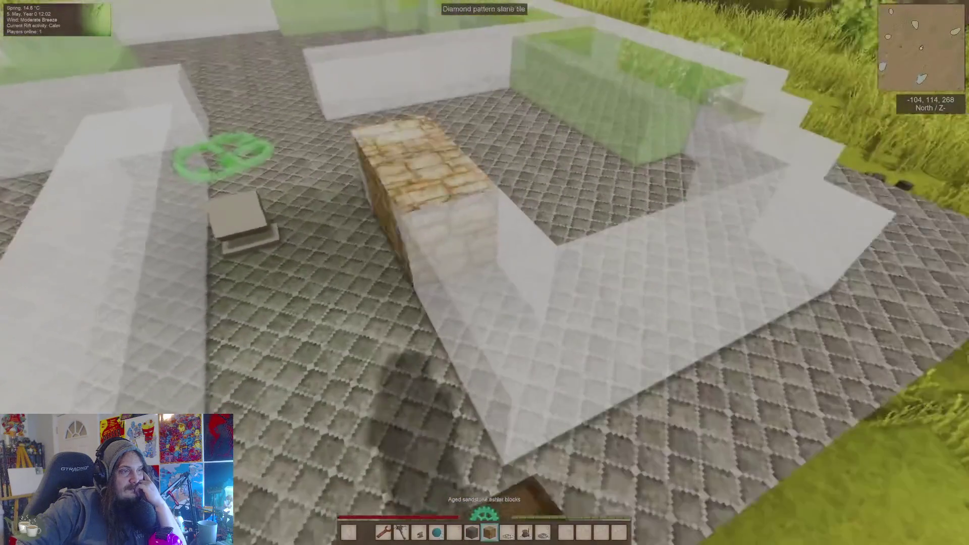
right_click(485, 272)
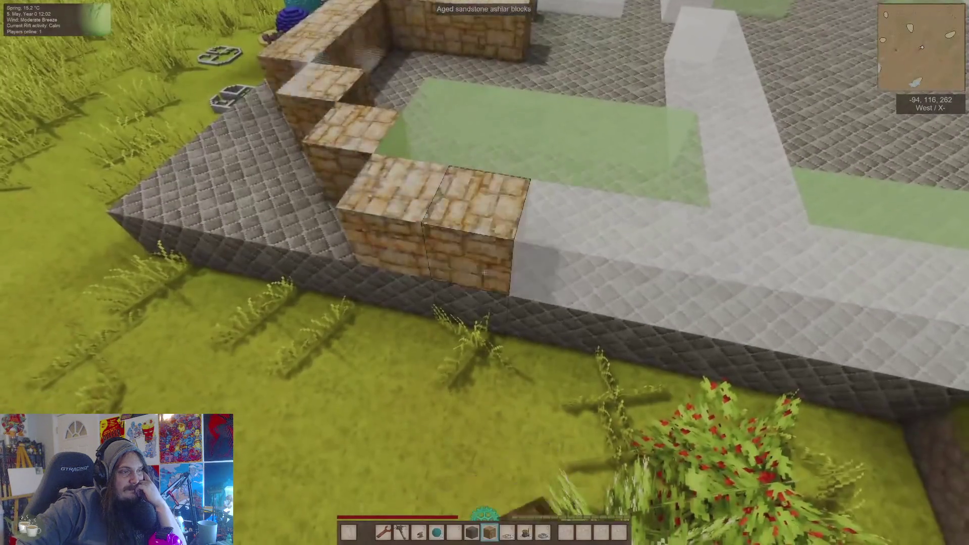
key("w")
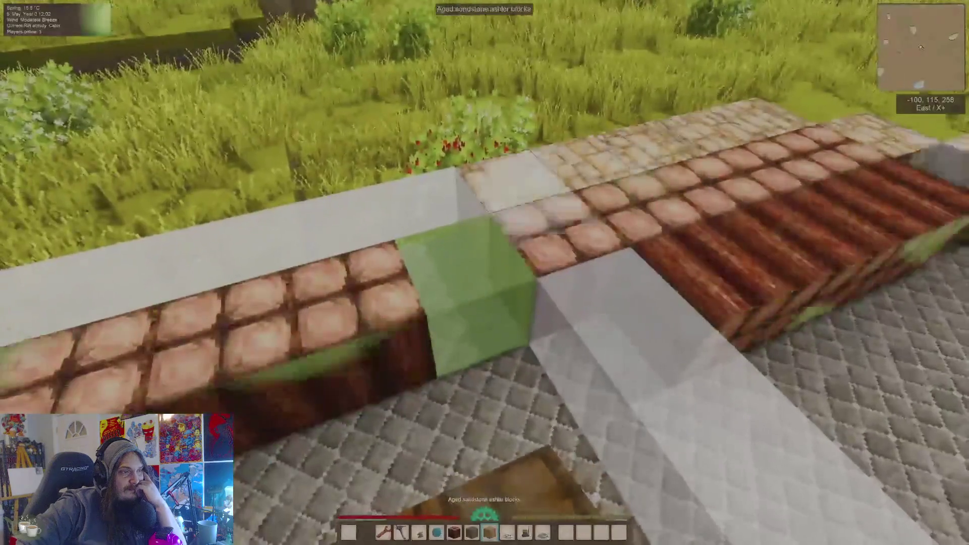
scroll(485, 273, "up", 2)
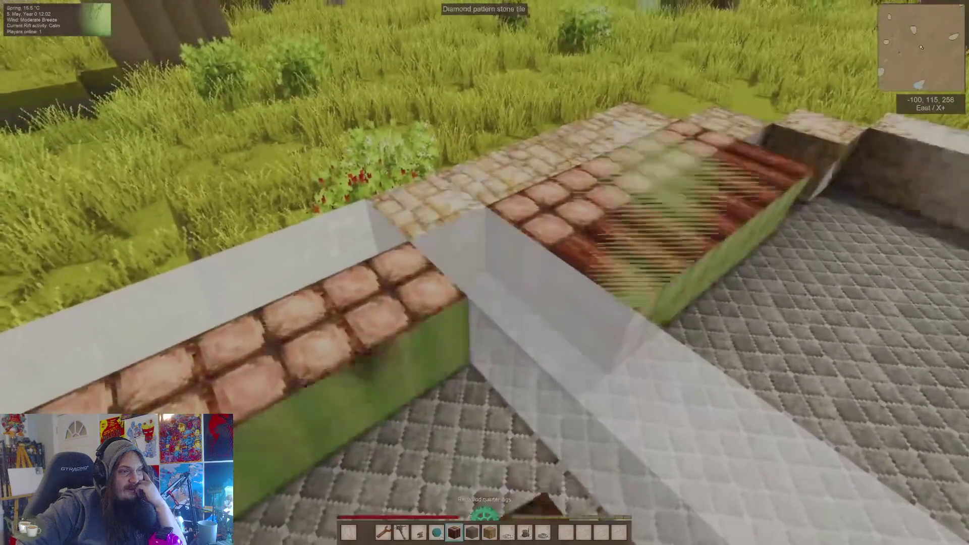
scroll(484, 273, "down", 2)
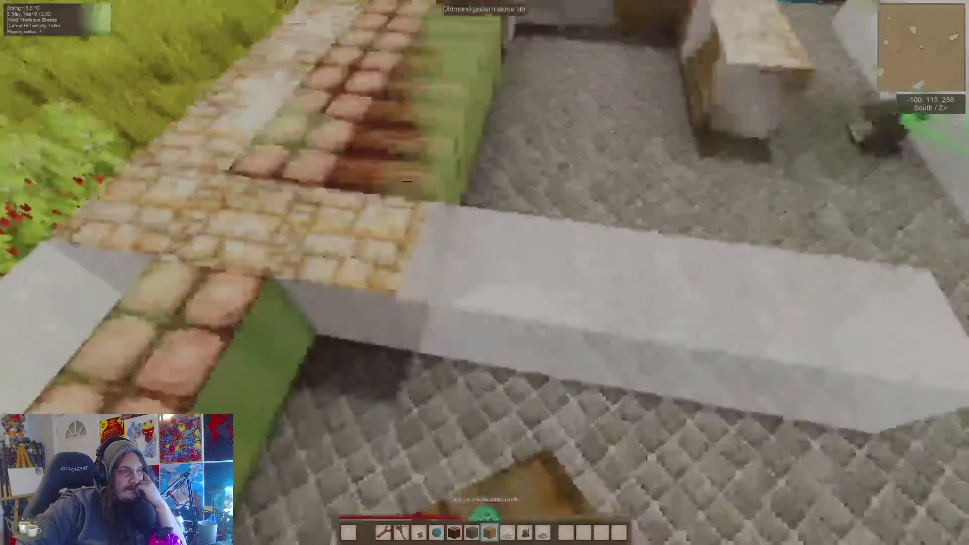
right_click(485, 272)
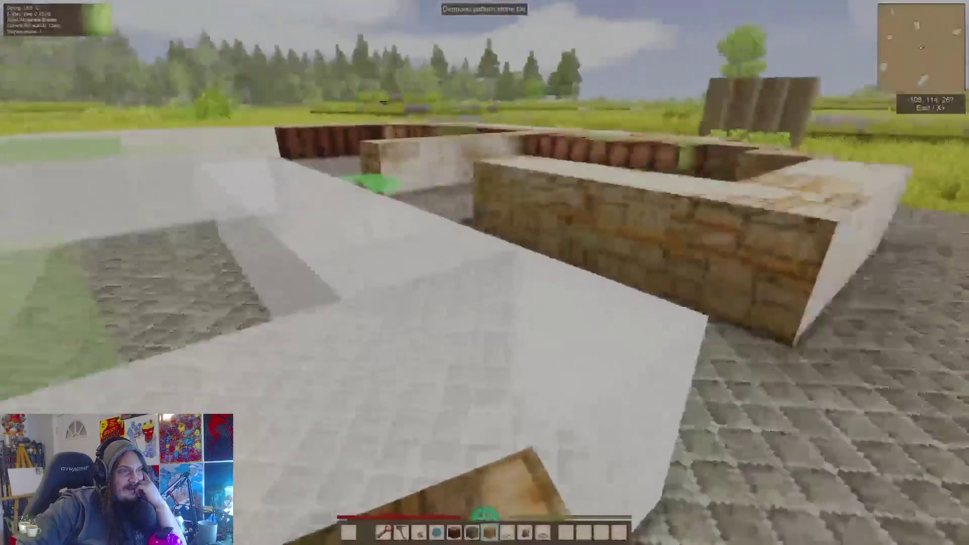
key("e")
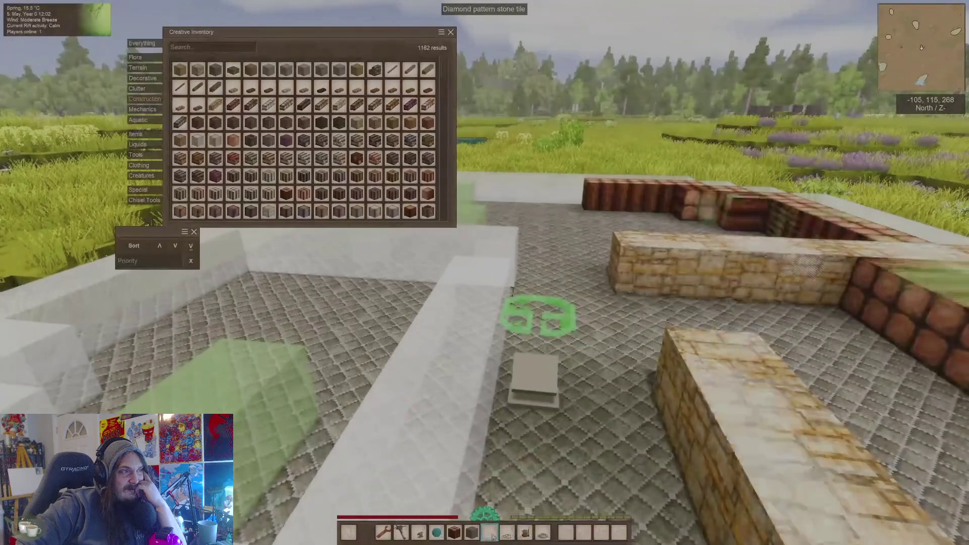
key("e")
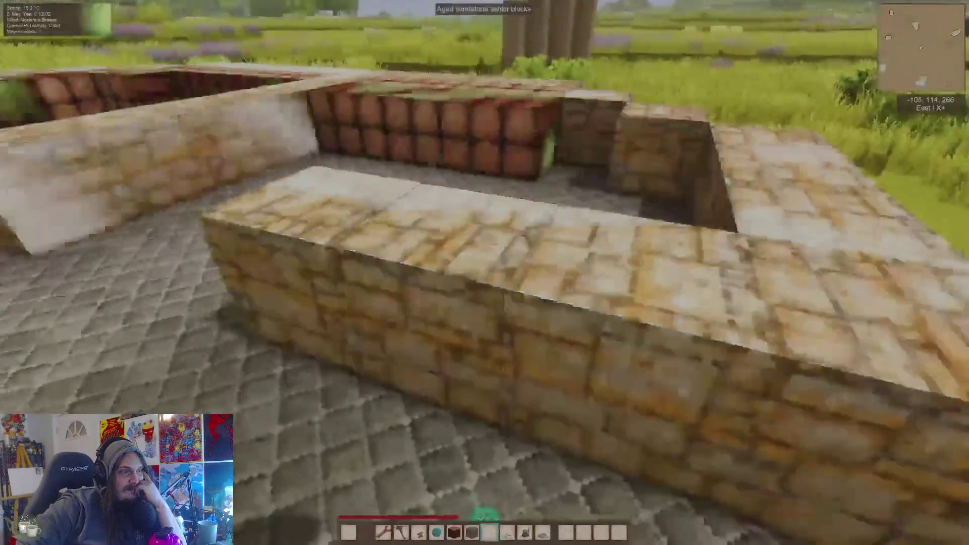
right_click(485, 272)
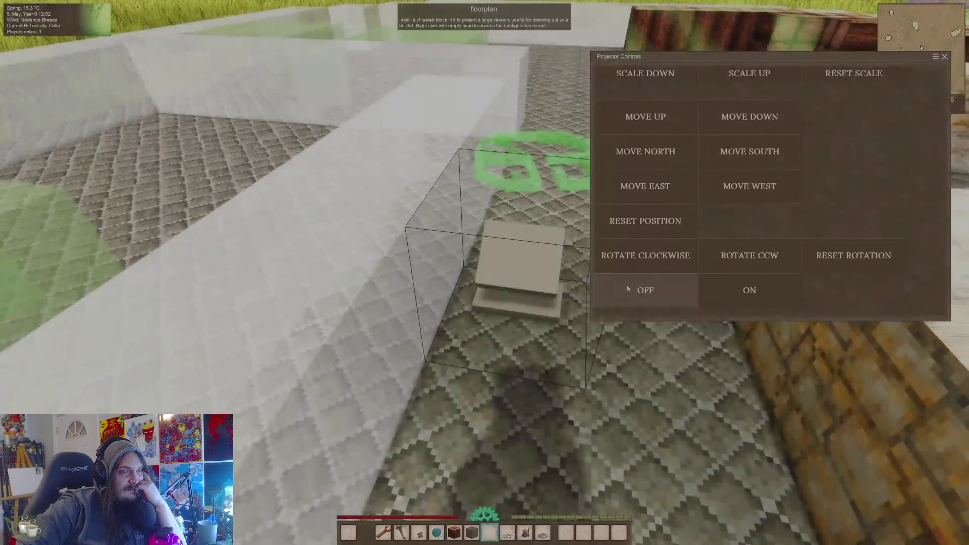
key("Escape")
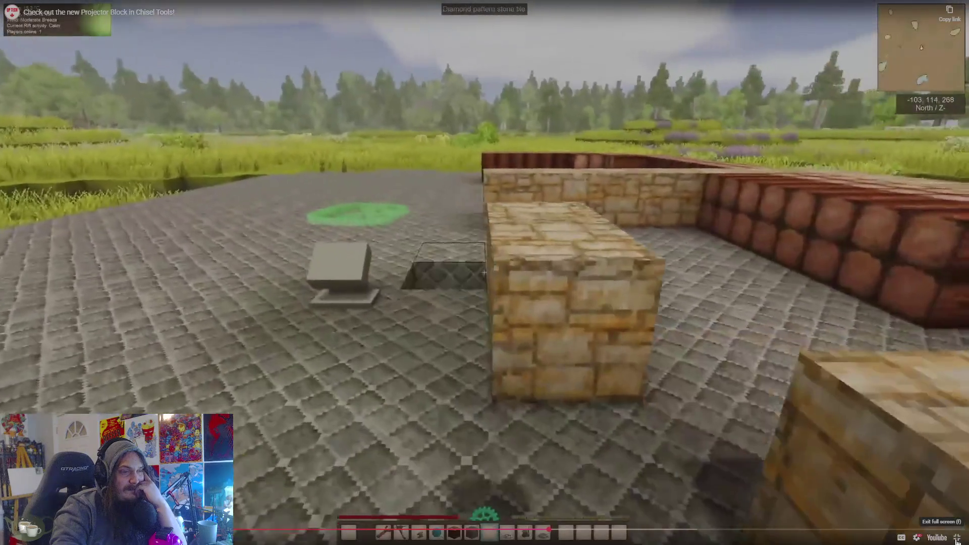
left_click(955, 539)
- Scroll to the embedded Ultimate Chiseling Guide on the Chisel Tools page and play it full screen
scroll(341, 317, "up", 3)
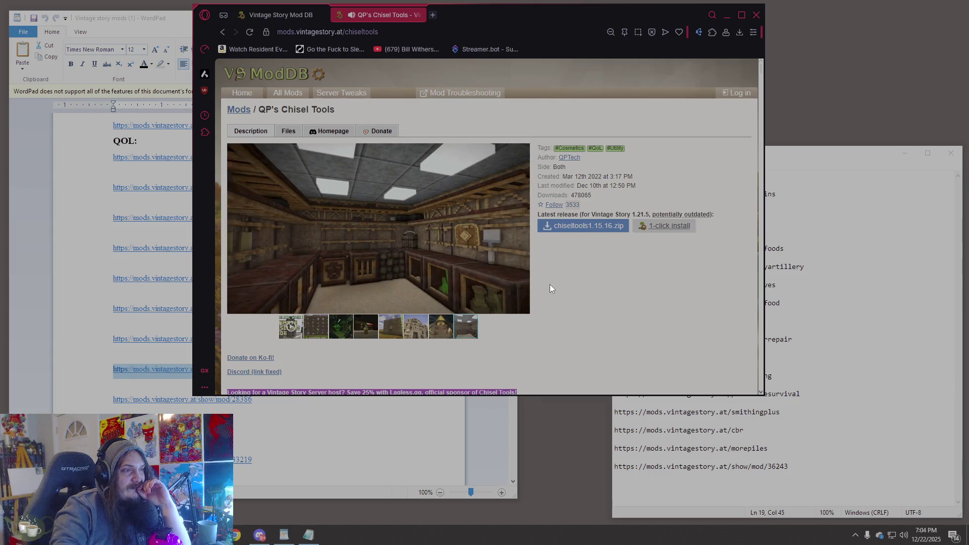
scroll(550, 284, "down", 15)
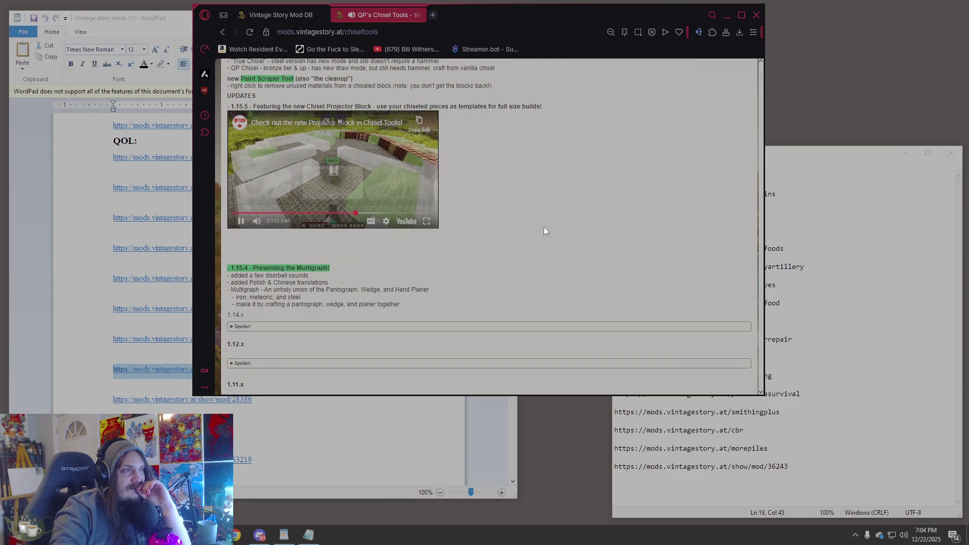
scroll(555, 227, "up", 5)
scroll(568, 237, "up", 2)
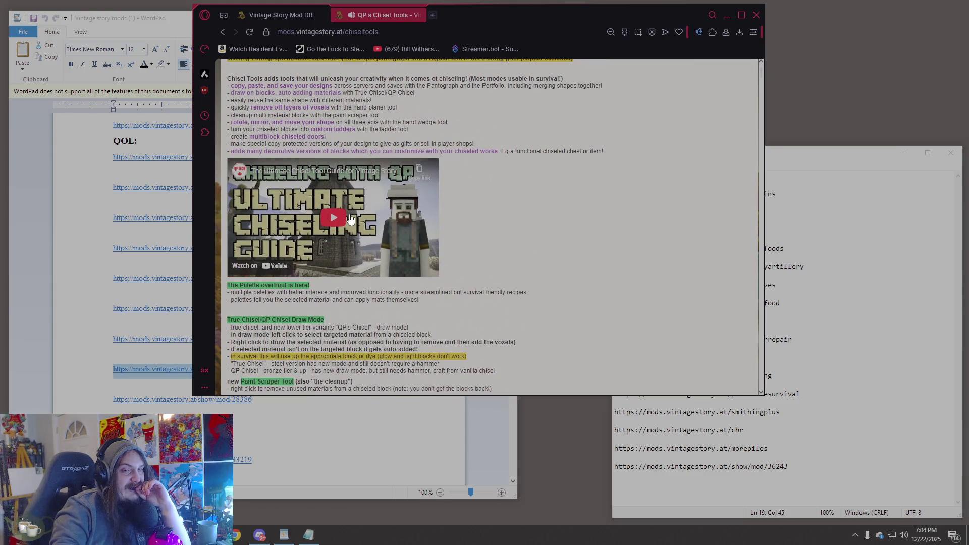
scroll(439, 232, "up", 8)
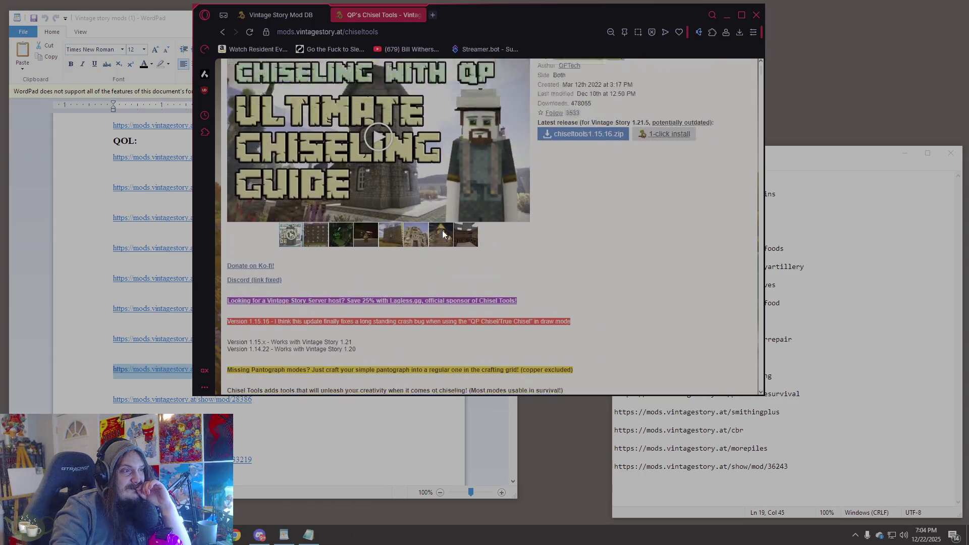
scroll(443, 232, "down", 4)
scroll(443, 236, "down", 2)
left_click(332, 320)
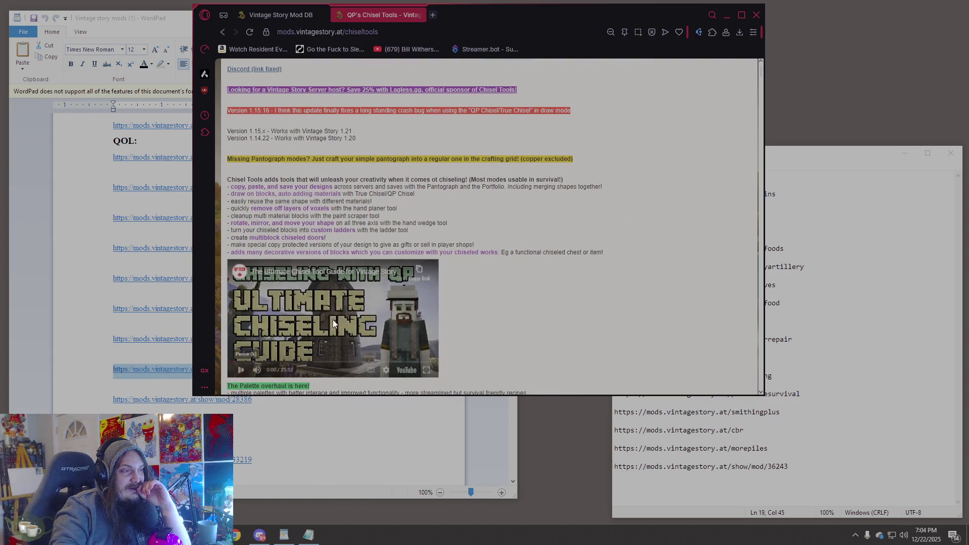
left_click(426, 371)
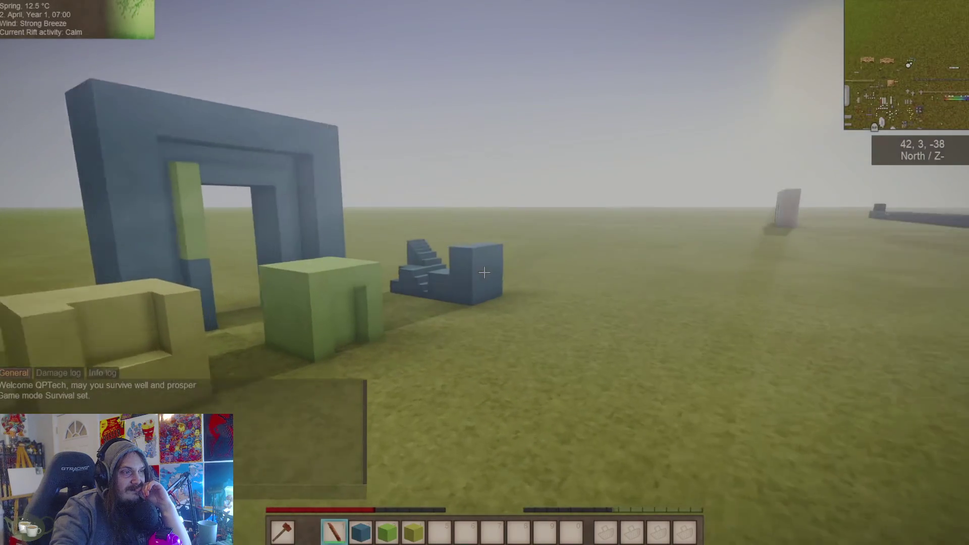
- Exit full screen, pause and resume the chisel guide, then return to full screen
mouse_move(961, 540)
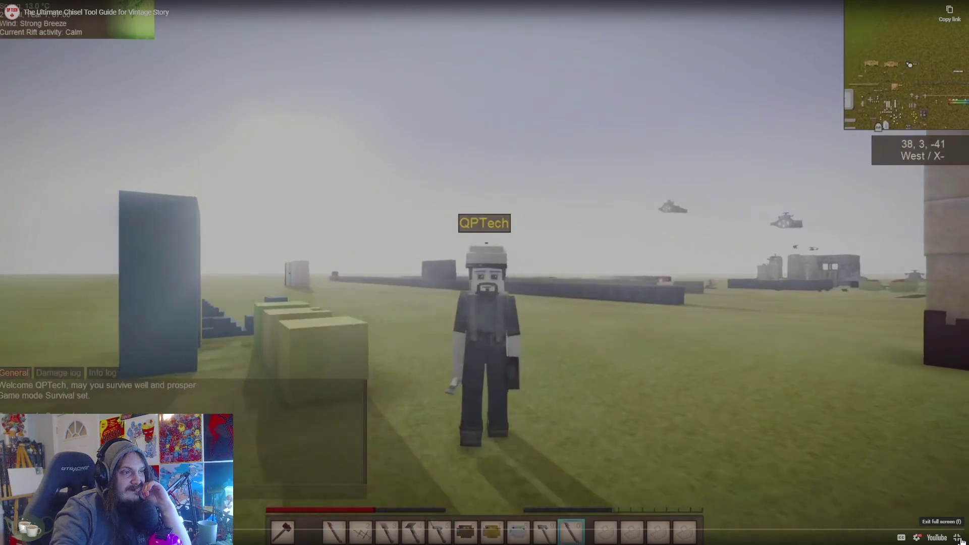
left_click(961, 540)
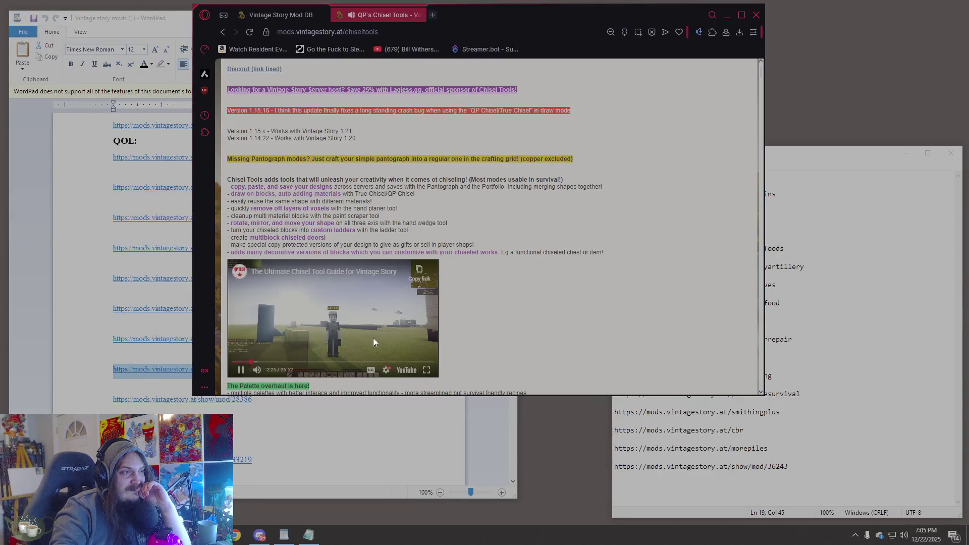
left_click(361, 320)
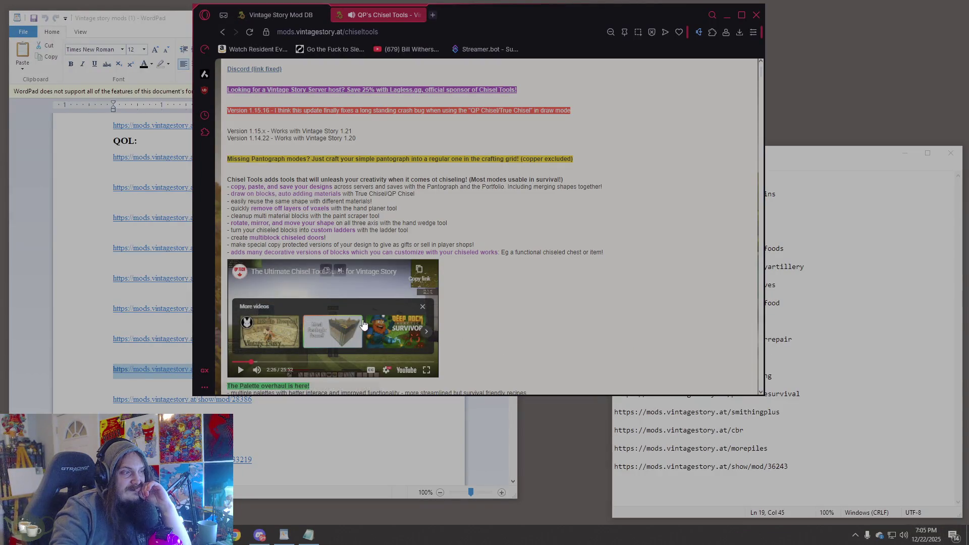
left_click(389, 292)
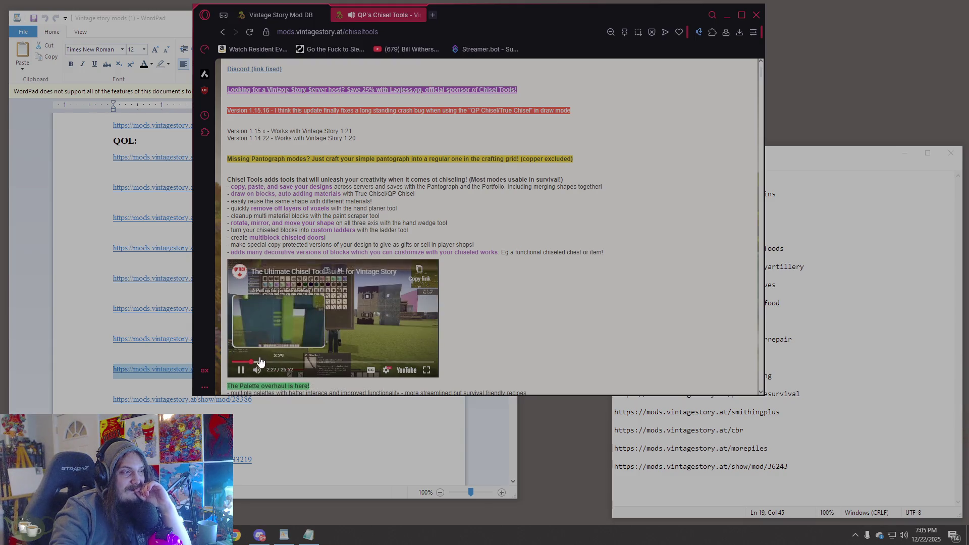
left_click(425, 377)
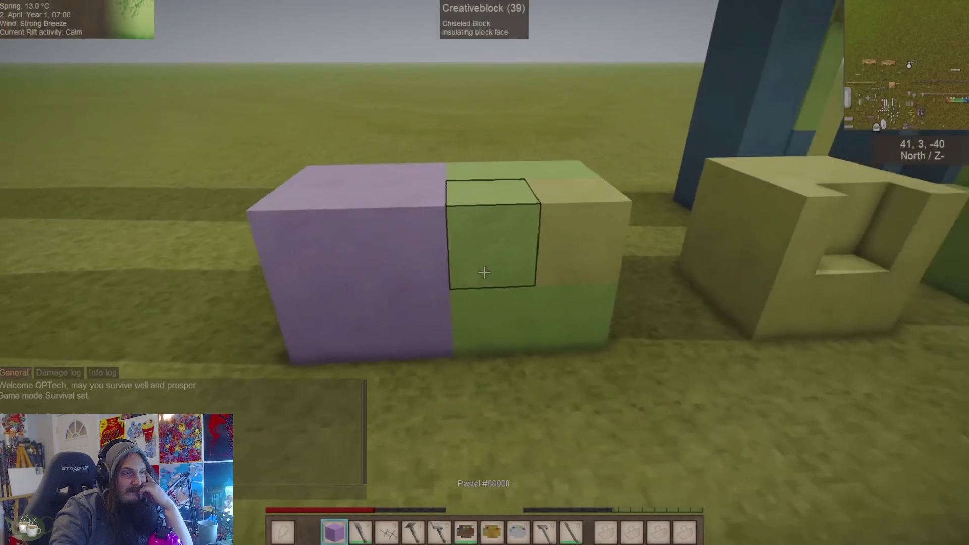
- Watch the guide past the merged-block demo to the Hand Planer Material Mode section
key("2")
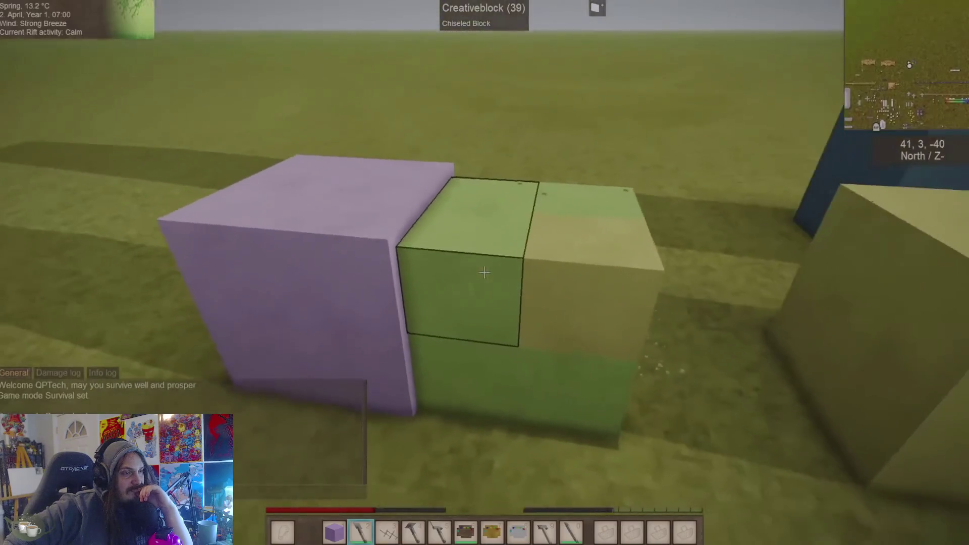
left_click(484, 273)
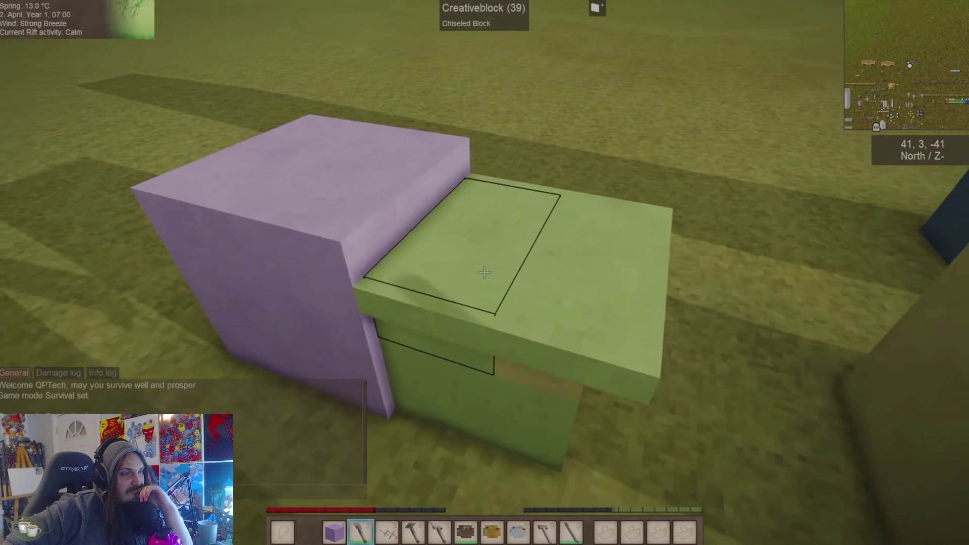
key("s")
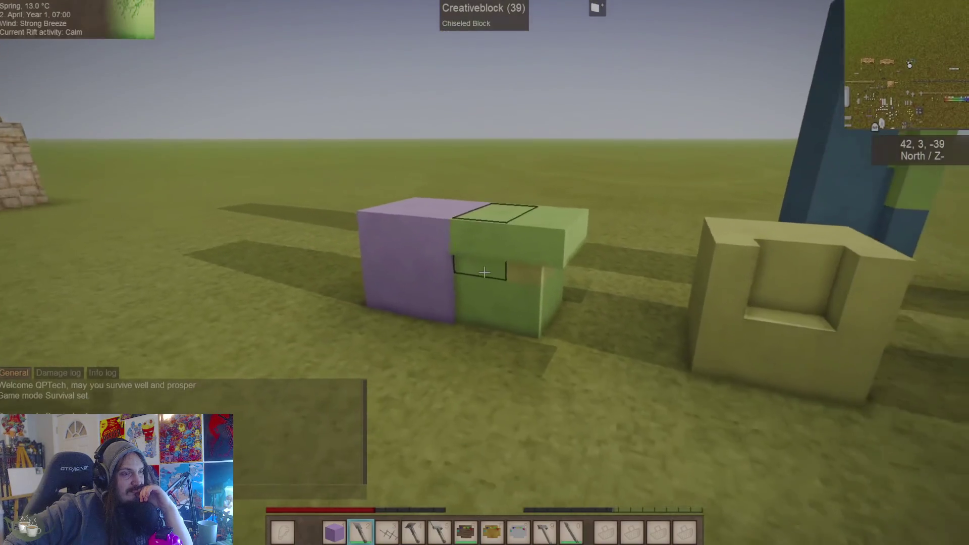
key("s")
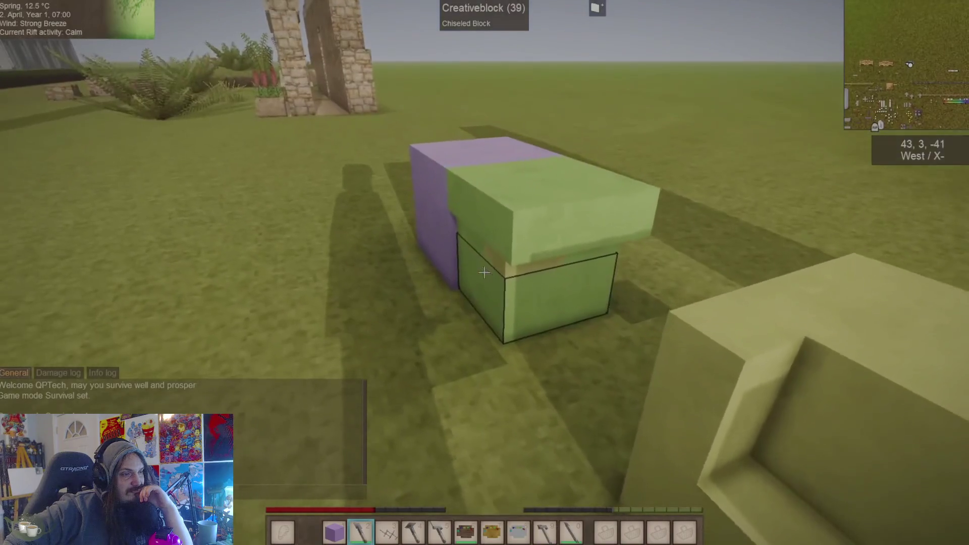
left_click(484, 272)
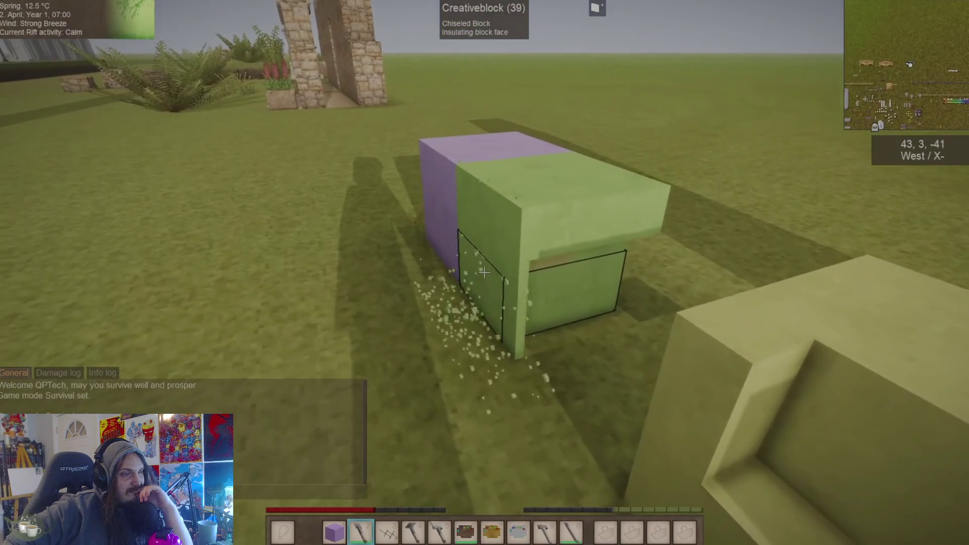
key("s")
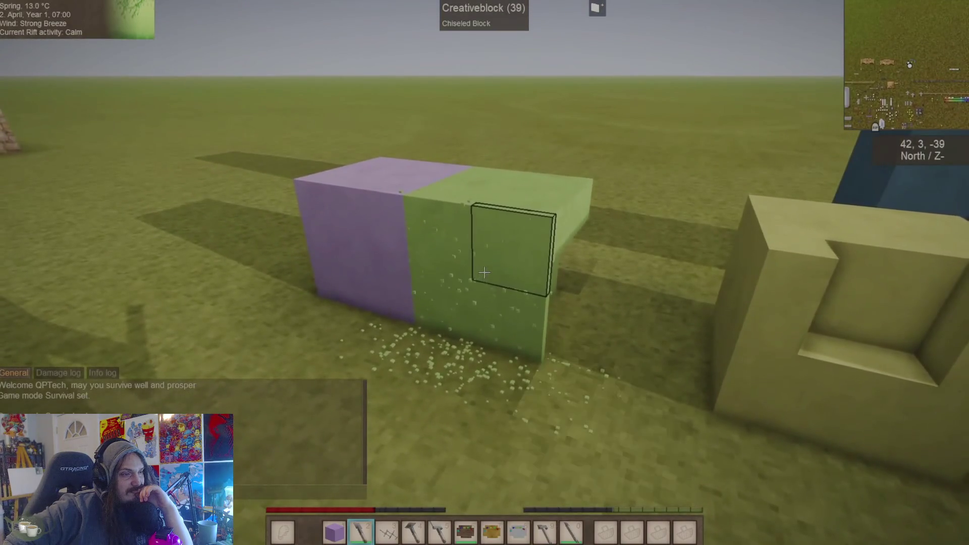
key("w")
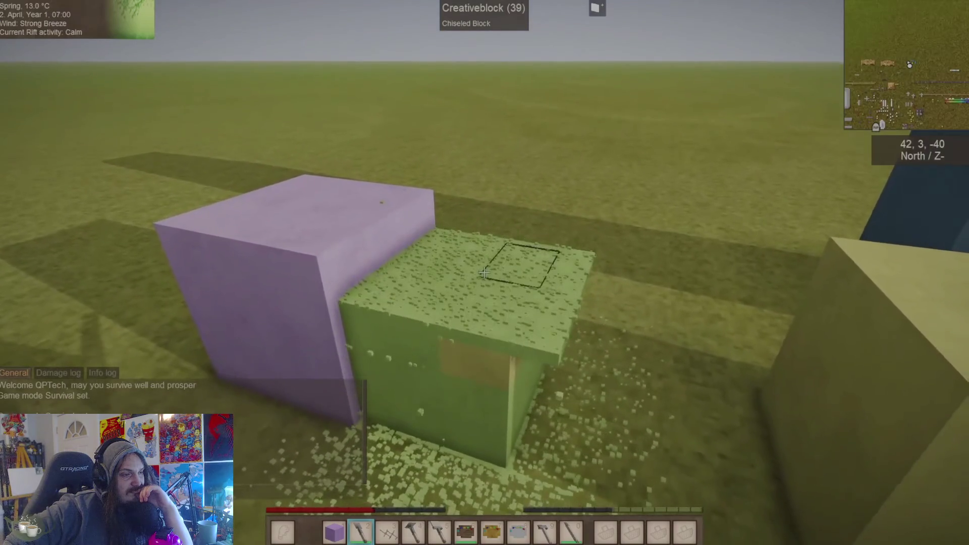
key("s")
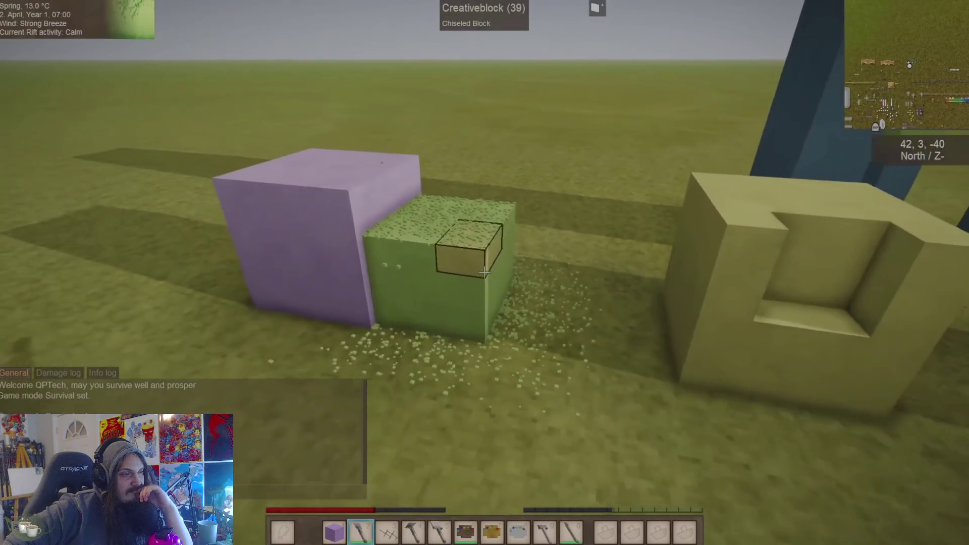
key("w")
key("a")
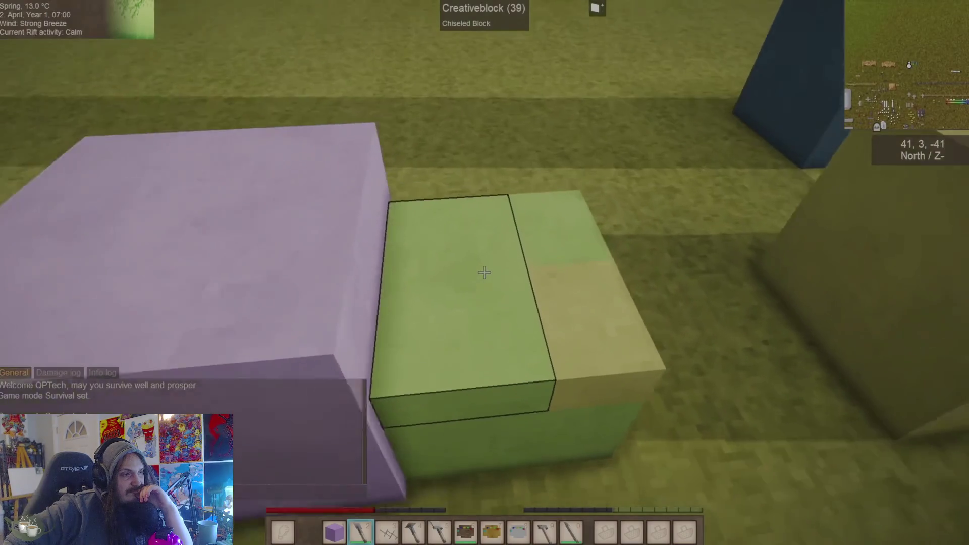
key("2")
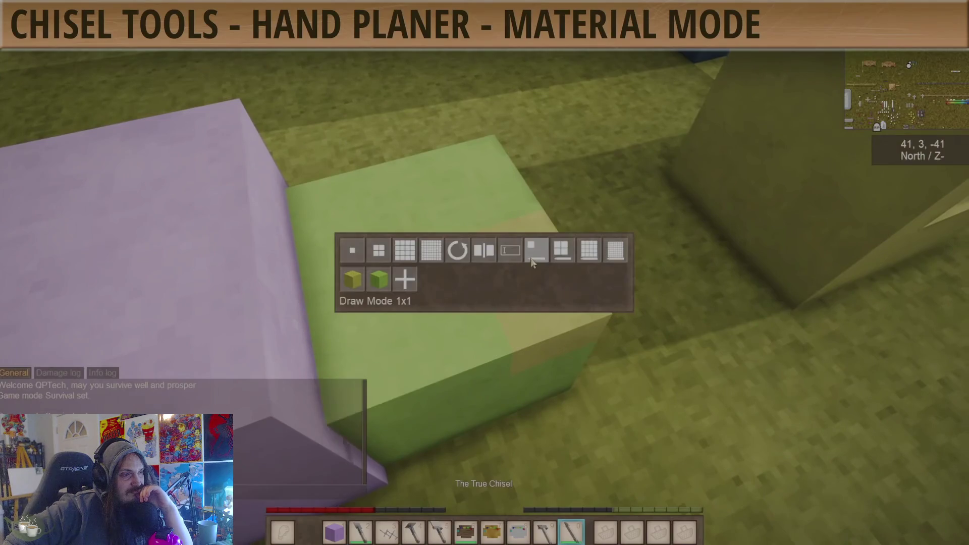
left_click(369, 286)
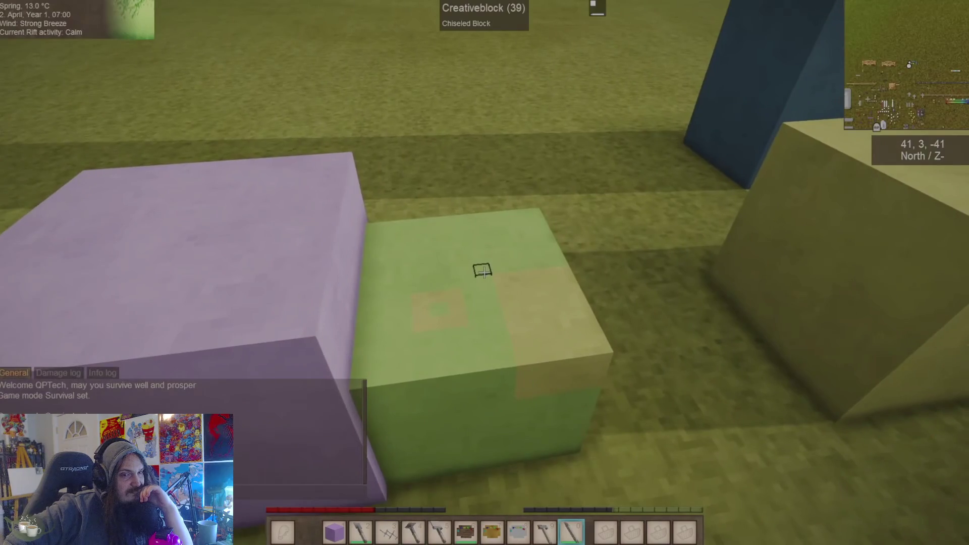
key("1")
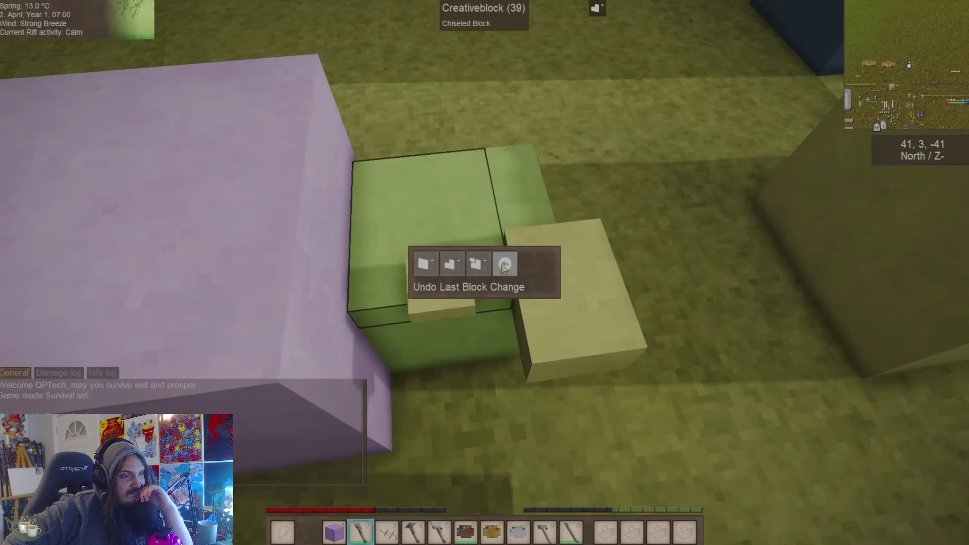
left_click(504, 268)
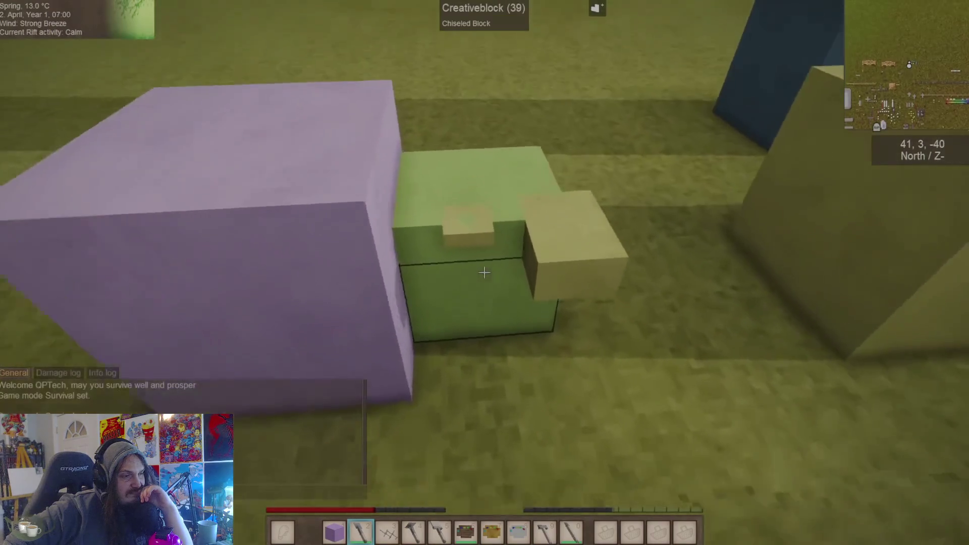
key("f")
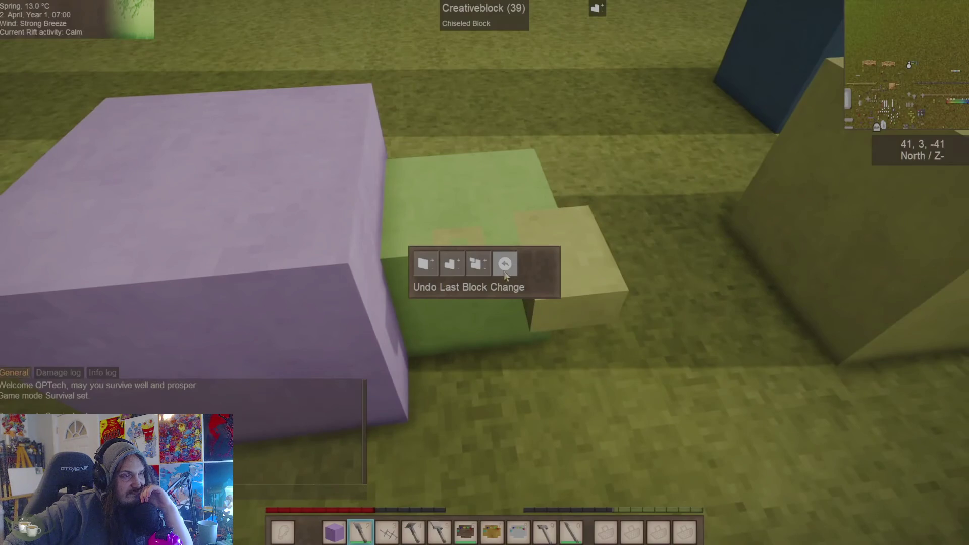
left_click(519, 271)
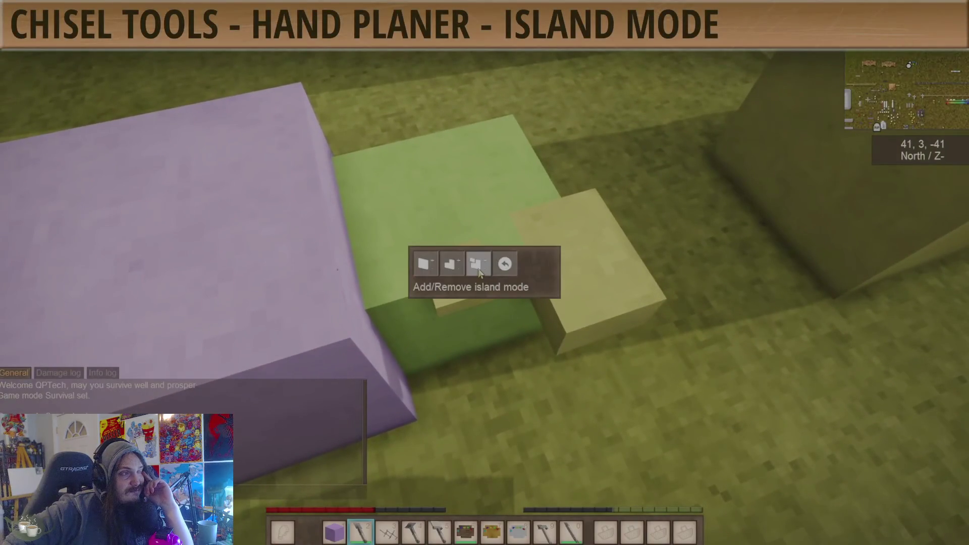
left_click(477, 264)
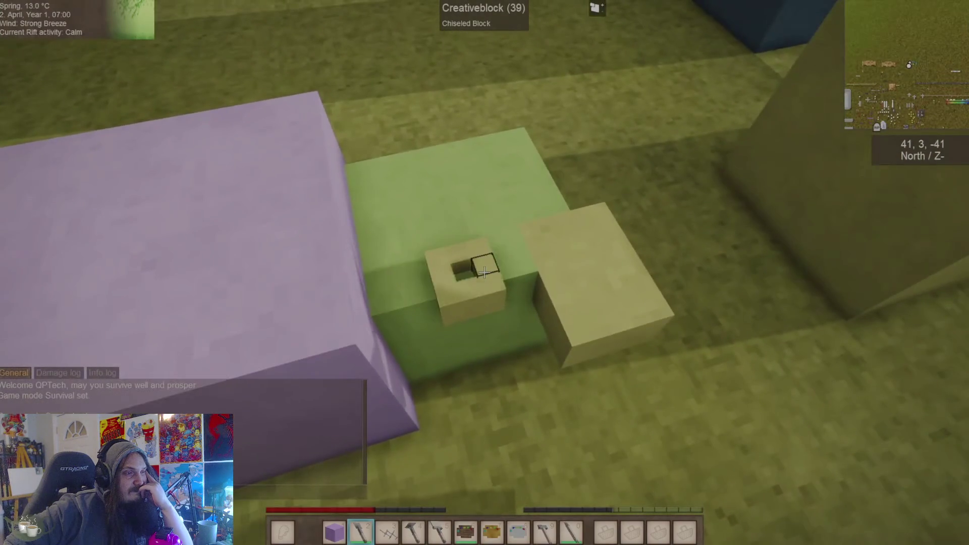
key("s")
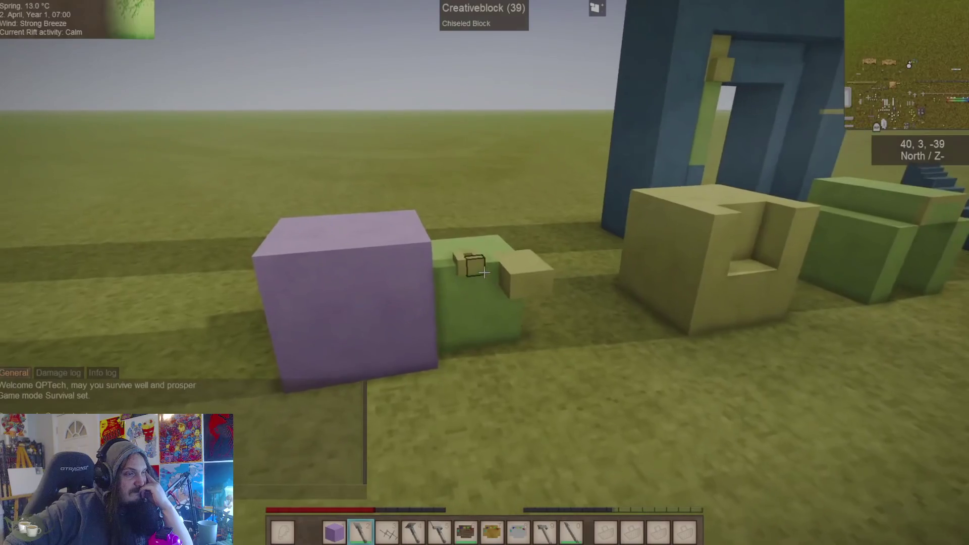
key("w")
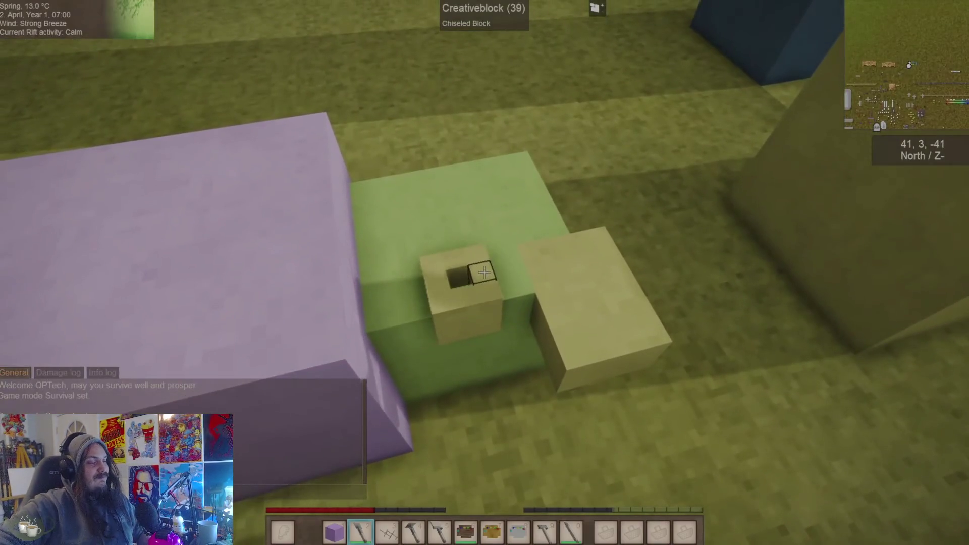
key("d")
left_click(485, 273)
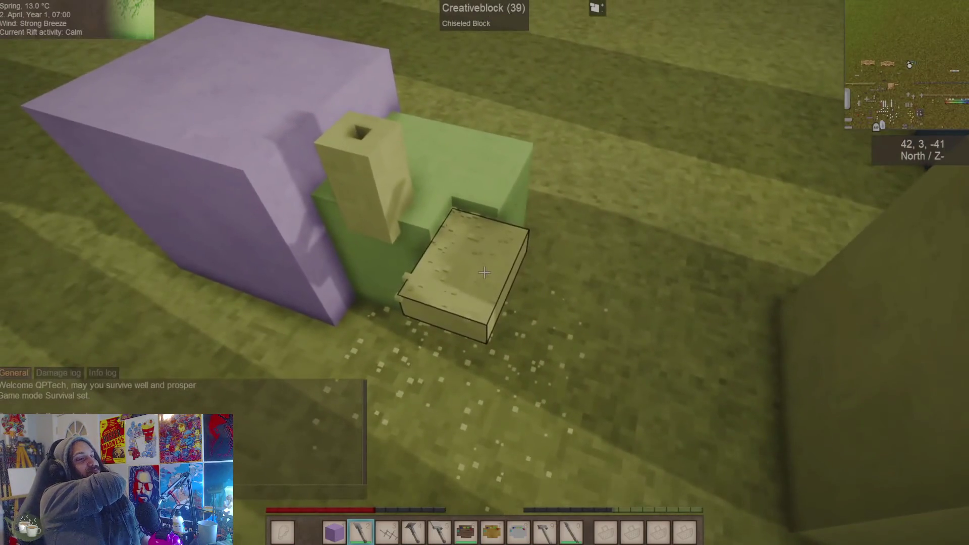
left_click(484, 273)
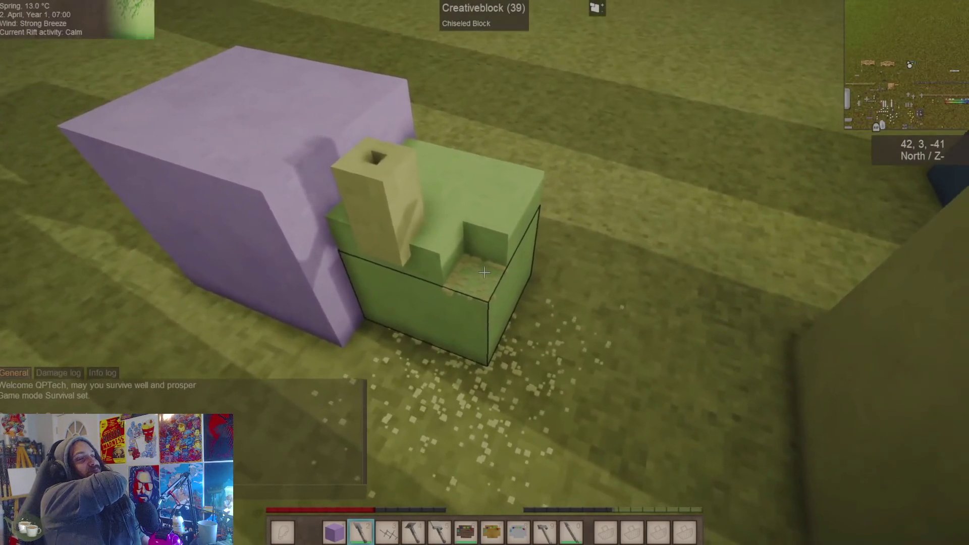
key("a")
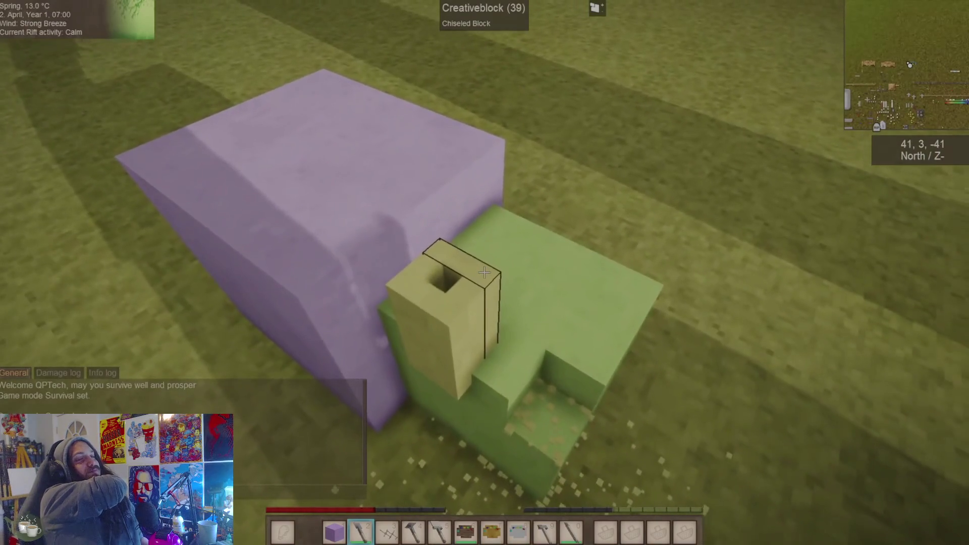
key("s")
key("d")
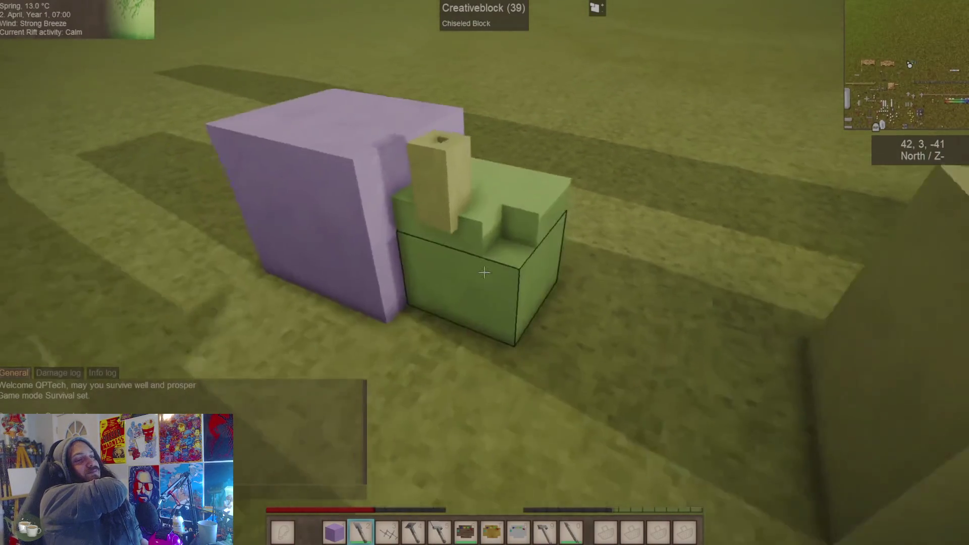
key("w")
key("a")
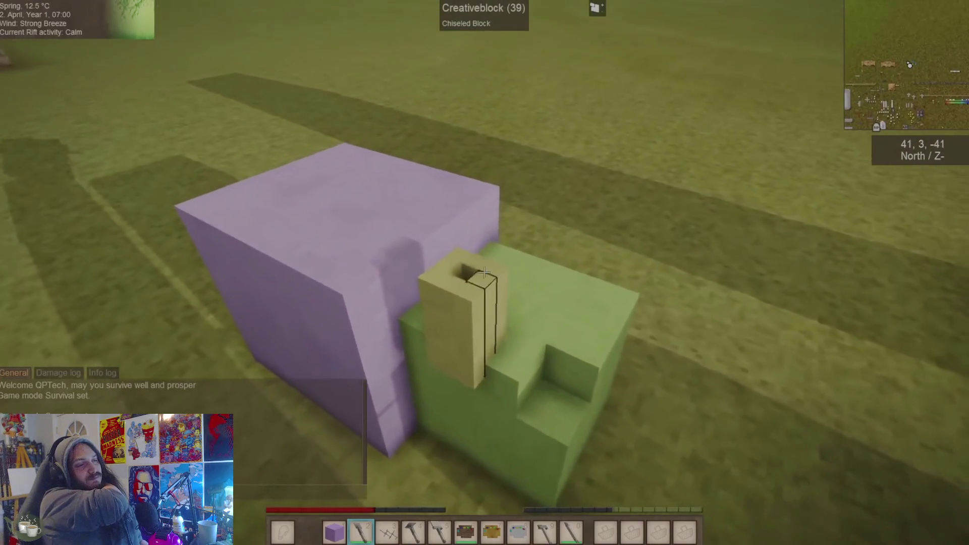
key("F5")
key("F5")
key("4")
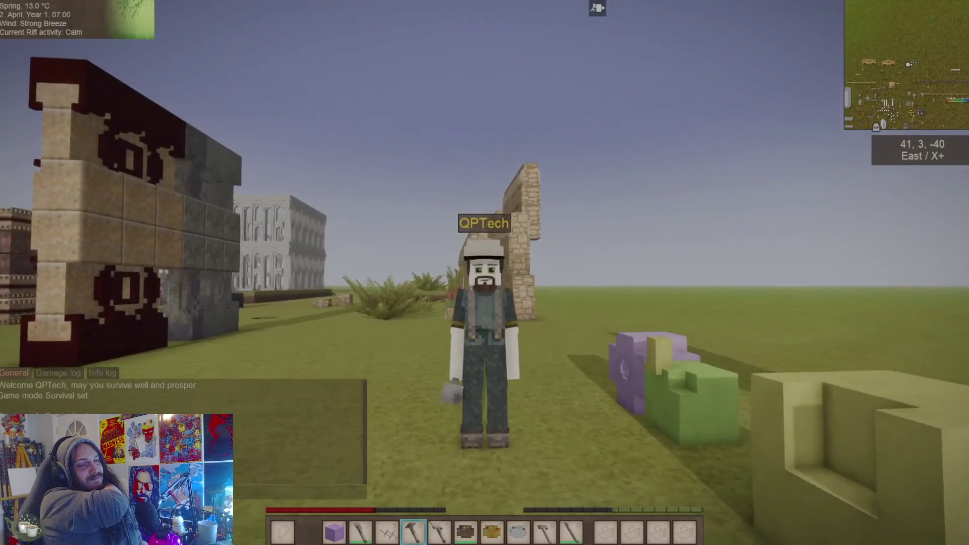
- Pause the full-screen chisel guide at its Hand Wedge Move Mode section
key("e")
mouse_move(408, 537)
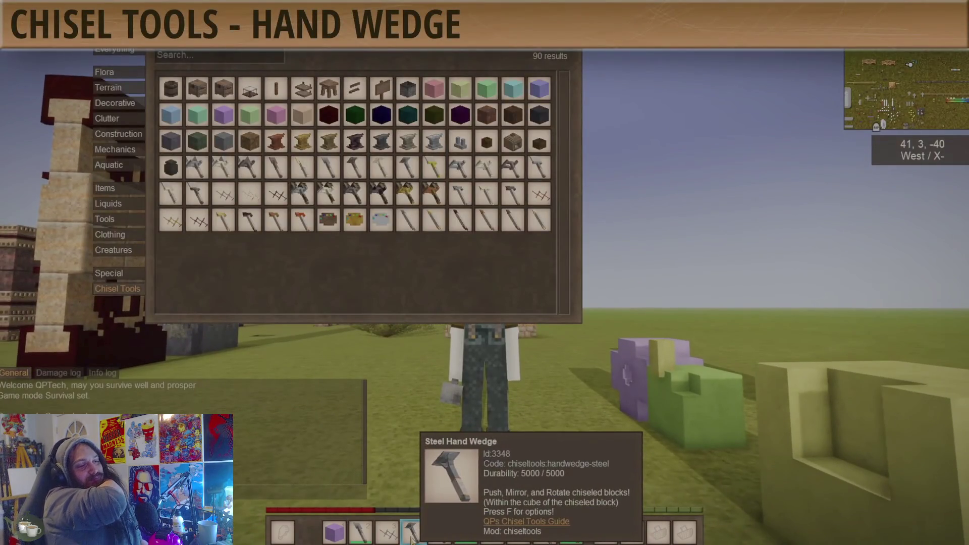
key("e")
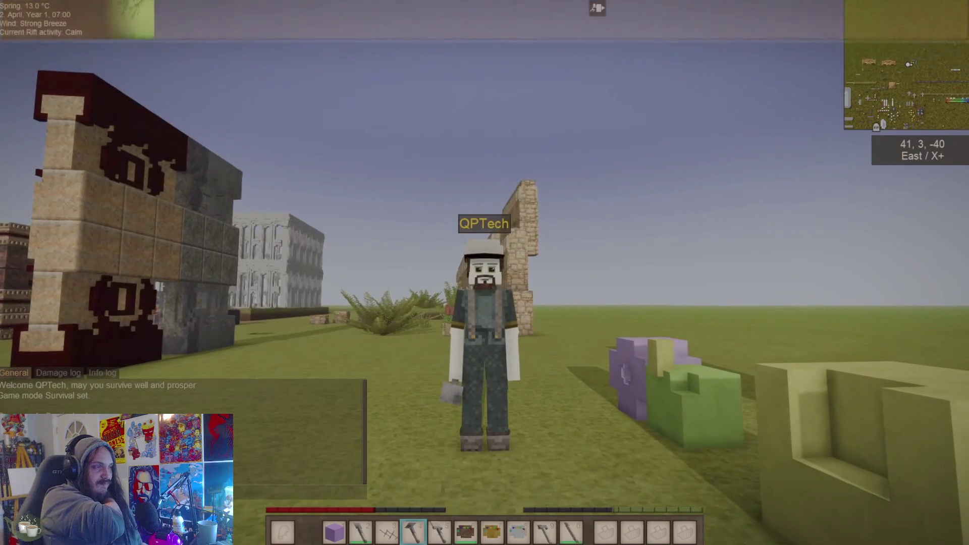
key("F5")
key("f")
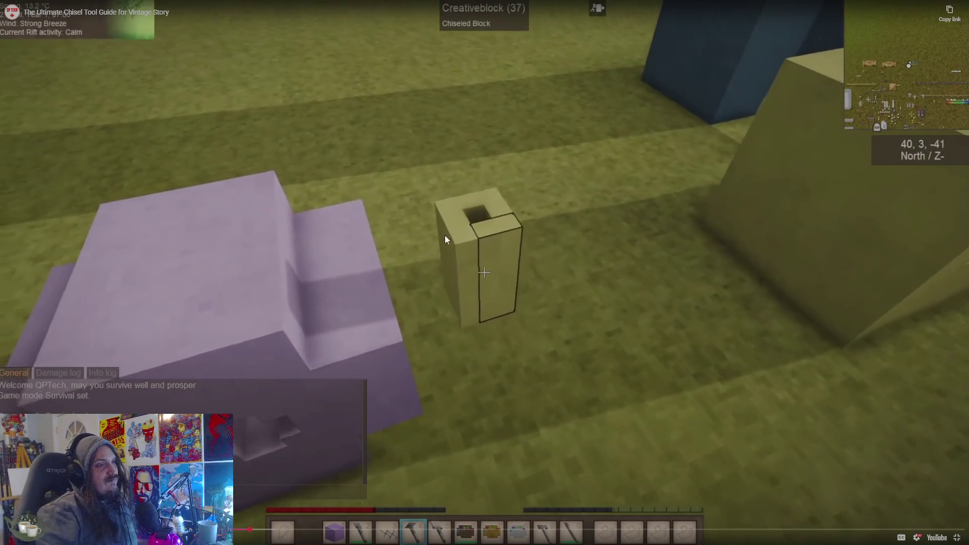
left_click(433, 244)
- Exit the guide, scroll down the Chisel Tools page and play the 1.0.8 release video full screen
key("Escape")
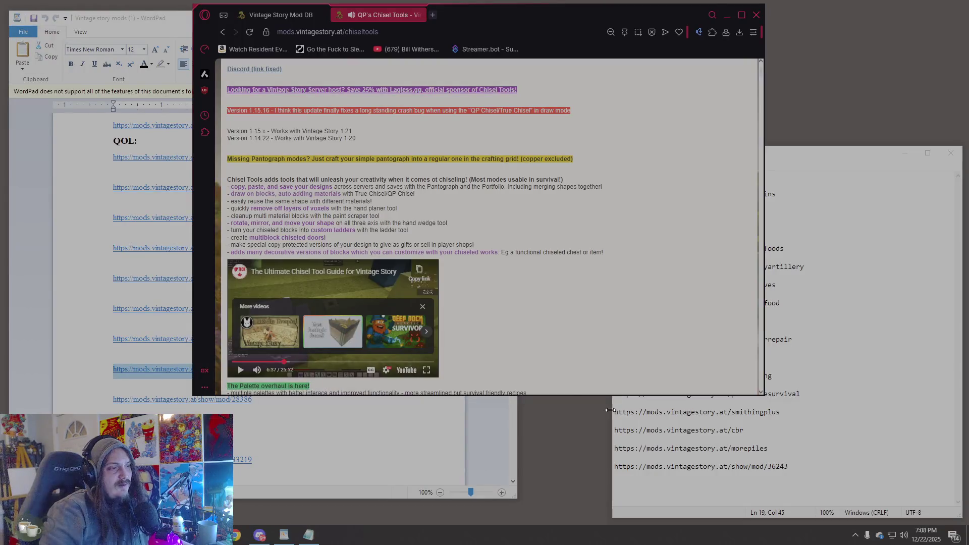
scroll(425, 129, "down", 10)
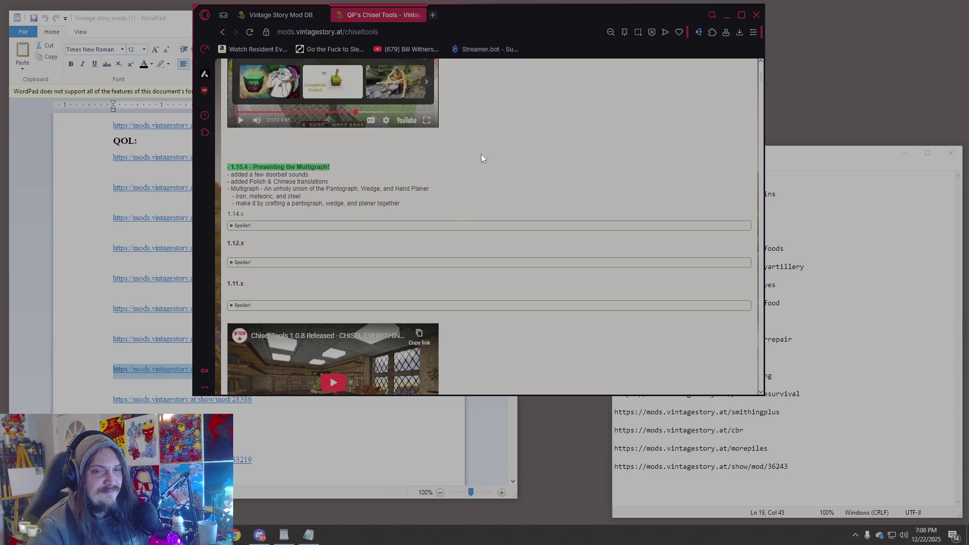
scroll(522, 181, "down", 3)
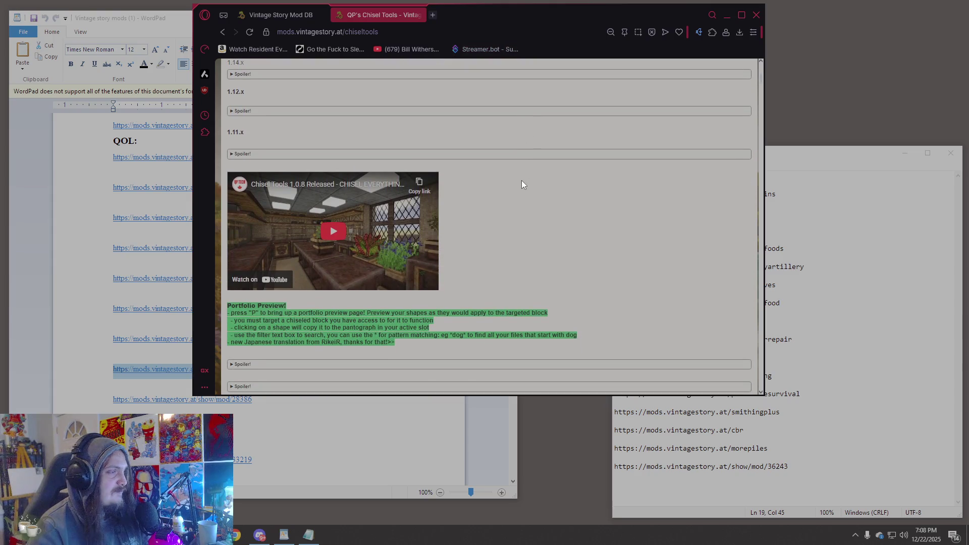
left_click(323, 228)
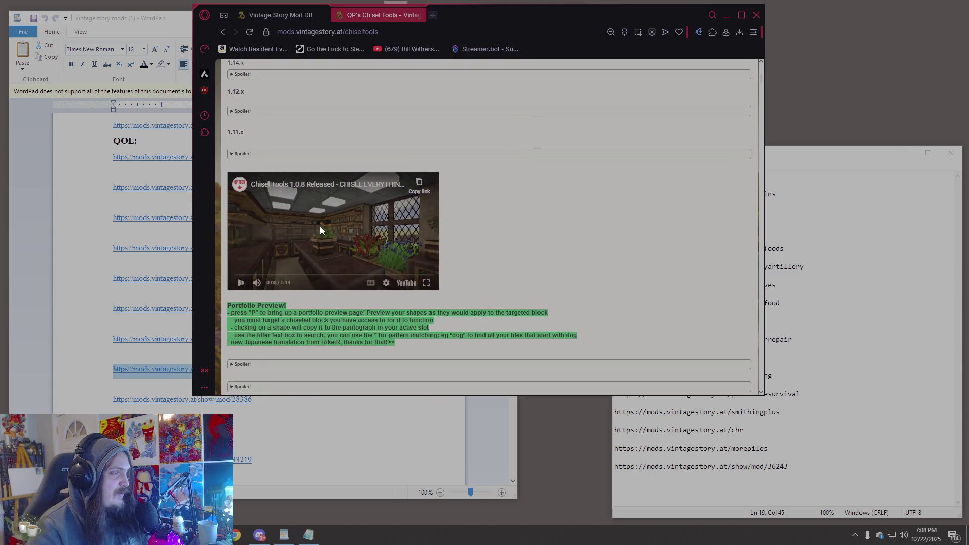
left_click(426, 284)
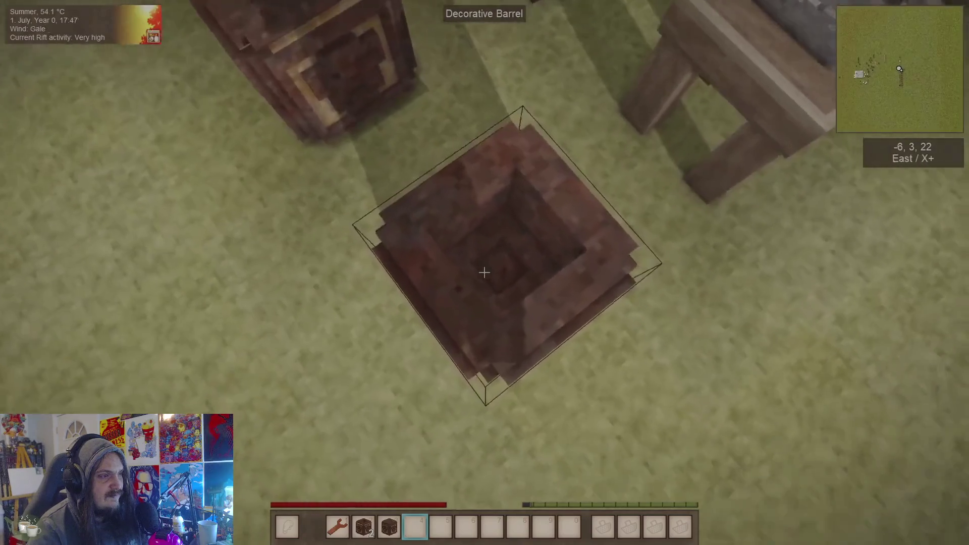
- Watch the Chisel Tools 1.0.8 video and seek ahead to the decorative oven and furniture part
right_click(485, 273)
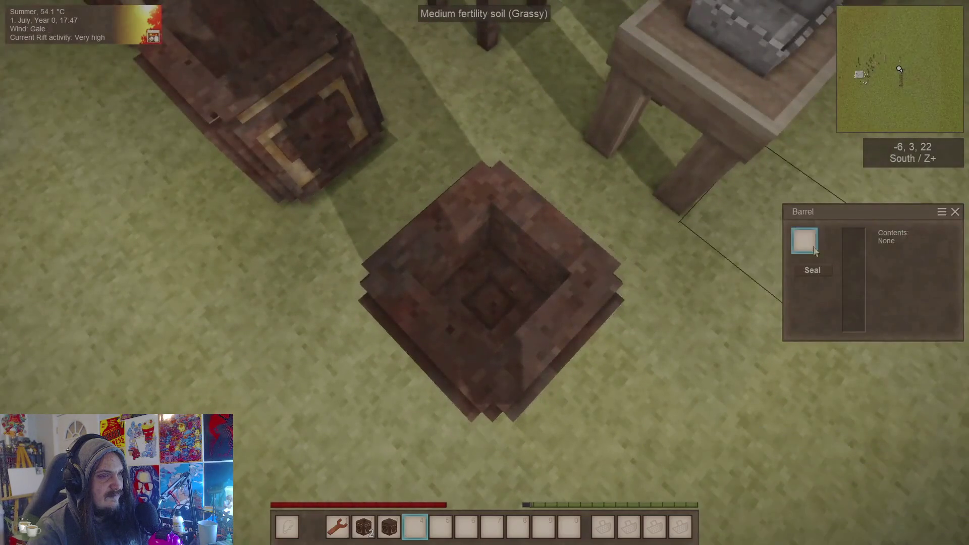
key("Escape")
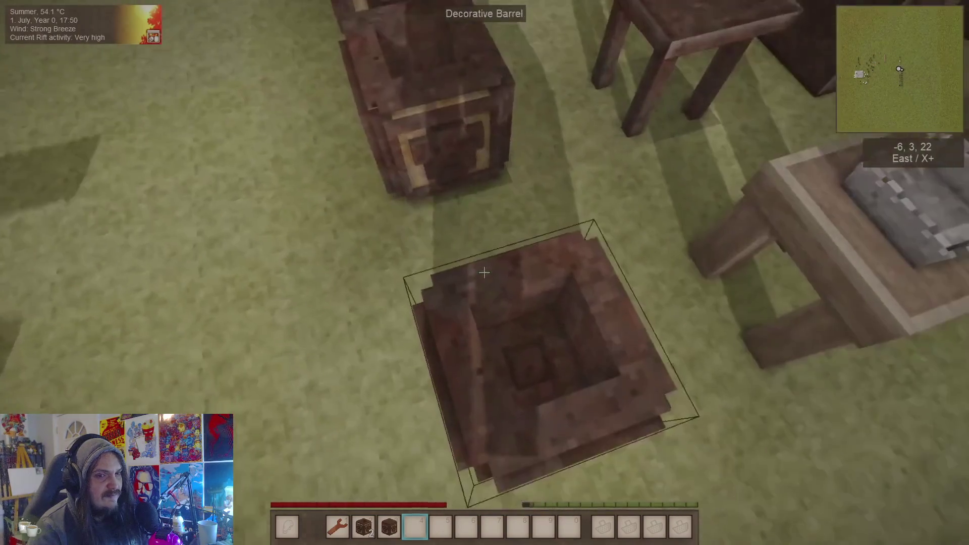
key("s")
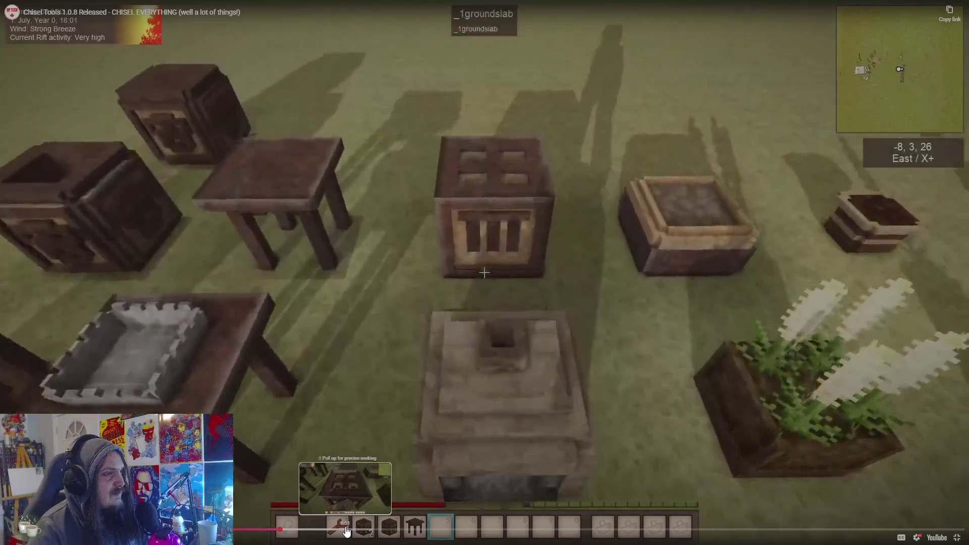
left_click(346, 531)
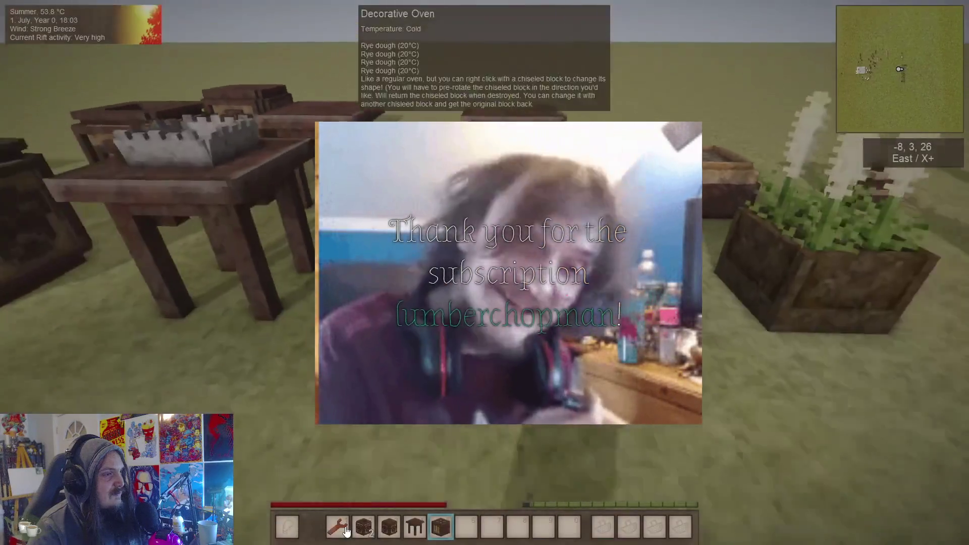
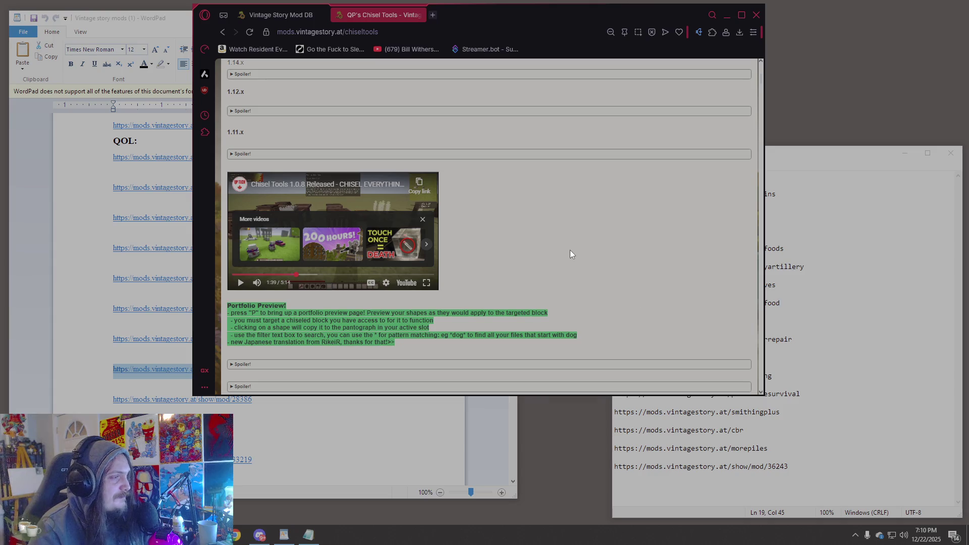
- Scroll up and down through the QP's Chisel Tools mod page
scroll(571, 250, "down", 5)
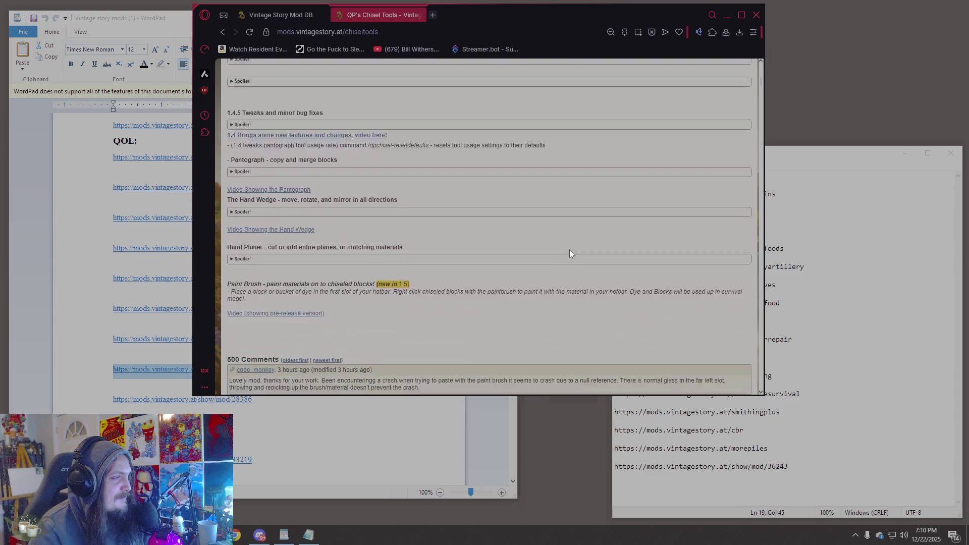
scroll(569, 250, "down", 2)
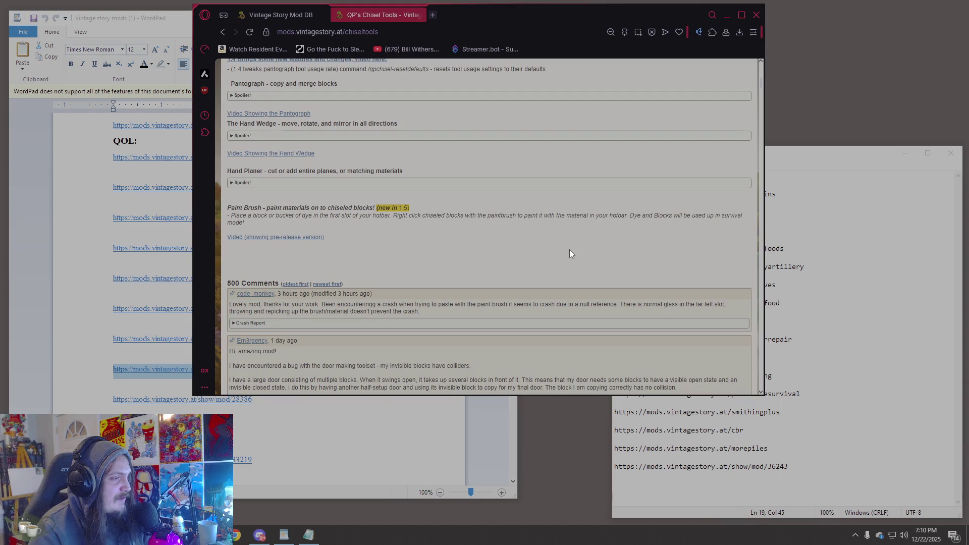
scroll(570, 250, "up", 10)
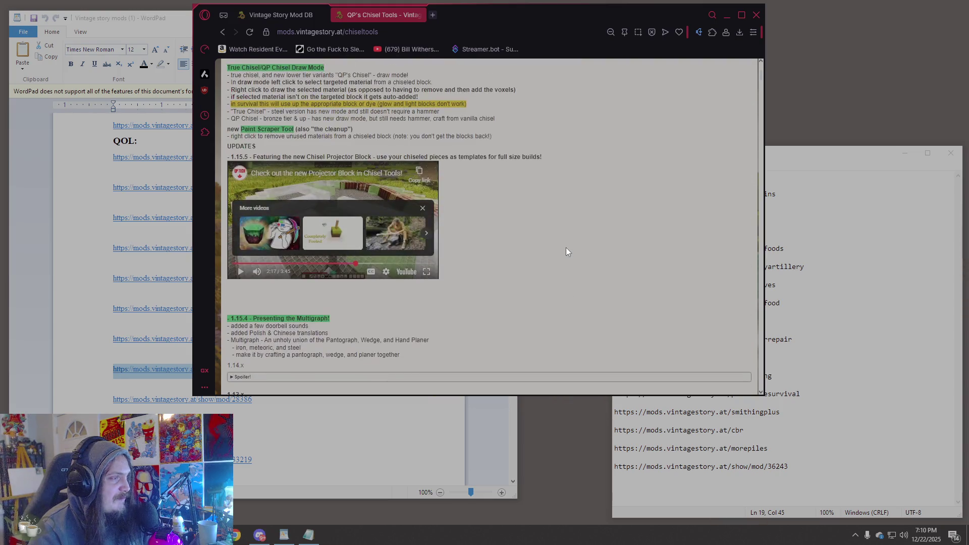
scroll(566, 251, "up", 5)
scroll(566, 252, "down", 3)
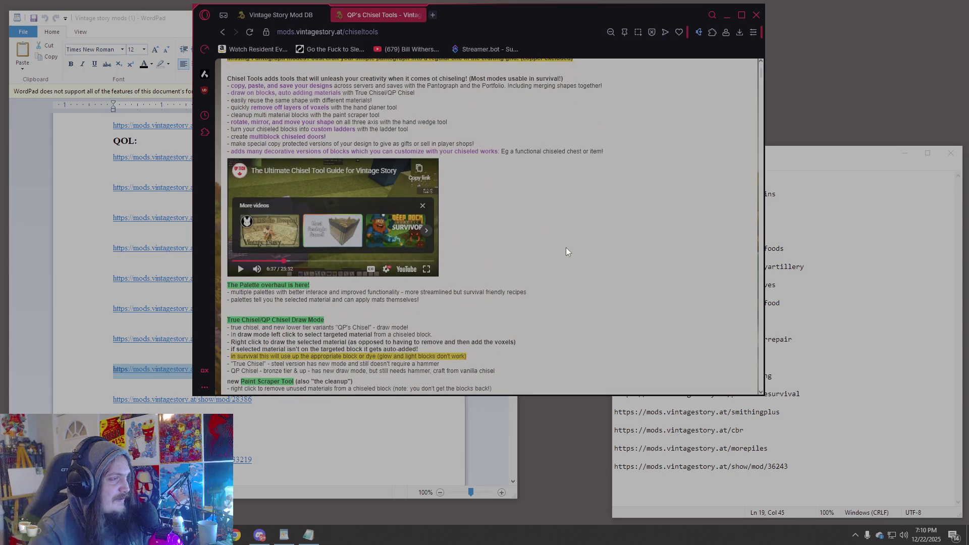
scroll(568, 258, "down", 5)
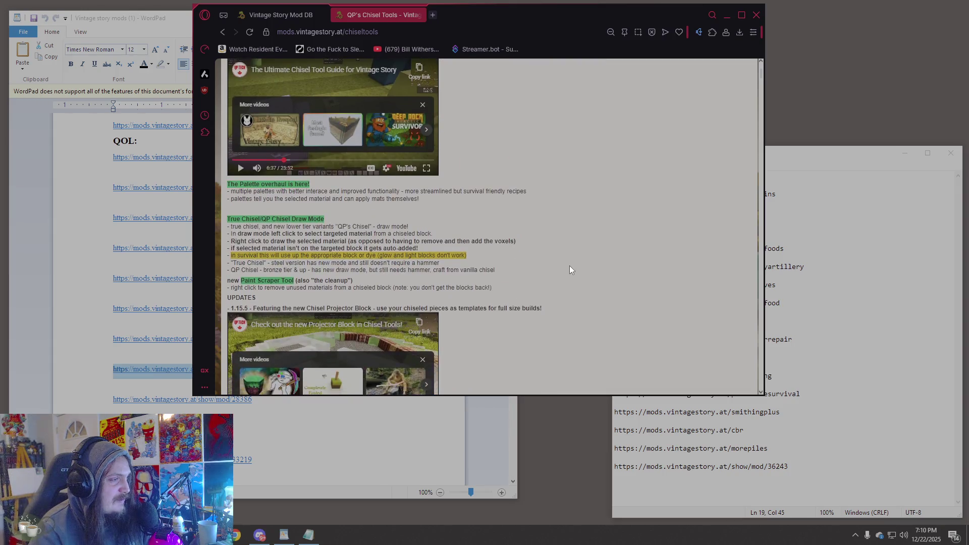
scroll(567, 265, "up", 15)
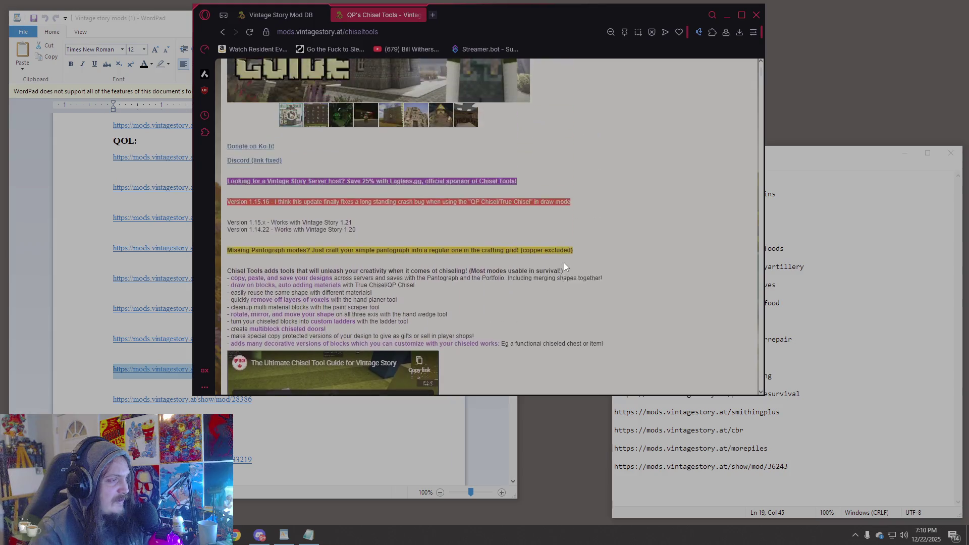
scroll(565, 263, "up", 2)
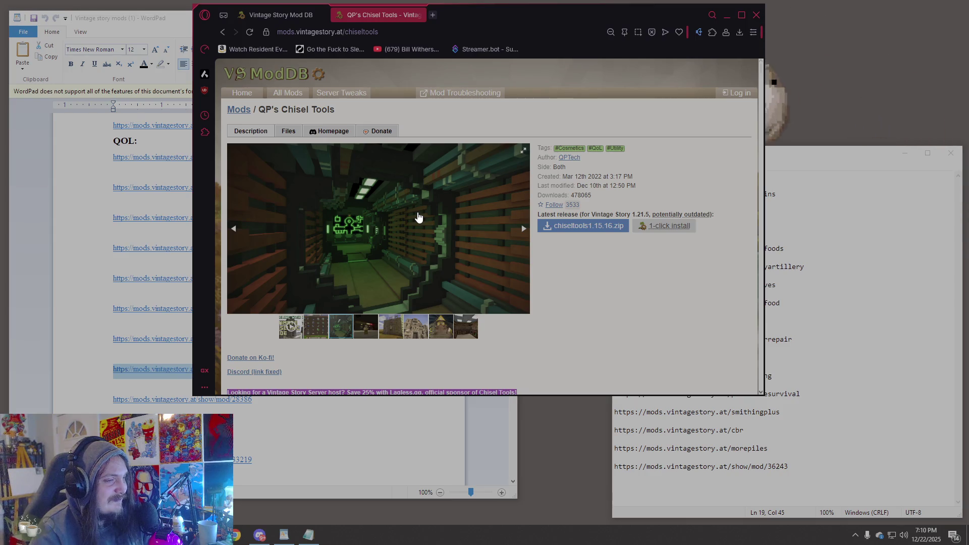
scroll(418, 218, "down", 2)
scroll(419, 218, "down", 5)
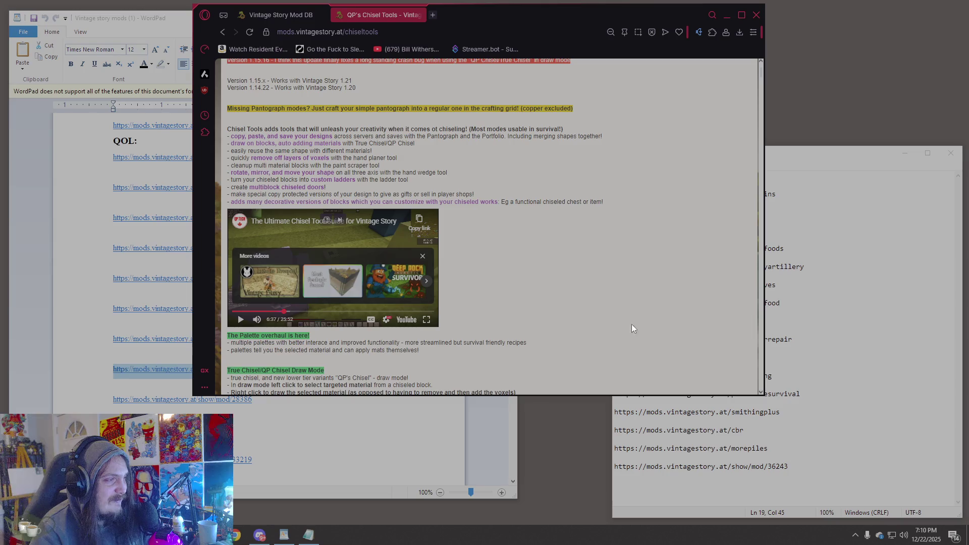
scroll(691, 286, "down", 2)
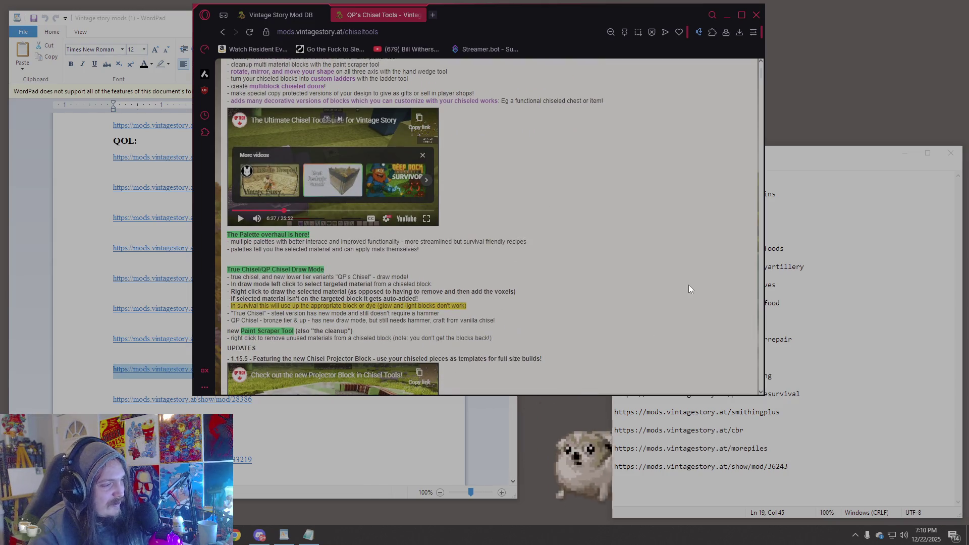
scroll(689, 286, "down", 3)
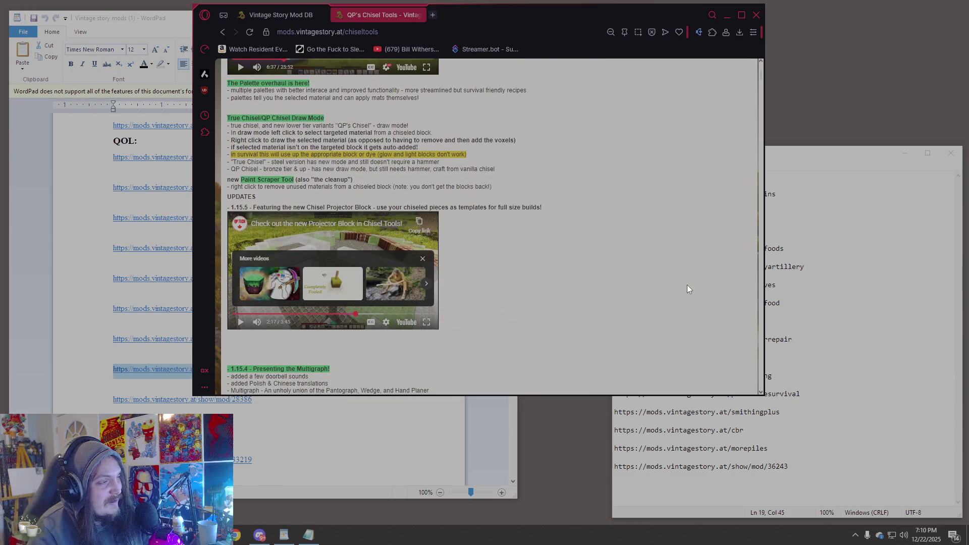
scroll(688, 289, "up", 3)
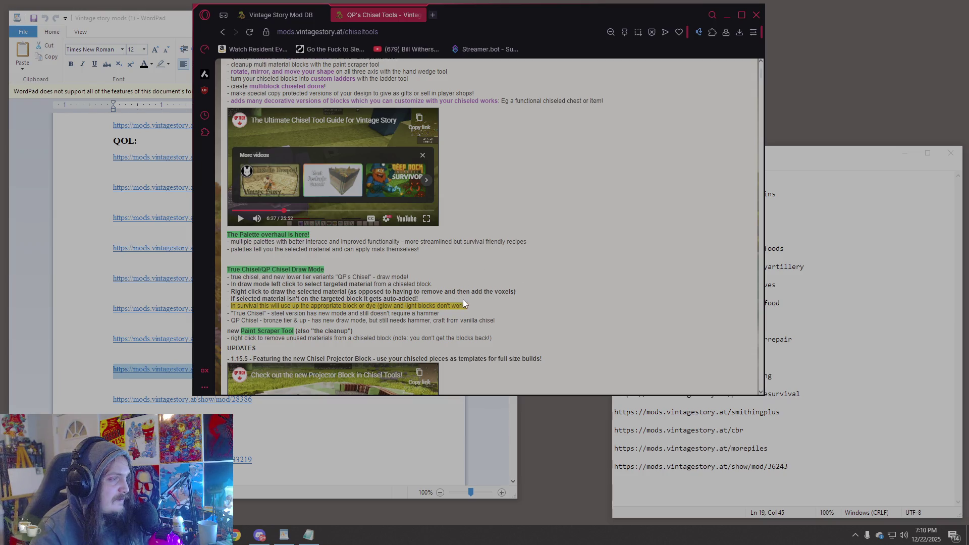
scroll(465, 303, "down", 4)
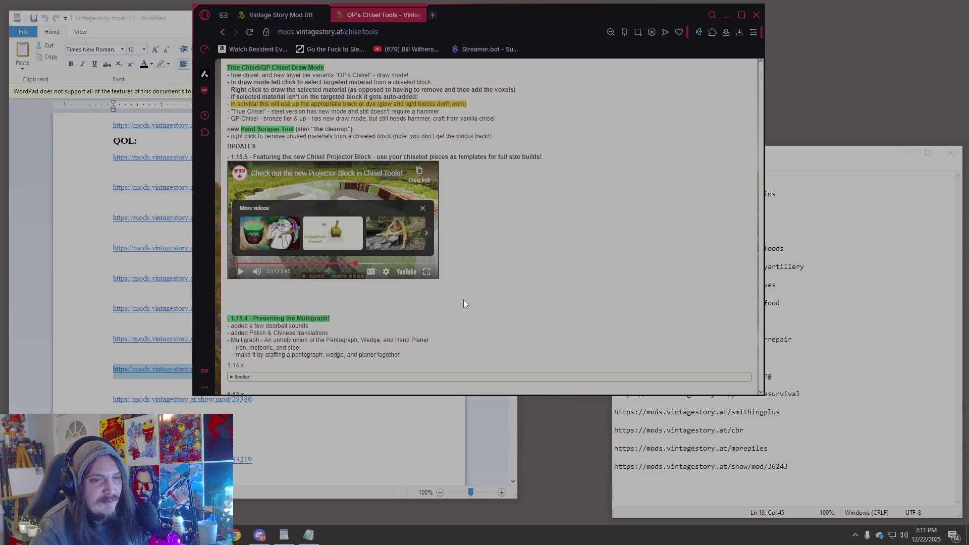
scroll(465, 303, "down", 5)
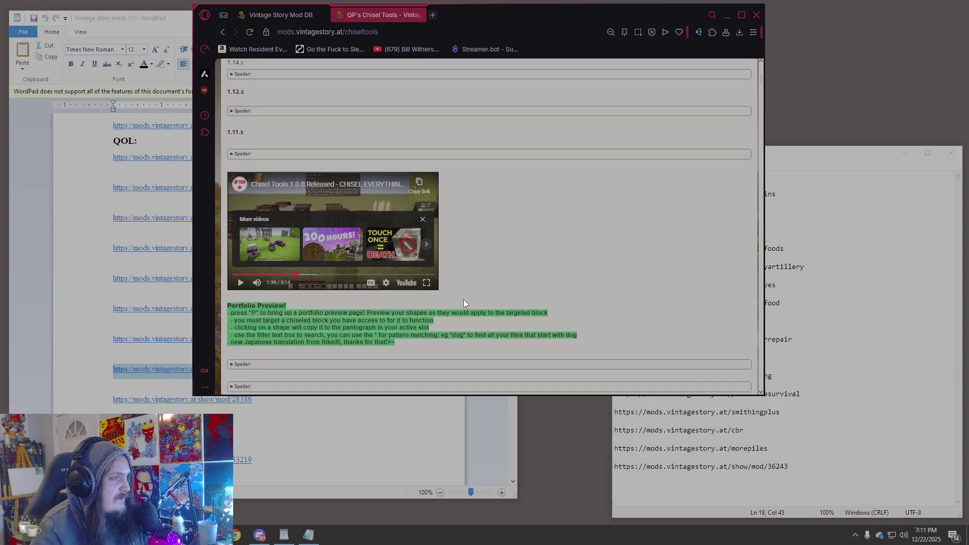
scroll(465, 303, "up", 10)
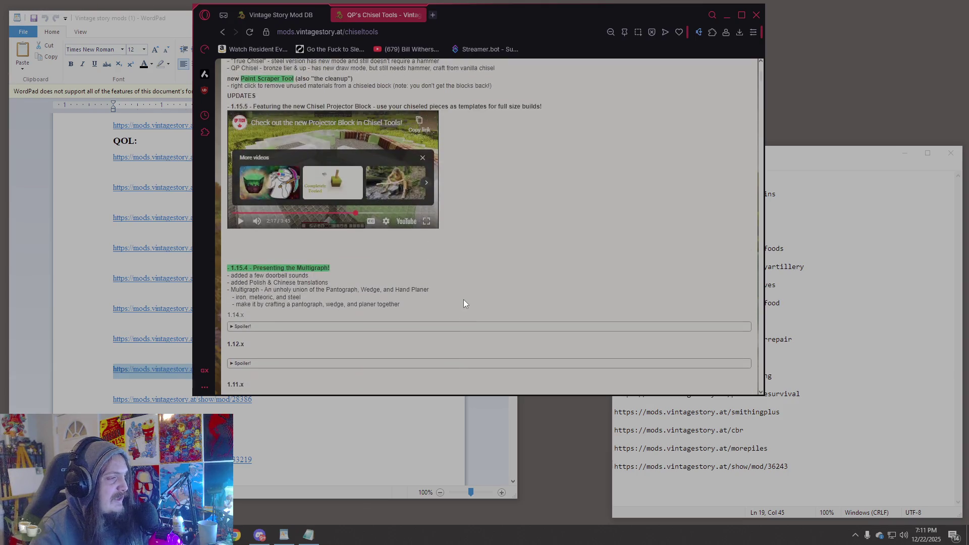
scroll(464, 299, "up", 2)
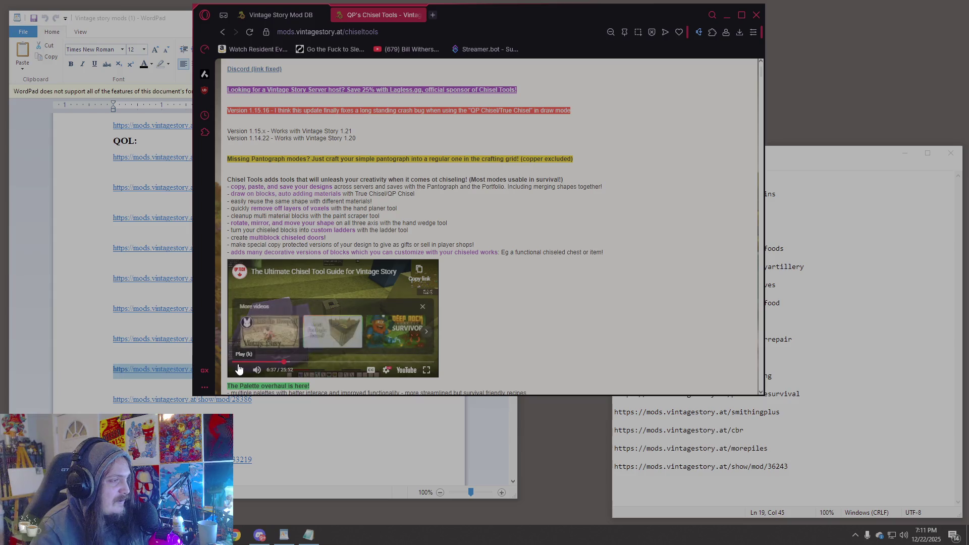
- Close the 'More videos' overlay on the Ultimate Chisel Tool Guide video and keep reviewing the page
left_click(422, 307)
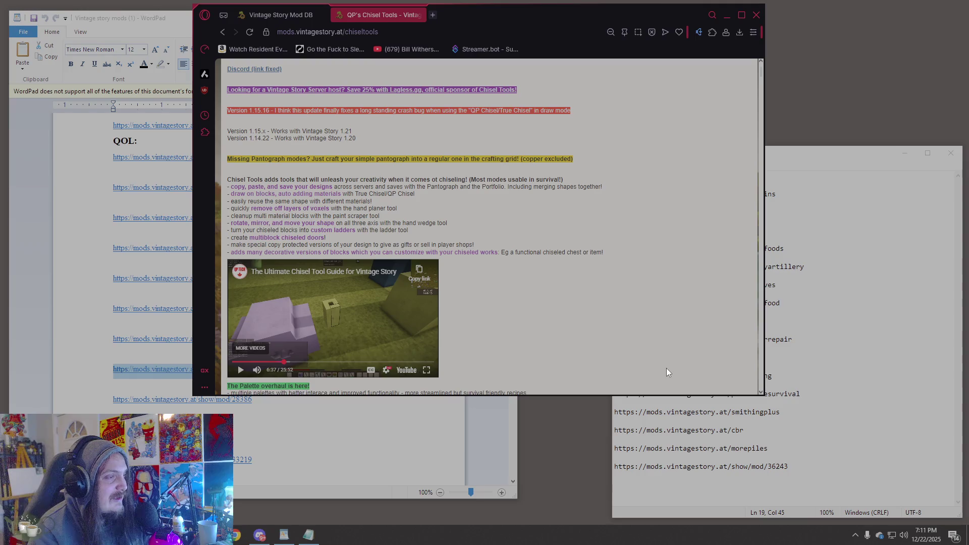
scroll(408, 311, "up", 2)
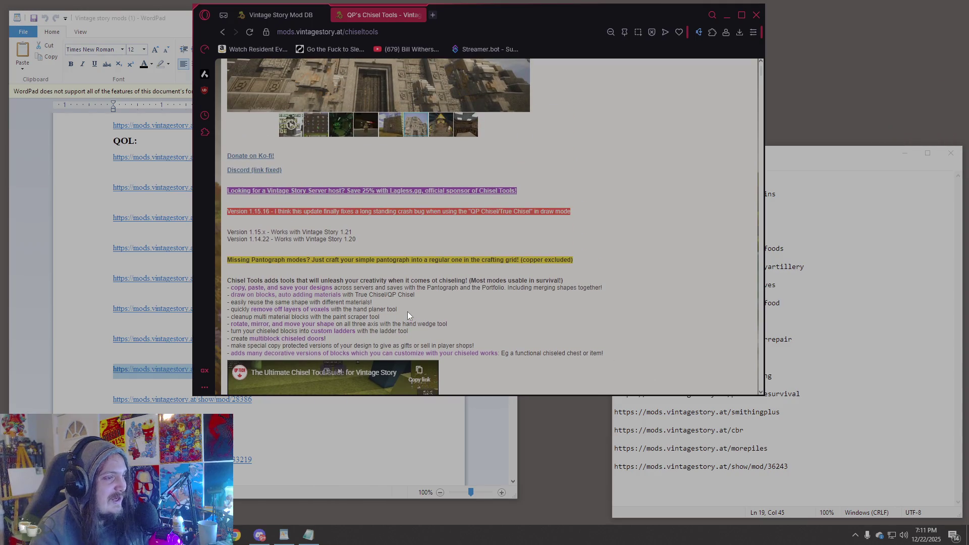
scroll(408, 315, "up", 1)
scroll(408, 314, "up", 2)
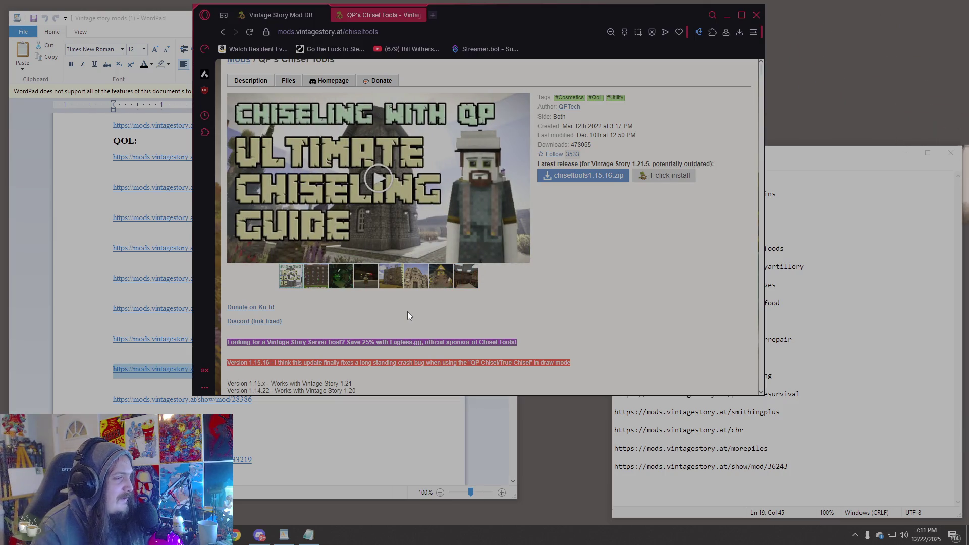
scroll(408, 315, "down", 3)
scroll(407, 311, "down", 5)
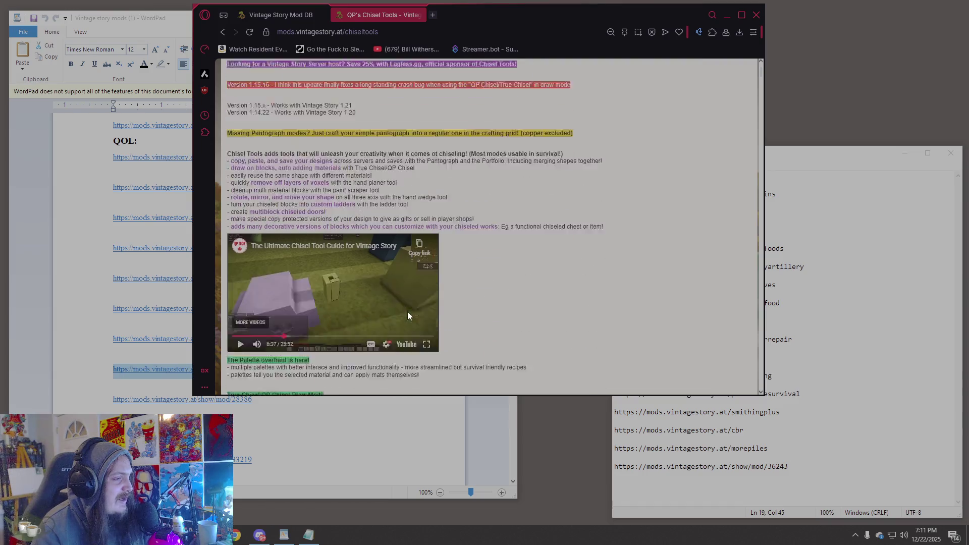
scroll(408, 311, "up", 6)
scroll(406, 316, "up", 3)
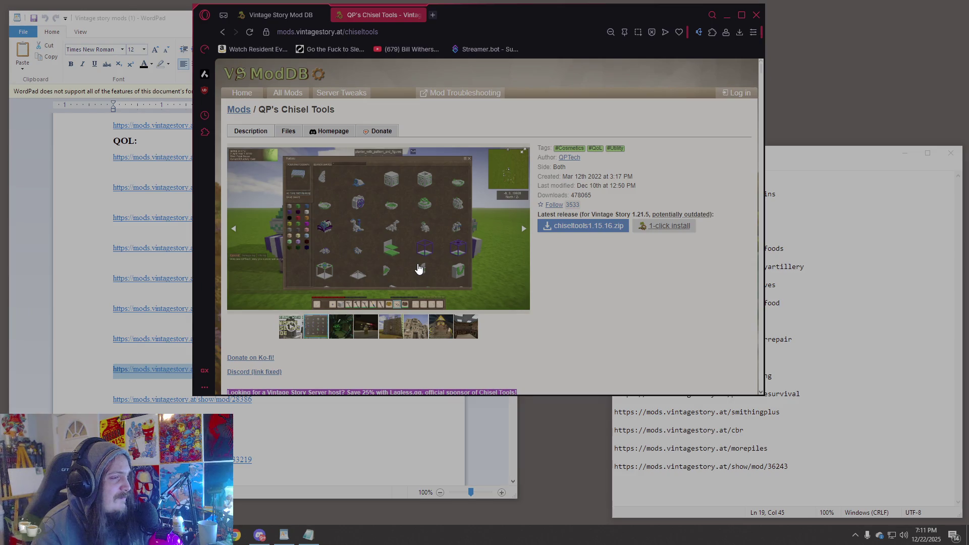
scroll(419, 270, "down", 12)
scroll(357, 126, "up", 1)
- Play the Projector Block video full screen, then exit full screen and pause it about two minutes in
left_click(244, 275)
left_click(427, 272)
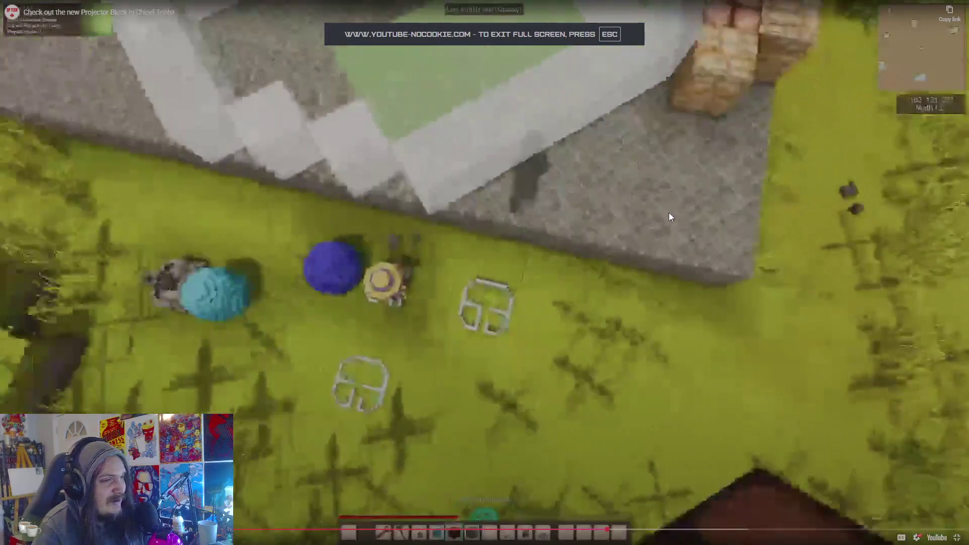
left_click(676, 174)
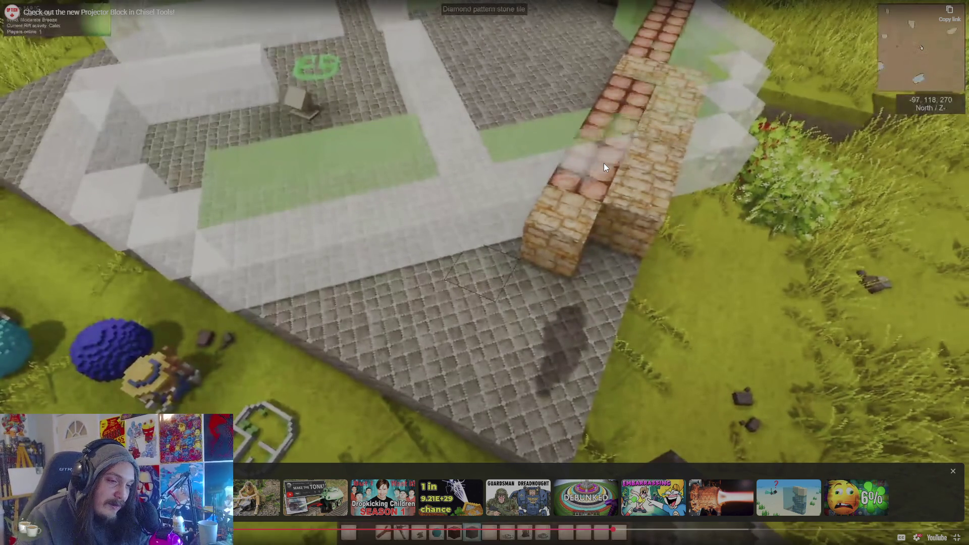
double_click(579, 231)
left_click(429, 233)
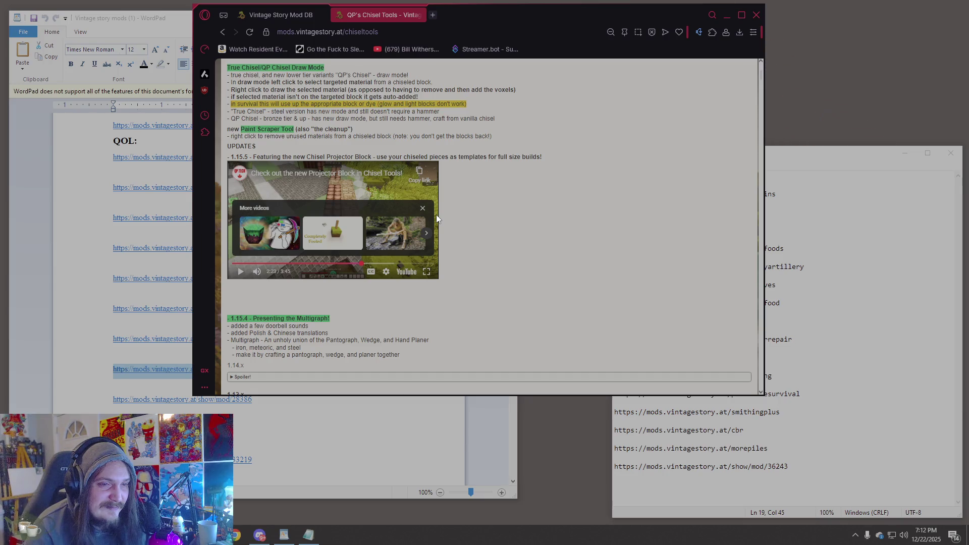
- Paste the chiseltools URL into Notepad on a new line after the armor repair link
scroll(490, 213, "up", 15)
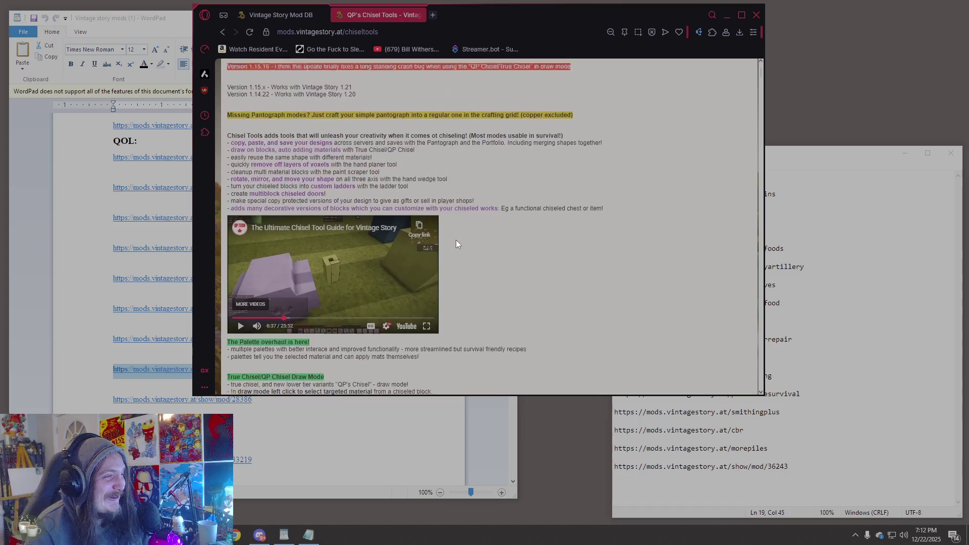
scroll(404, 212, "down", 2)
scroll(376, 85, "up", 2)
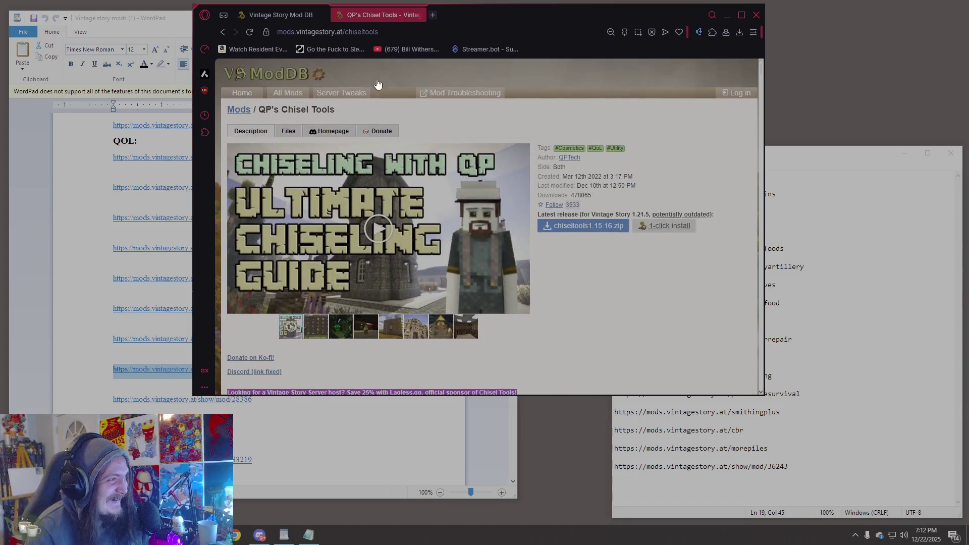
left_click(422, 31)
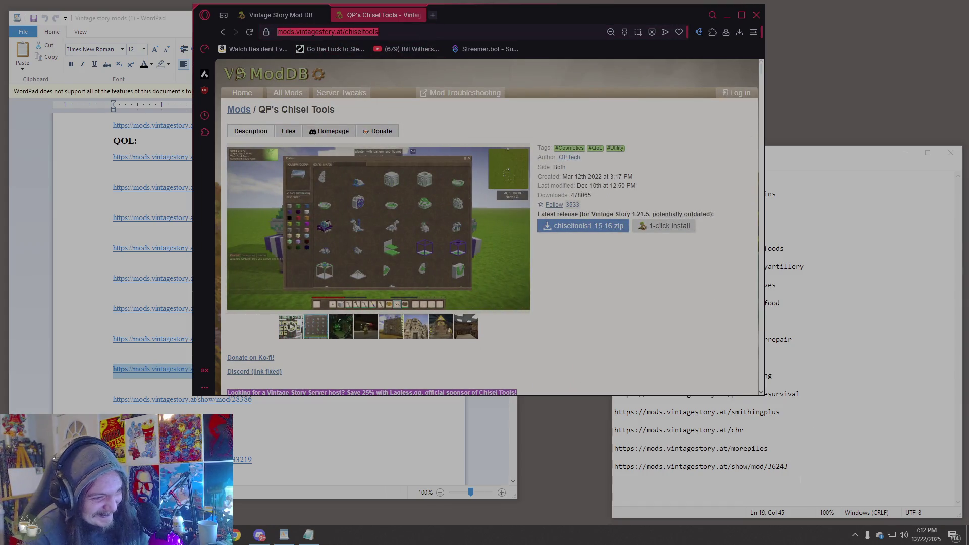
left_click(834, 470)
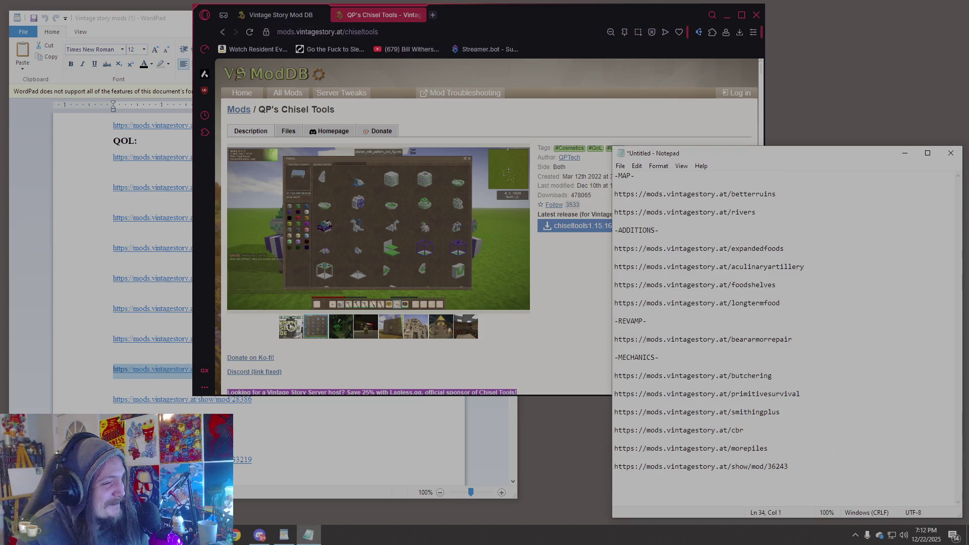
key("Return")
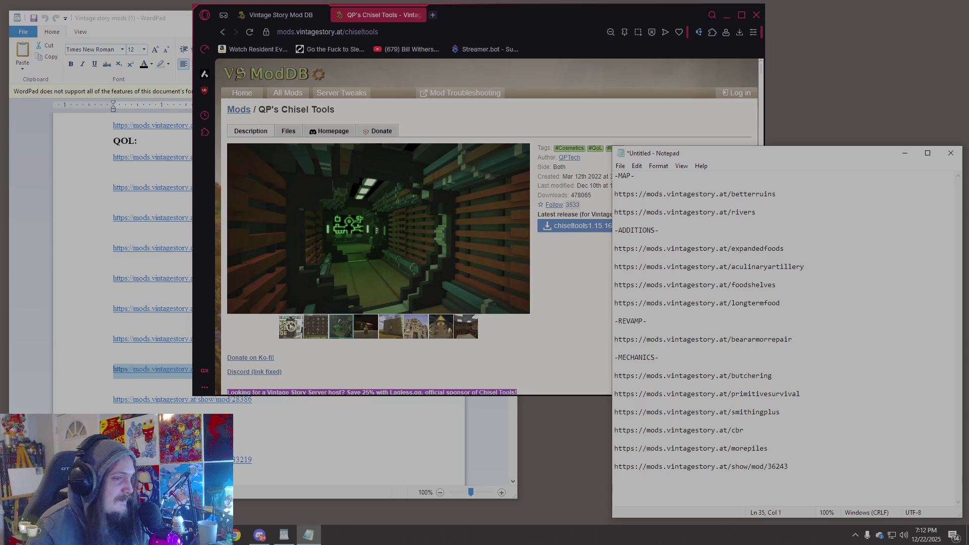
key("Return")
key("Return")
type("https://mods.vintagestory.at/chiseltools")
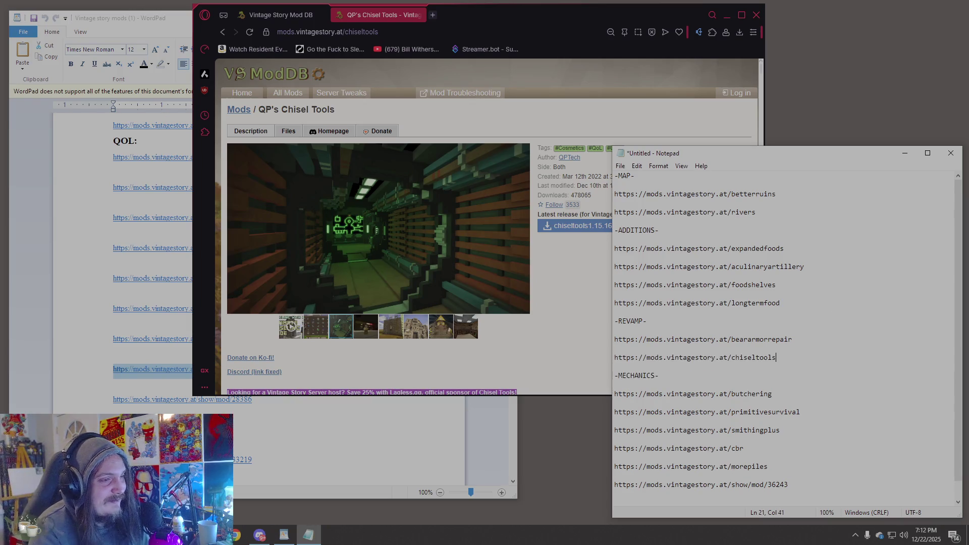
left_click(124, 407)
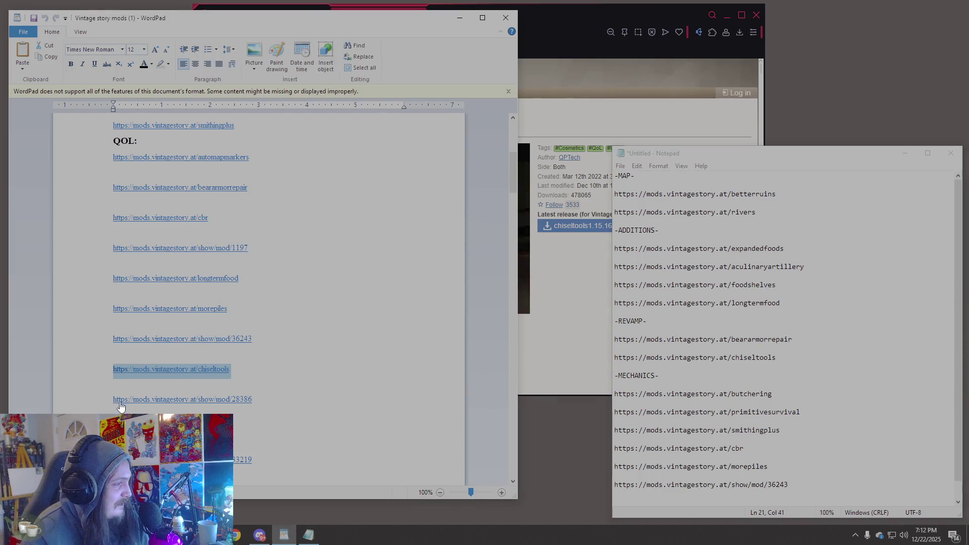
- Load the show/mod/28386 link from WordPad in the browser's address bar
left_click(102, 404)
left_click(544, 317)
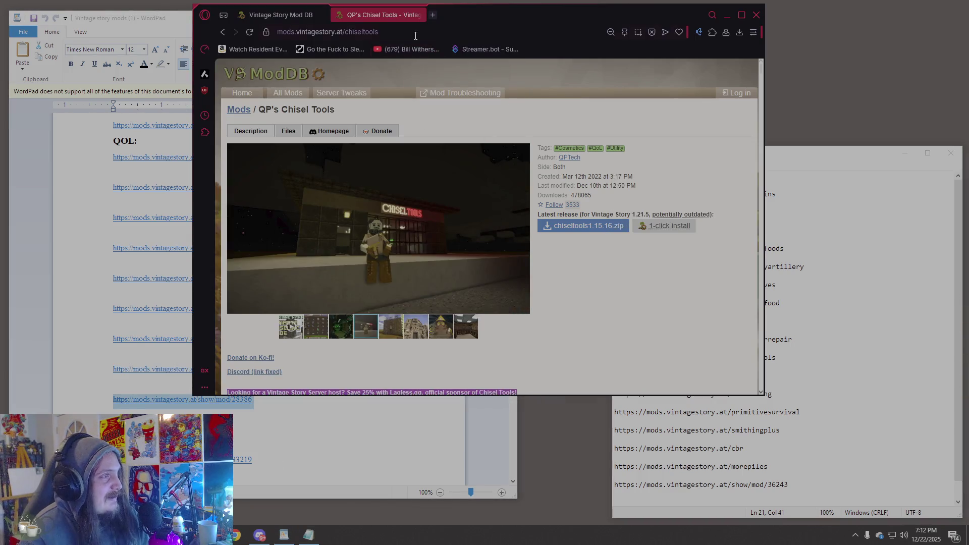
left_click(409, 31)
type("https://mods.vintagestory.at/show/mod/28386")
key("Return")
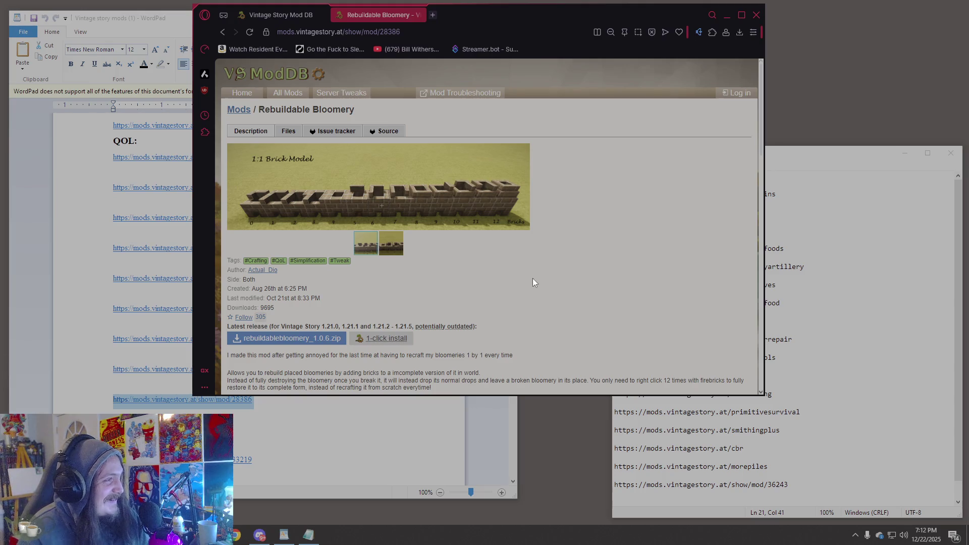
- Read the Rebuildable Bloomery description, including the broken-bloomery drops, then select the page address
scroll(533, 279, "down", 4)
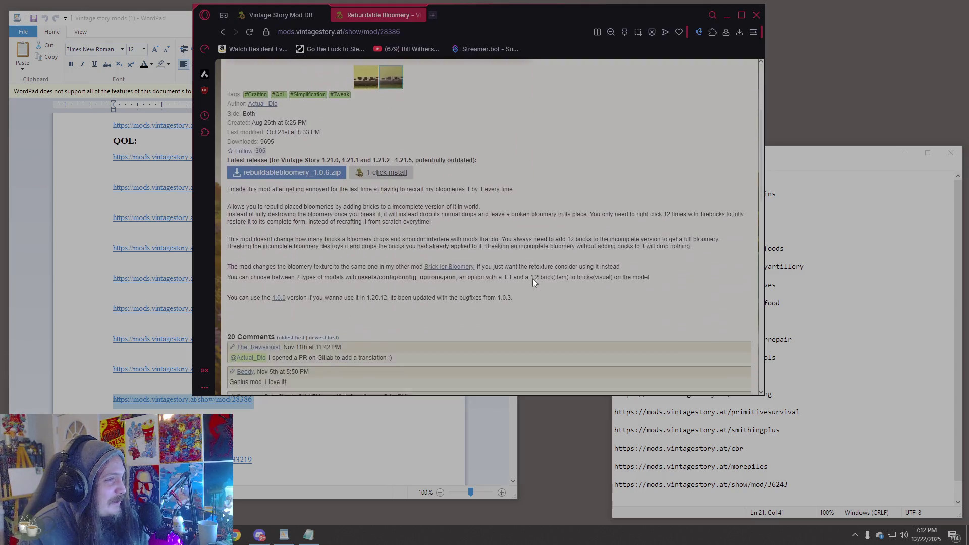
scroll(535, 282, "up", 3)
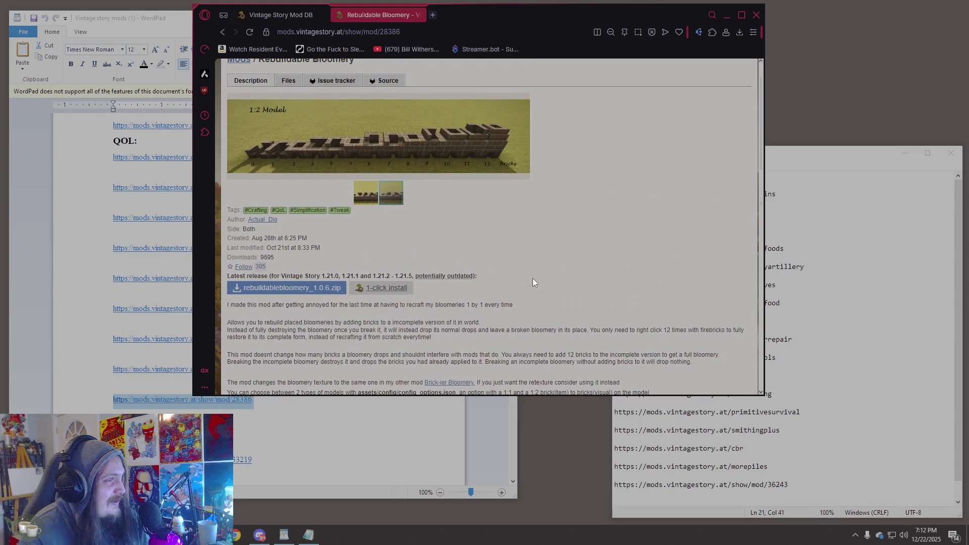
scroll(534, 282, "down", 2)
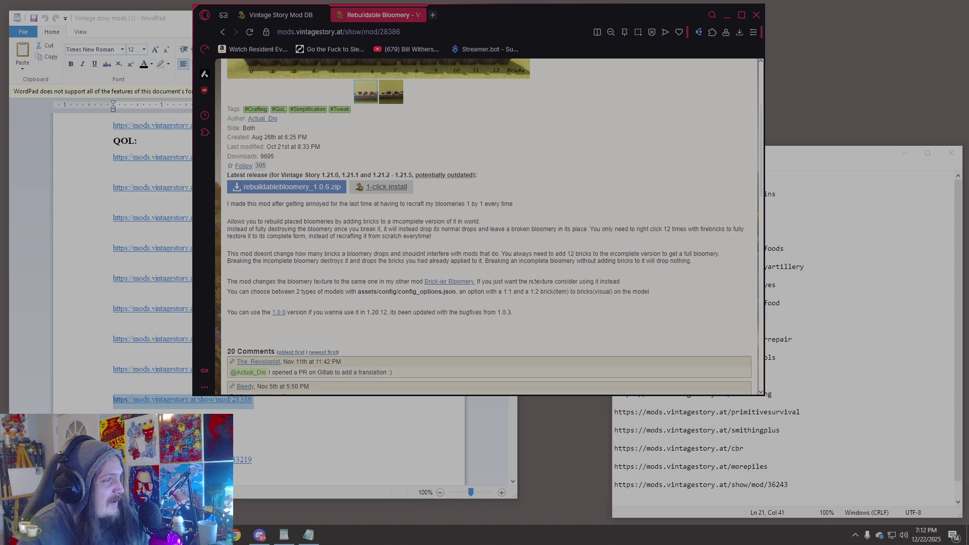
mouse_move(417, 204)
left_mouse_down()
mouse_move(323, 198)
mouse_move(485, 204)
mouse_move(508, 220)
left_mouse_up()
left_click(430, 241)
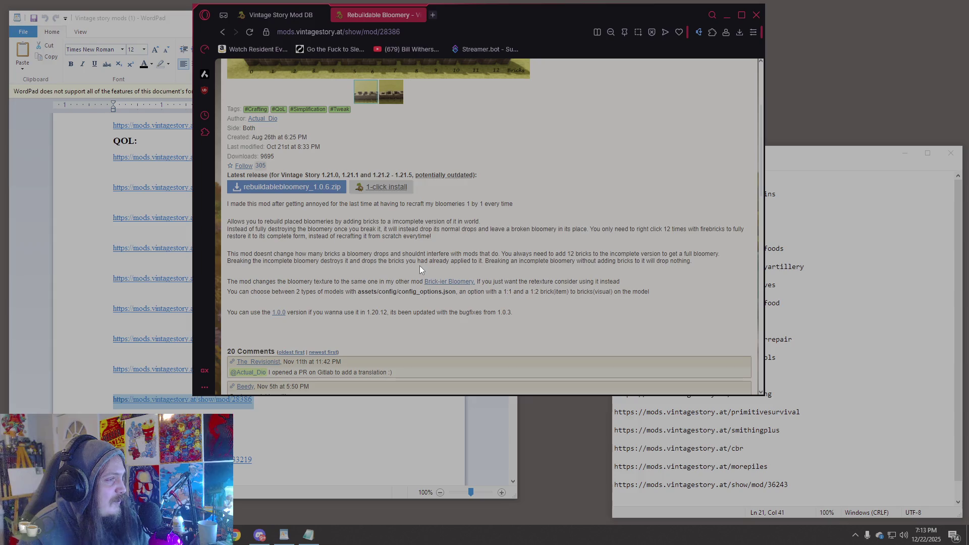
mouse_move(463, 238)
left_mouse_down()
mouse_move(469, 222)
mouse_move(442, 229)
left_mouse_up()
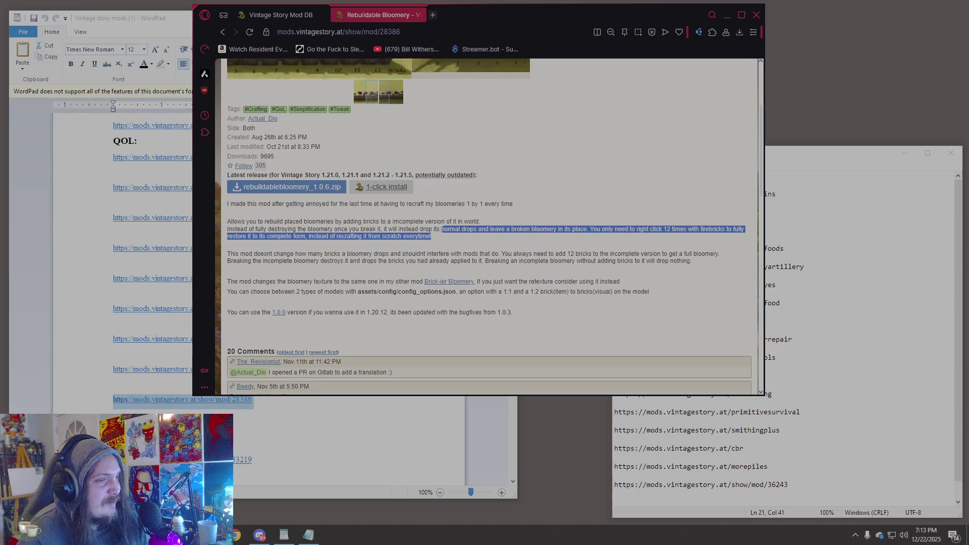
left_click(444, 238)
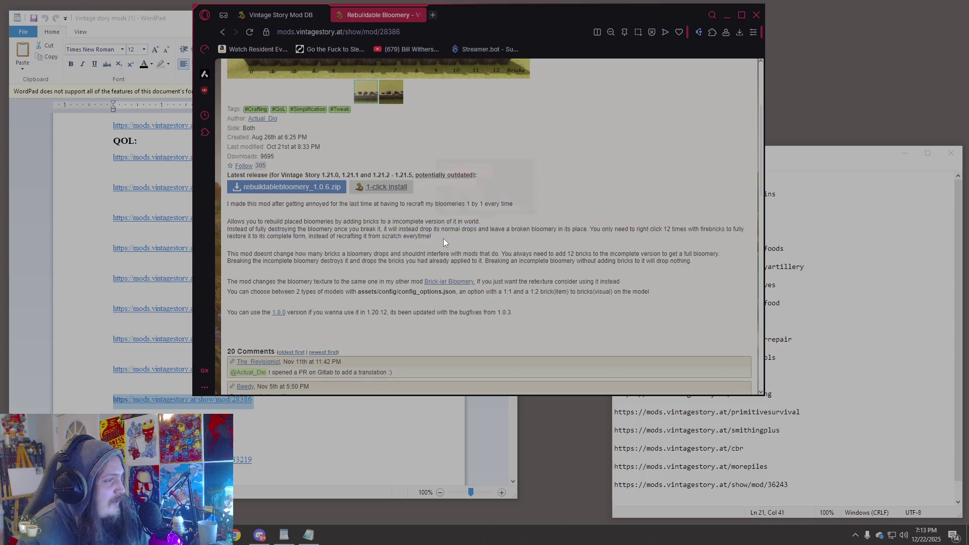
scroll(443, 238, "up", 3)
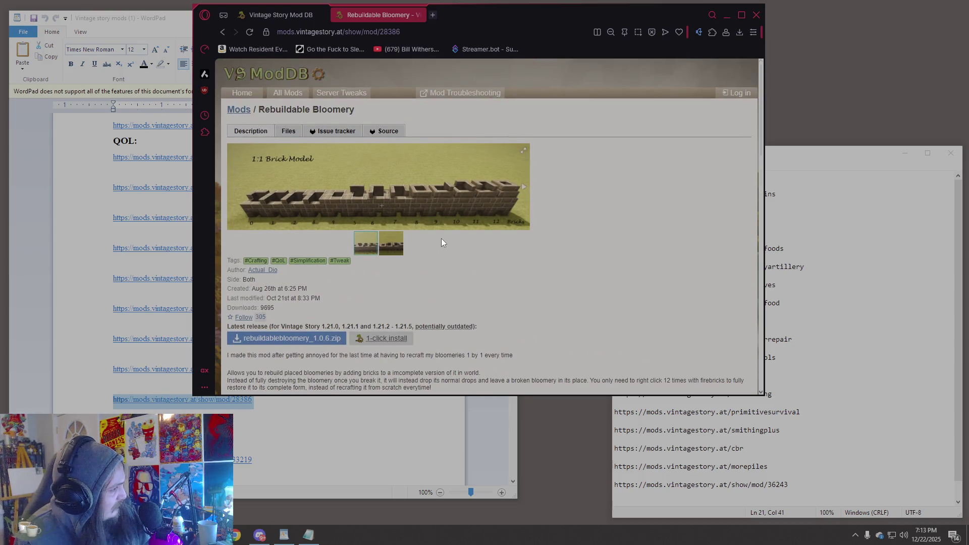
scroll(432, 244, "down", 4)
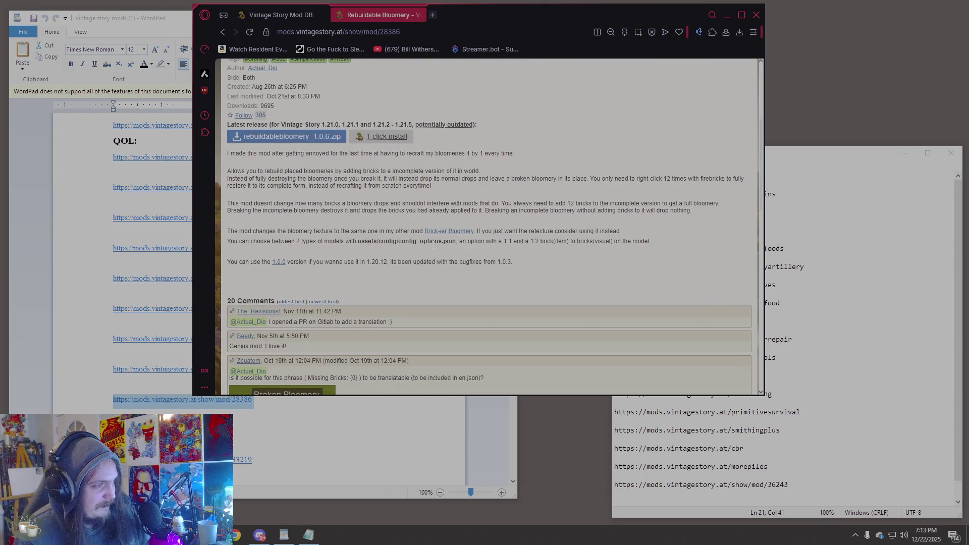
scroll(434, 245, "up", 2)
left_click(323, 31)
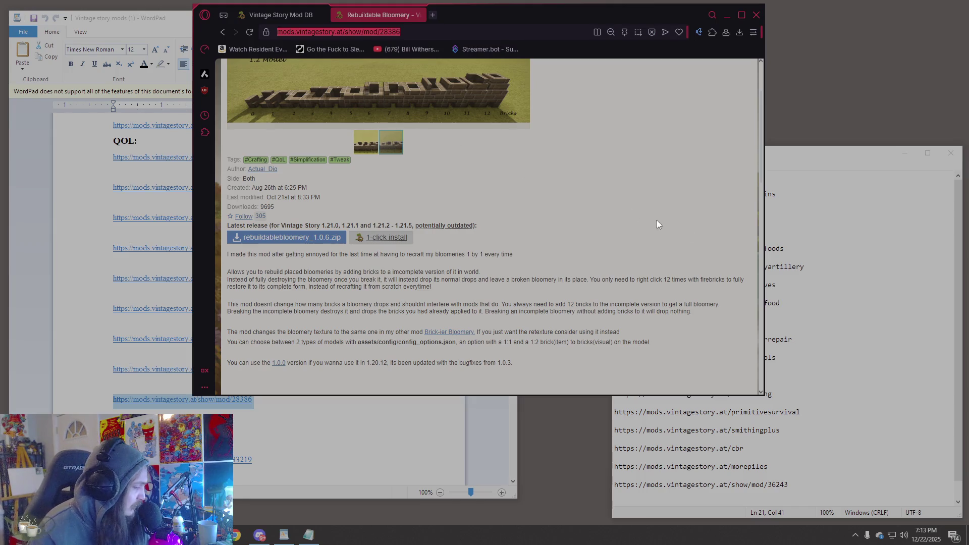
- Add the show/mod/28386 link to Notepad below the chiseltools line
left_click(631, 493)
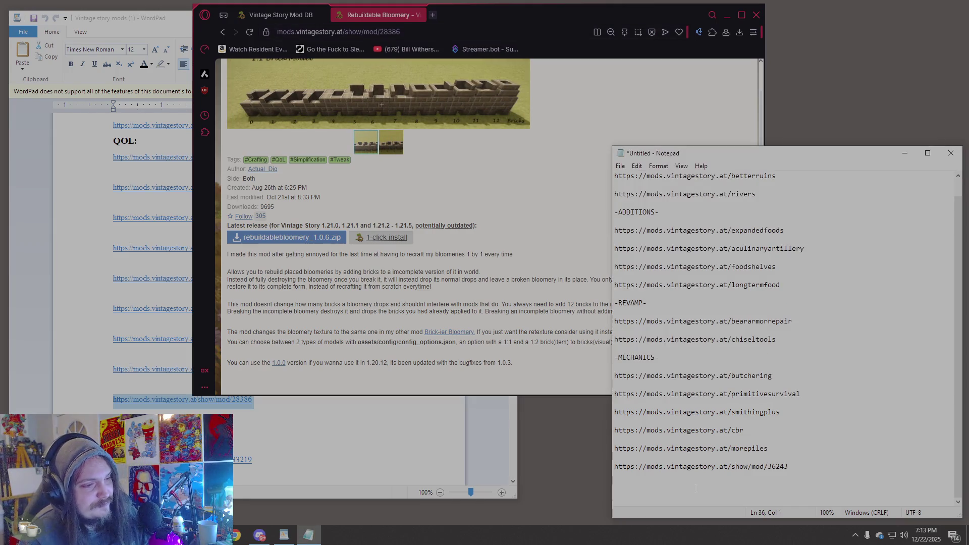
key("Return")
key("Return")
key("Return")
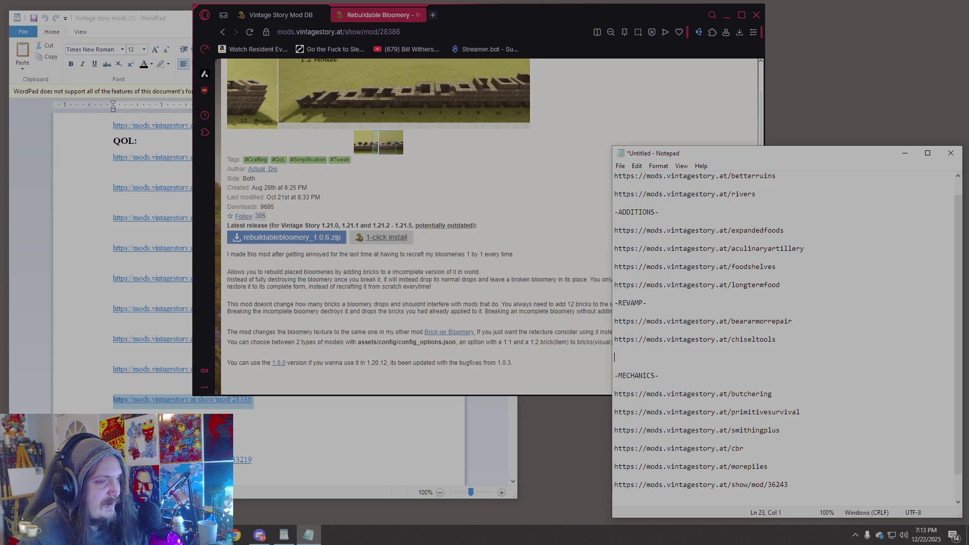
type("https://mods.vintagestory.at/show/mod/28386")
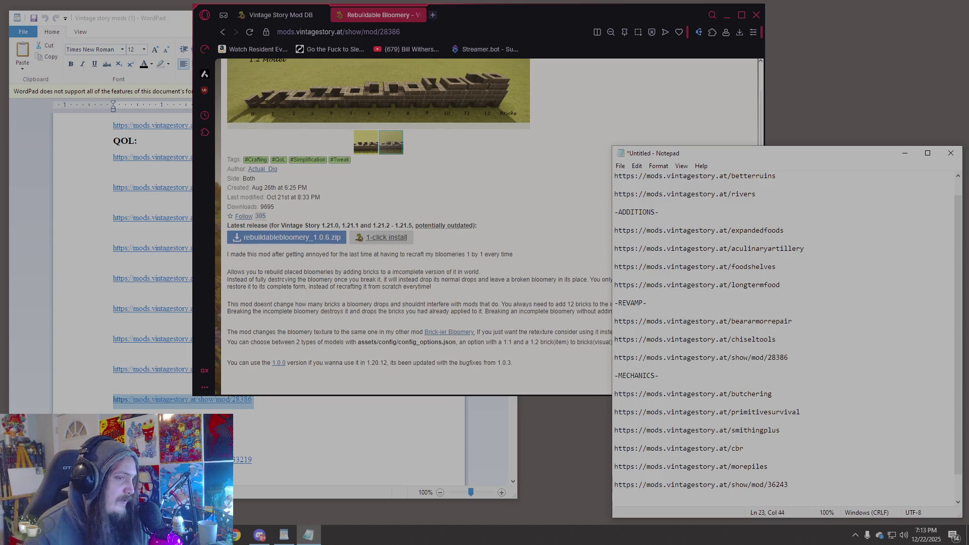
- Paste the resinrelief mod link into the browser's address bar
key("alt+Tab")
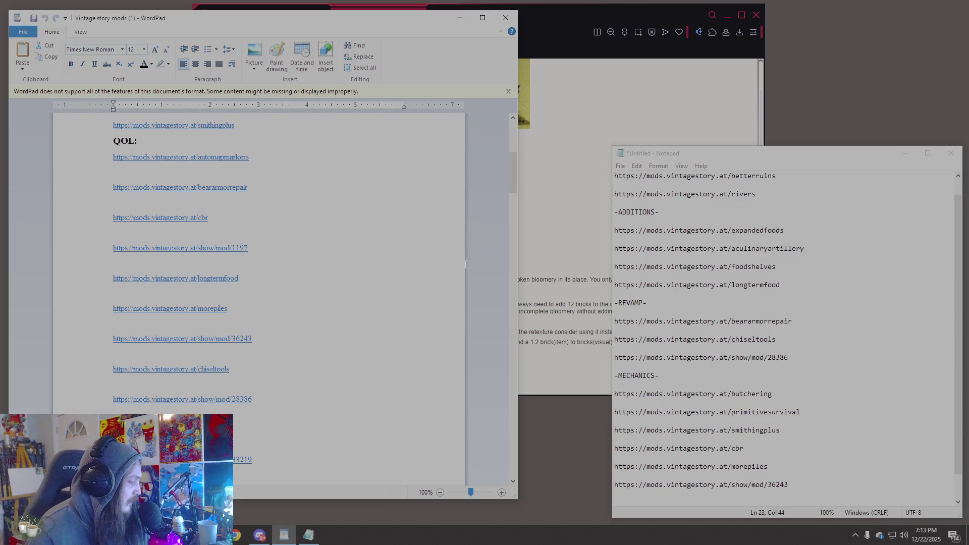
left_click(558, 147)
left_click(380, 32)
type("https://mods.vintagestory.at/resinrelief")
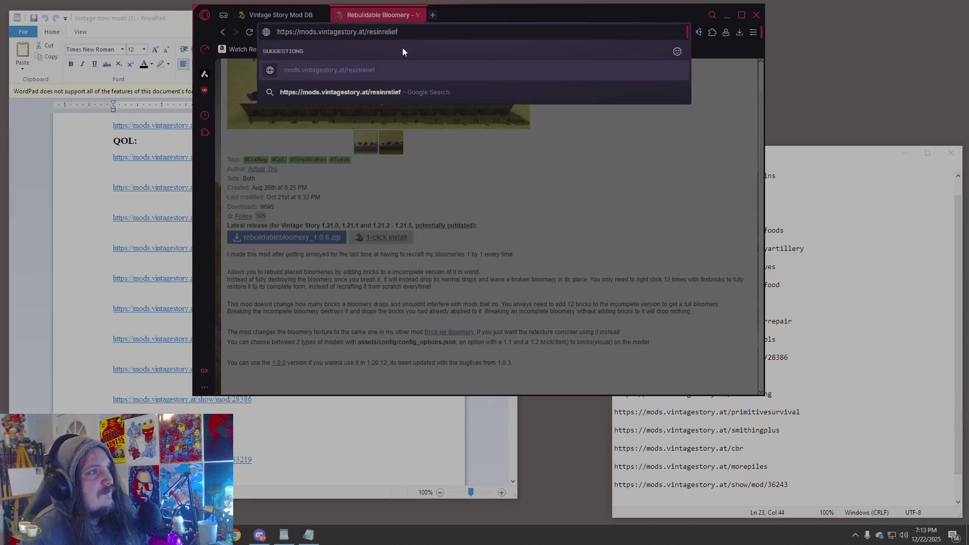
- Load the Resin Relief mod page and read through its description
key("Return")
scroll(480, 244, "down", 4)
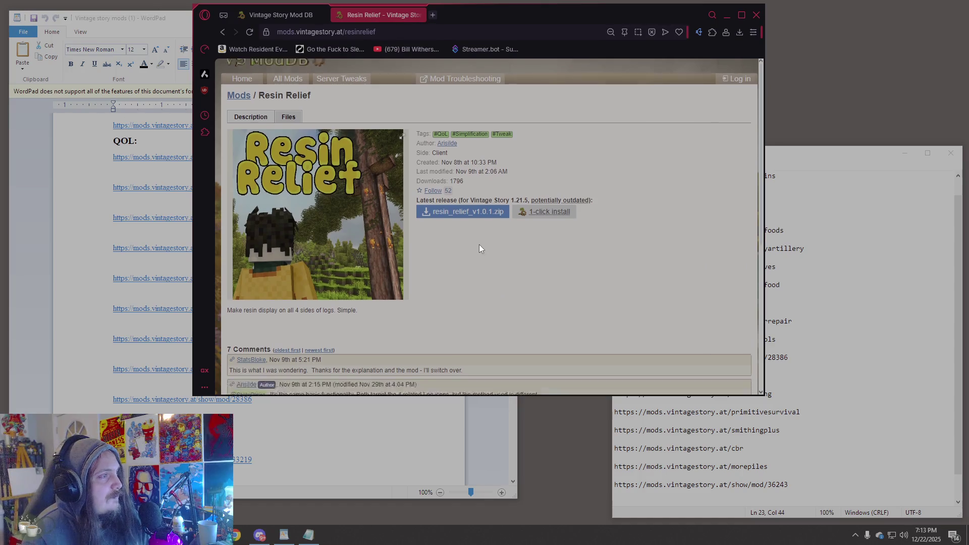
scroll(474, 257, "up", 3)
scroll(474, 271, "up", 1)
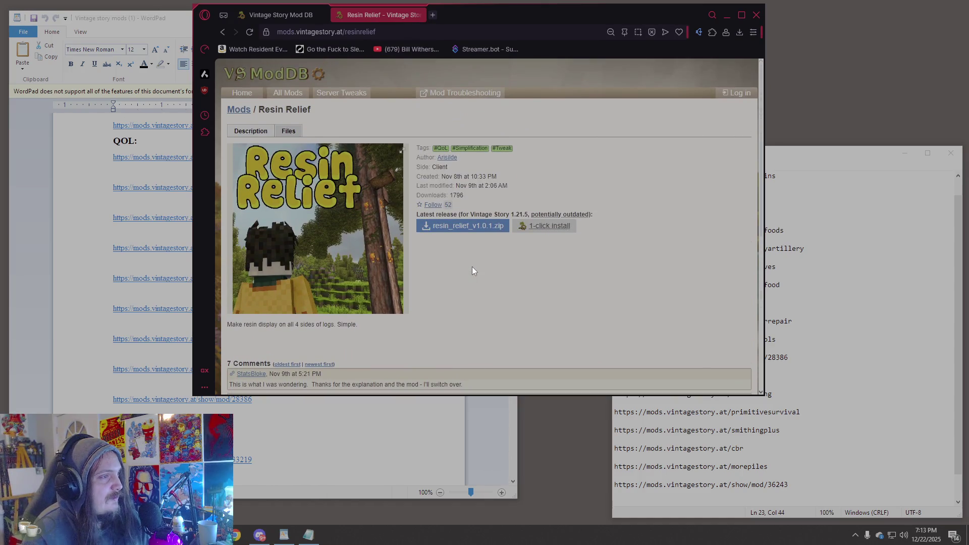
scroll(289, 202, "down", 1)
left_click_drag(245, 275, 345, 284)
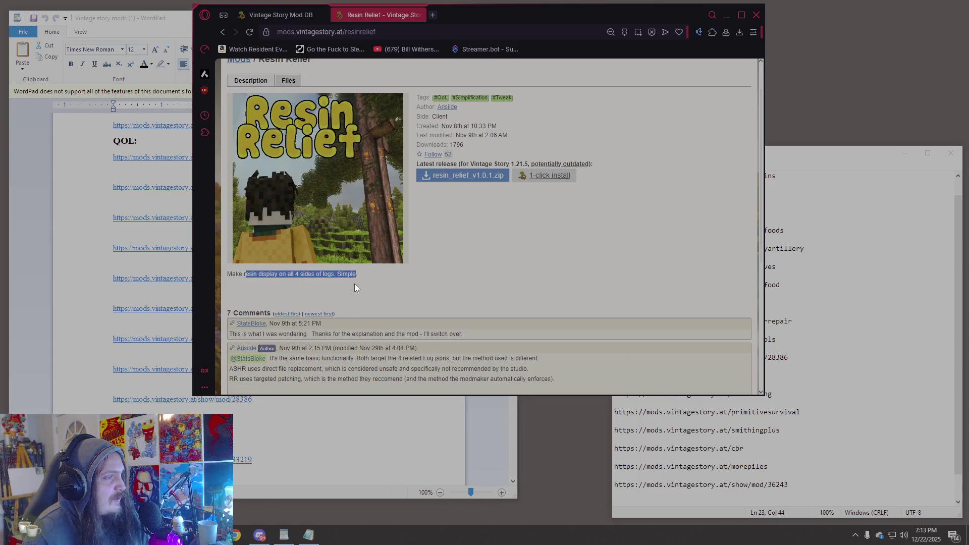
left_click(464, 281)
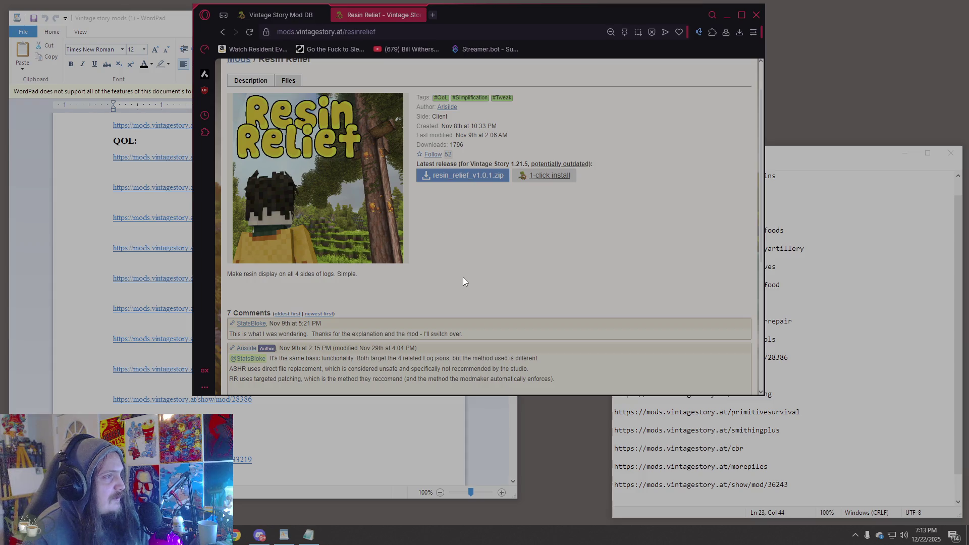
- Read the author's comment explanation, then select the show/mod/33219 link in WordPad
scroll(462, 281, "down", 2)
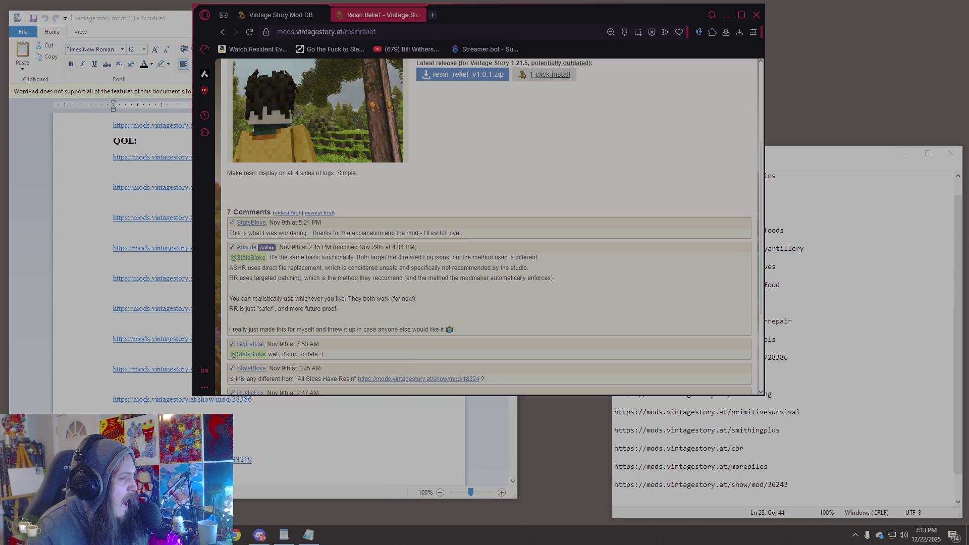
mouse_move(363, 258)
left_mouse_down()
mouse_move(415, 268)
mouse_move(427, 258)
mouse_move(425, 268)
left_mouse_up()
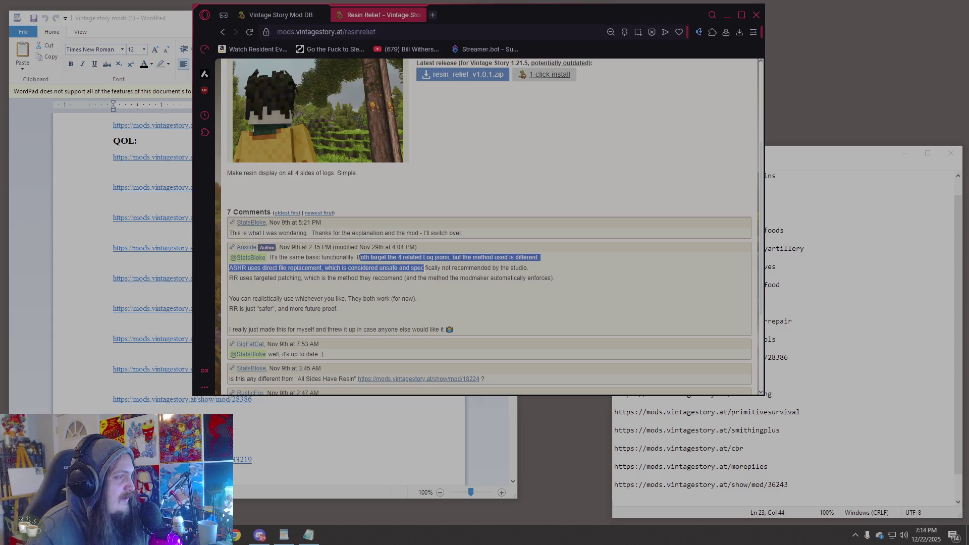
left_click(444, 283)
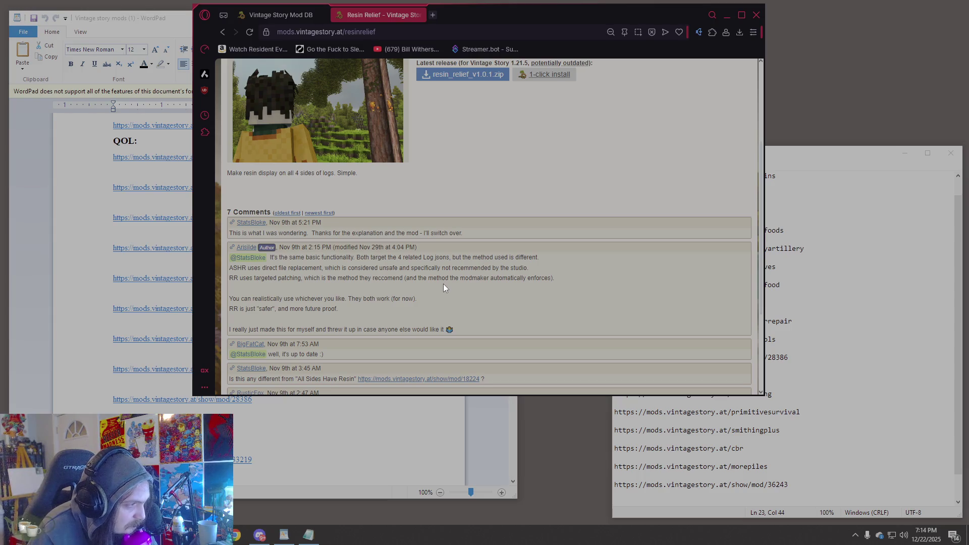
scroll(444, 287, "down", 1)
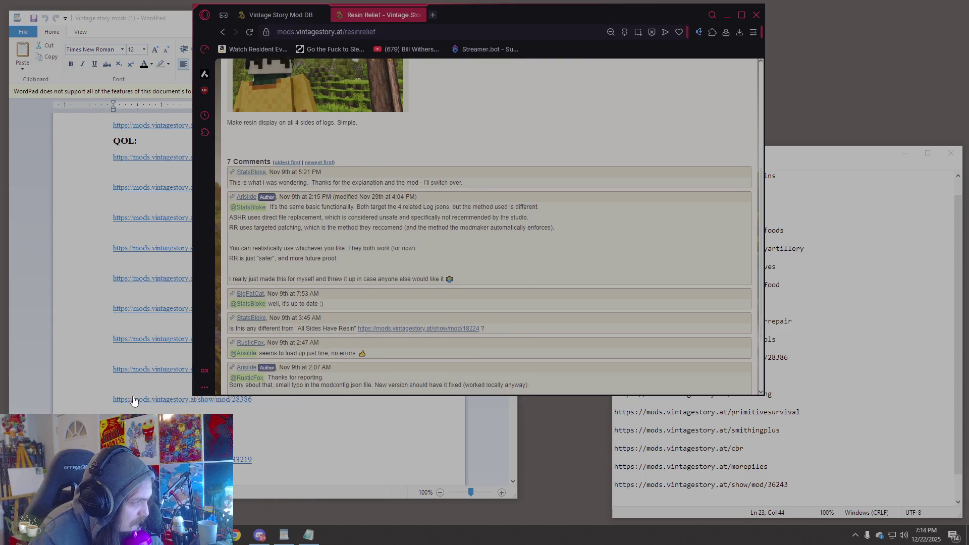
left_click(139, 400)
triple_click(177, 459)
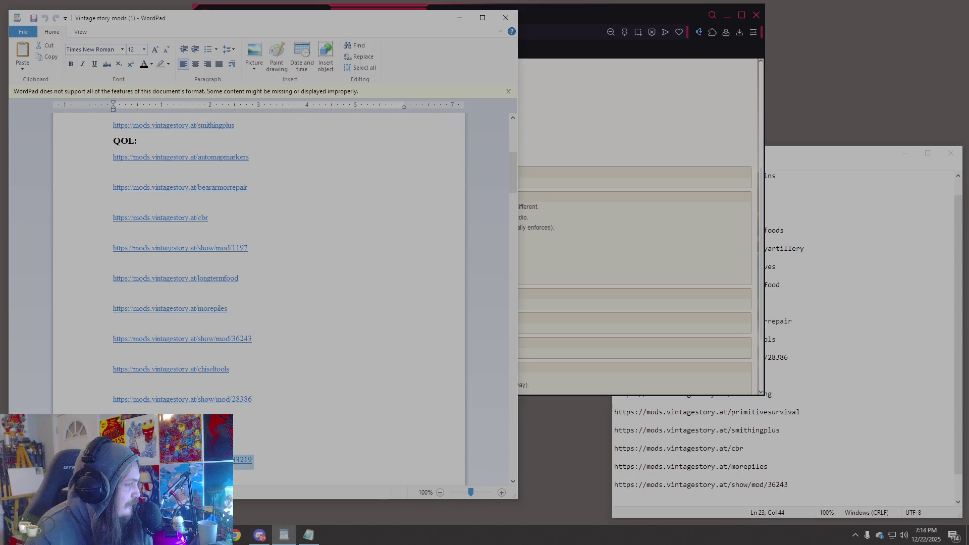
- Load the show/mod/33219 link to view the Salt Water Evaporation description and comments
left_click(633, 153)
left_click(373, 35)
type("https://mods.vintagestory.at/show/mod/33219")
key("Return")
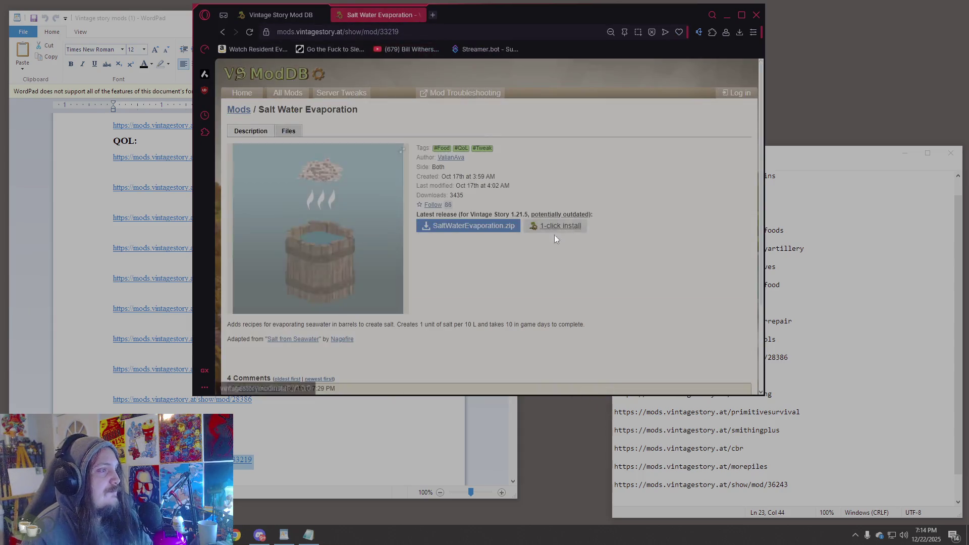
scroll(546, 257, "down", 3)
scroll(538, 267, "up", 1)
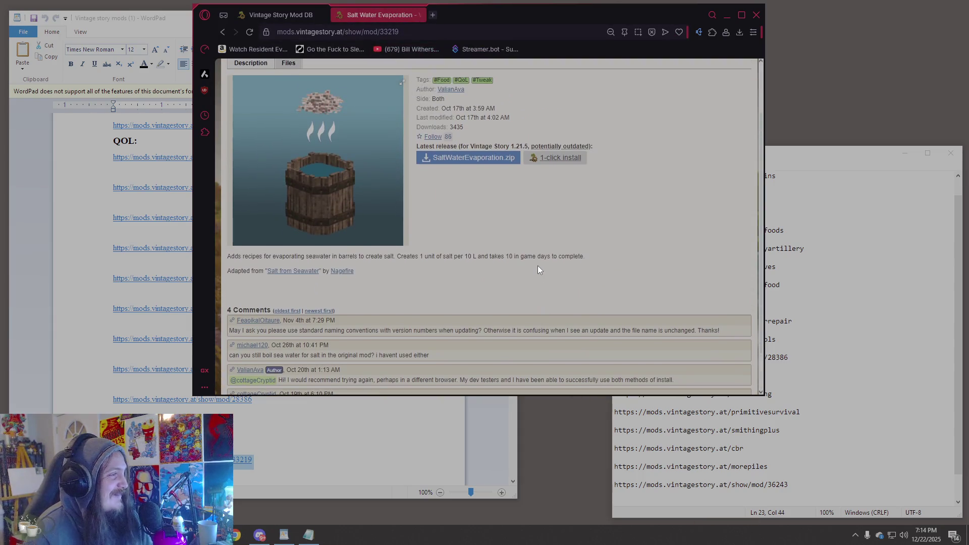
scroll(538, 266, "up", 1)
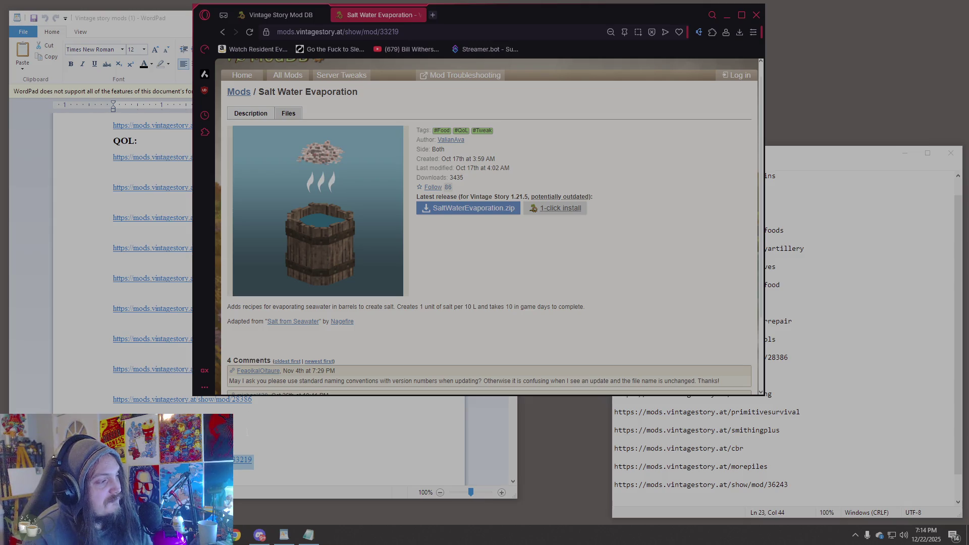
- Paste the show/mod/33219 URL into Notepad on a new line after longtermfood
left_click(372, 31)
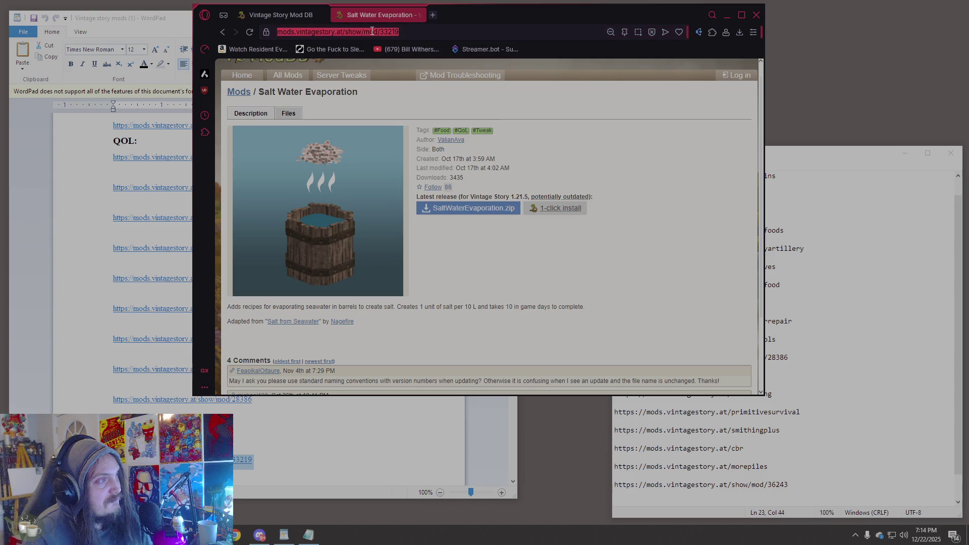
left_click(855, 332)
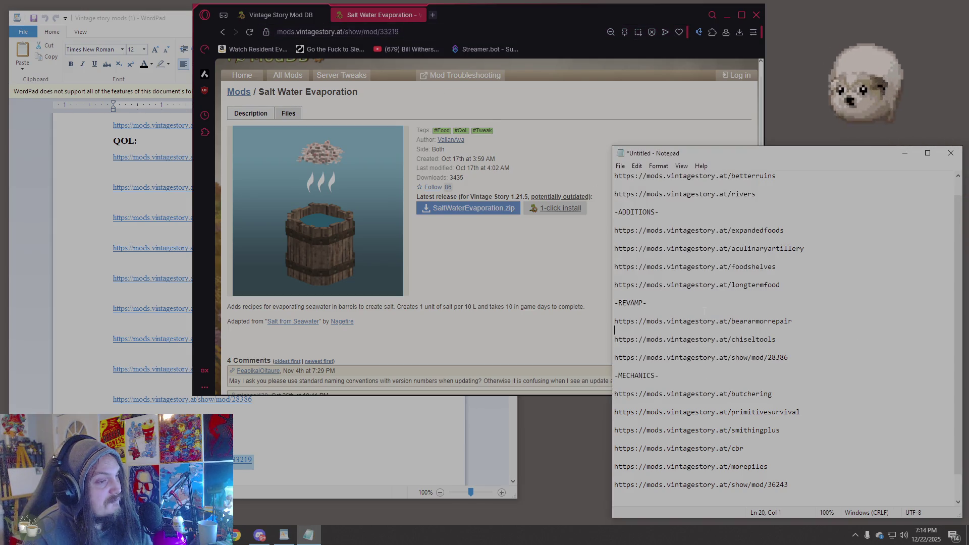
left_click(808, 285)
key("Return")
key("Return")
type("https://mods.vintagestory.at/show/mod/33219")
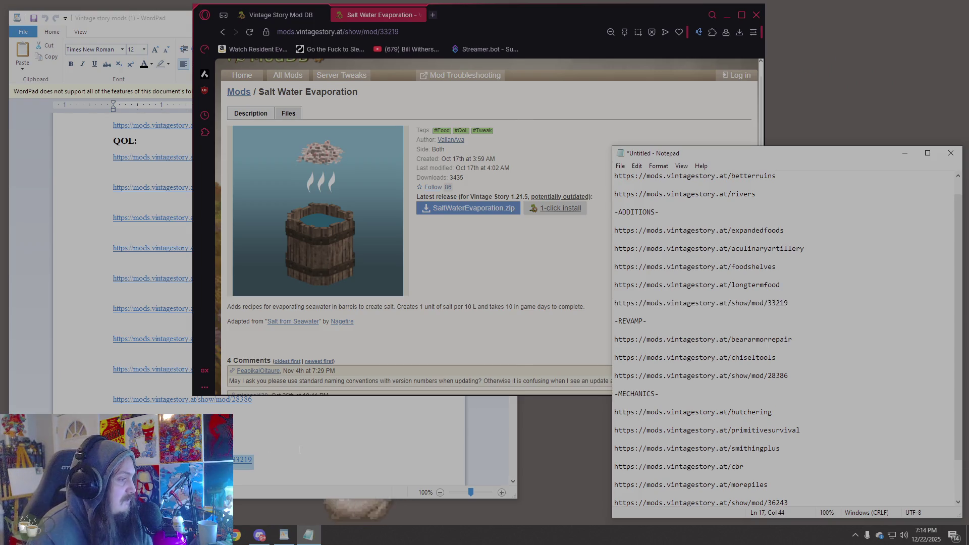
- Pick the manualquenching link in WordPad, then reread the salt-per-10-L description detail
left_click(284, 535)
scroll(121, 360, "down", 5)
left_click(121, 355)
left_click(580, 105)
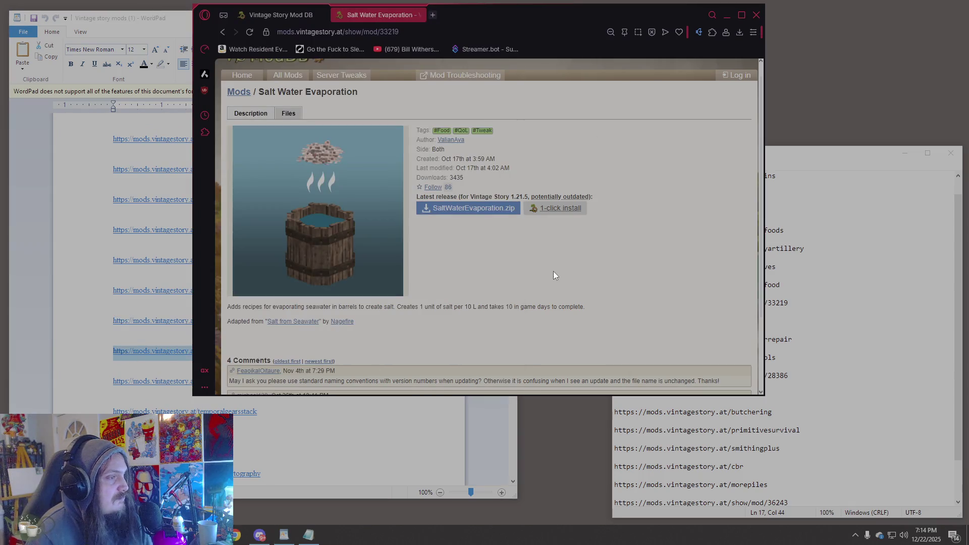
left_click_drag(415, 306, 475, 306)
left_click(501, 301)
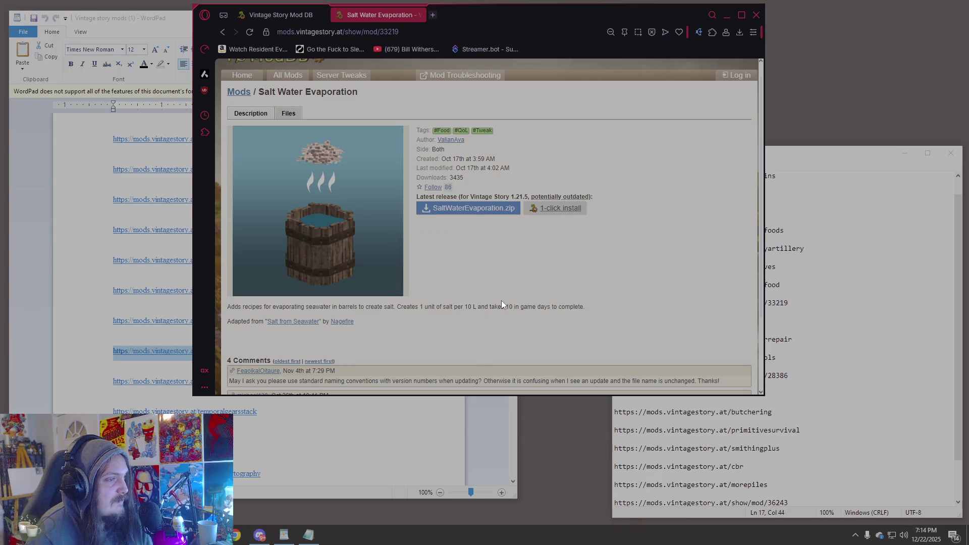
triple_click(553, 307)
- Load the manualquenching link and scroll through the Salty's Manual: Quenching description and clip
left_click(575, 311)
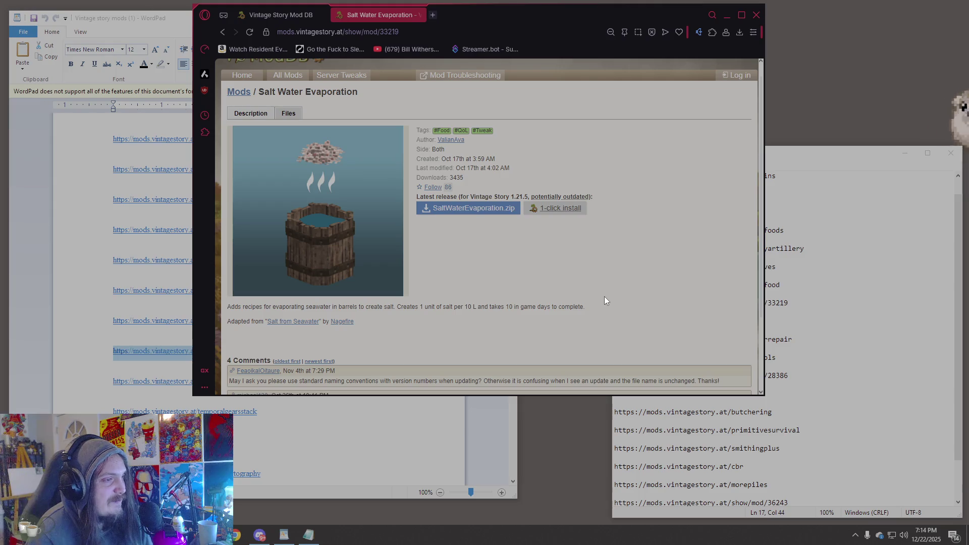
left_click(390, 29)
type("https://mods.vintagestory.at/manualquenching")
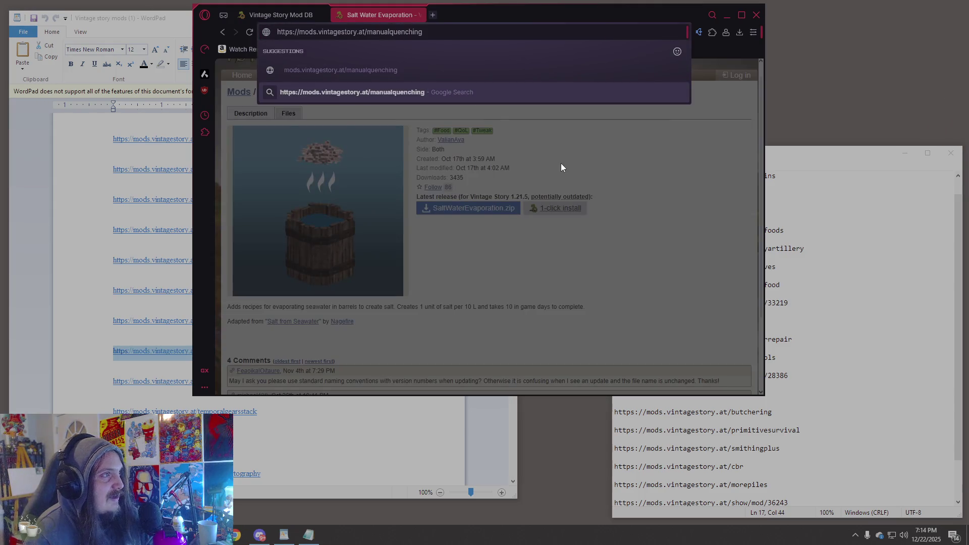
key("Return")
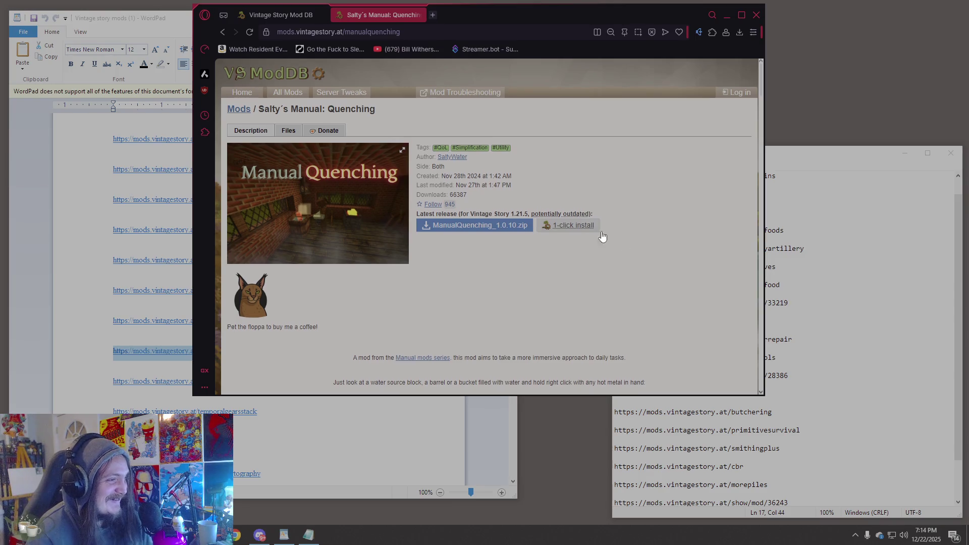
scroll(721, 283, "down", 2)
scroll(717, 286, "down", 2)
scroll(686, 270, "down", 1)
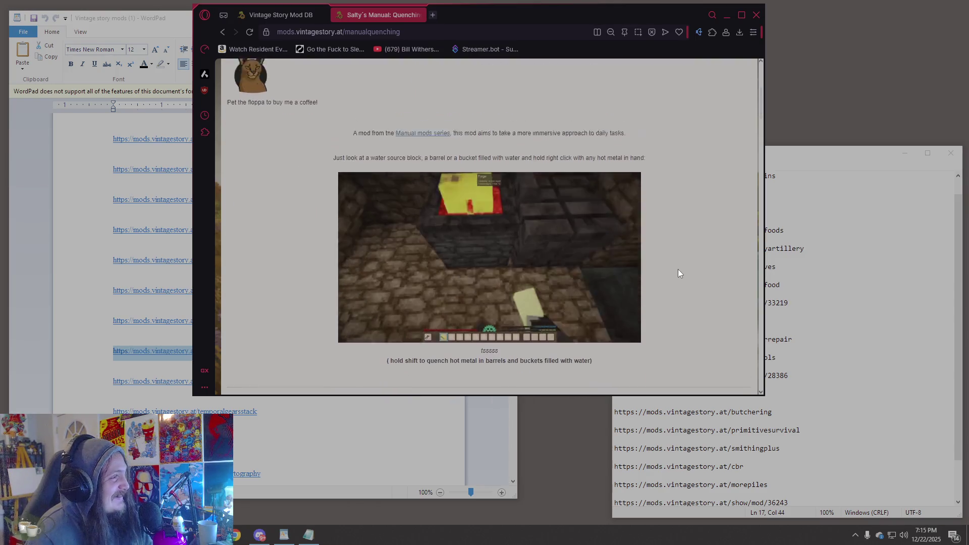
scroll(671, 273, "up", 5)
scroll(619, 288, "down", 5)
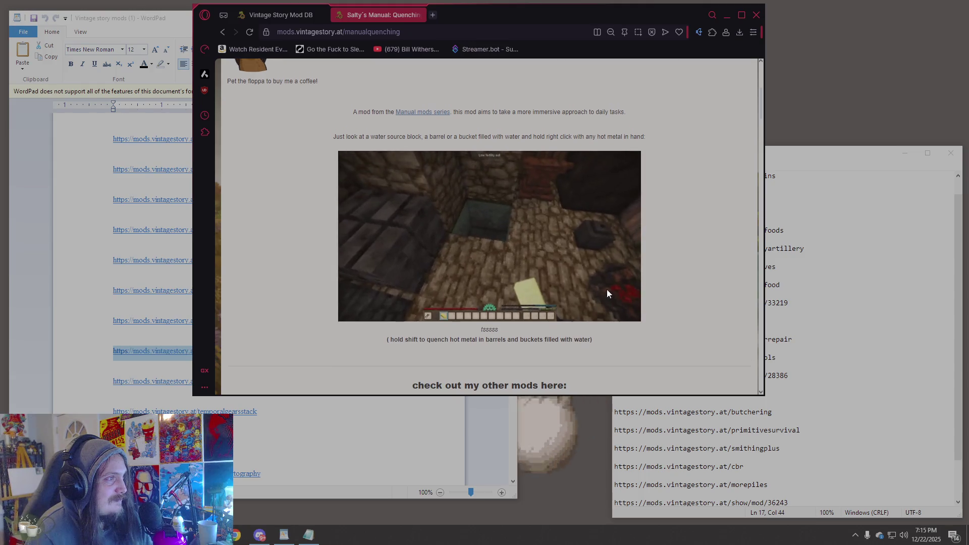
- Read down to the comments, then pick the stonequarry link in the WordPad list
scroll(606, 291, "up", 3)
scroll(601, 293, "up", 2)
scroll(601, 293, "down", 9)
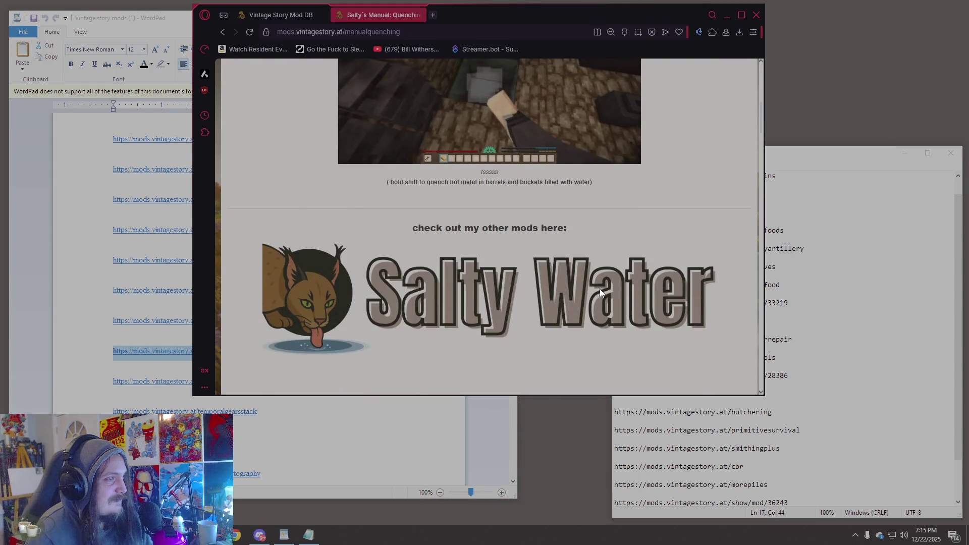
scroll(601, 294, "down", 5)
scroll(601, 294, "up", 2)
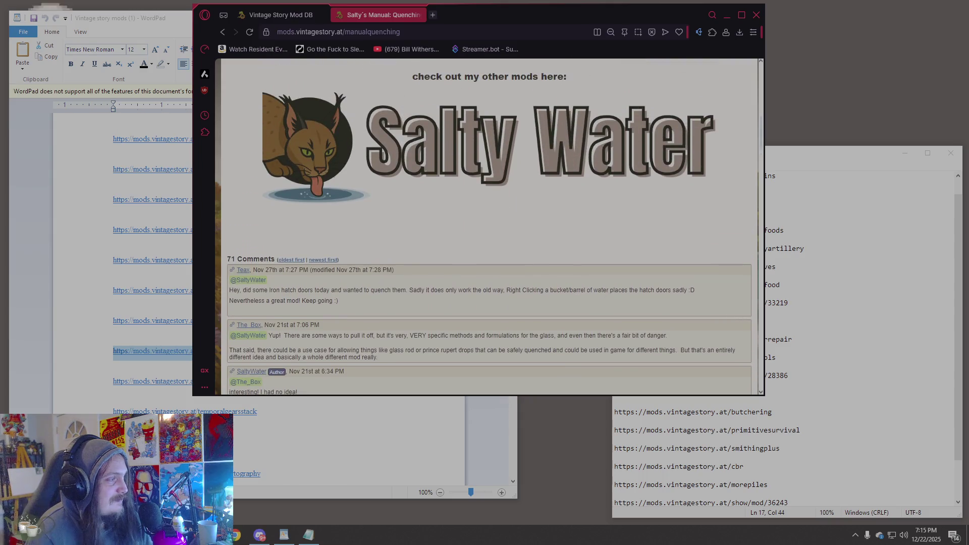
left_click(89, 370)
left_click(97, 382)
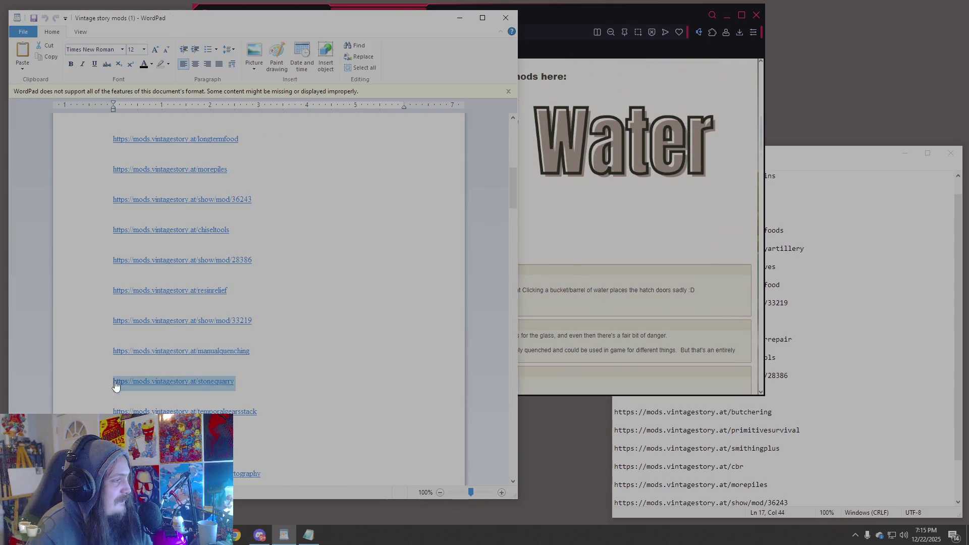
- Copy the stonequarry link from WordPad and load it in the browser
key("ctrl+c")
left_click(637, 229)
left_click(388, 32)
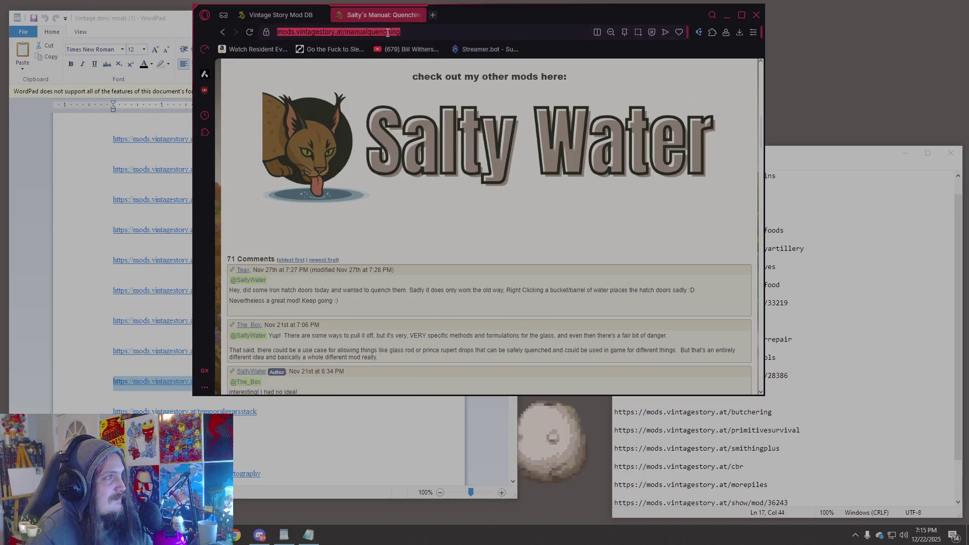
key("ctrl+v")
key("Return")
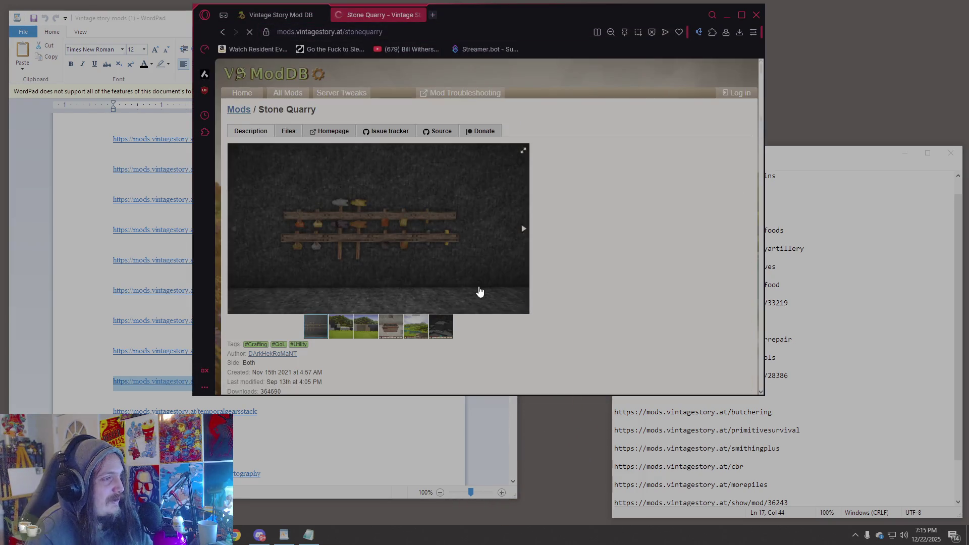
scroll(477, 292, "down", 2)
- Browse the Stone Quarry gallery screenshots, from the stone-block landscape to the dark quarry
left_click(367, 232)
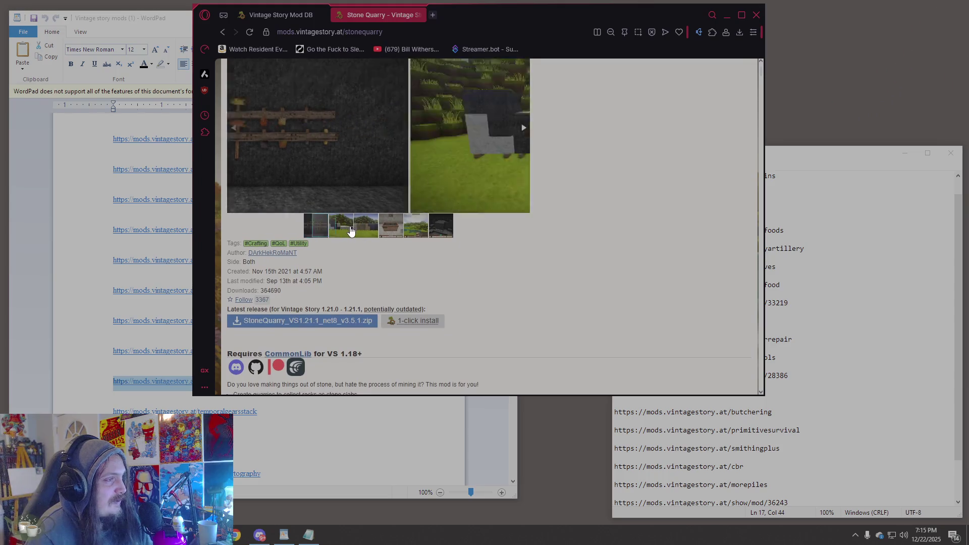
left_click(305, 226)
scroll(565, 294, "down", 5)
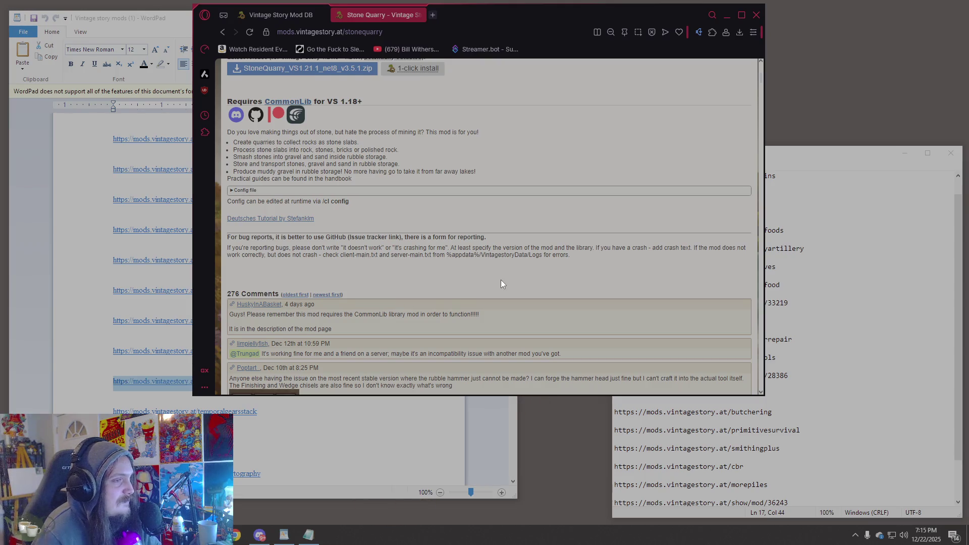
scroll(501, 279, "up", 10)
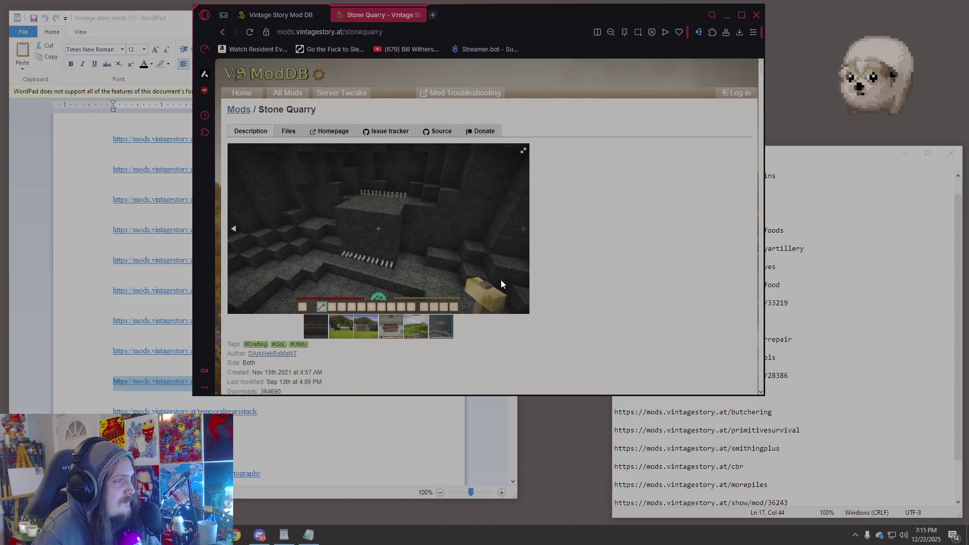
left_click(396, 330)
left_click(422, 331)
left_click(398, 332)
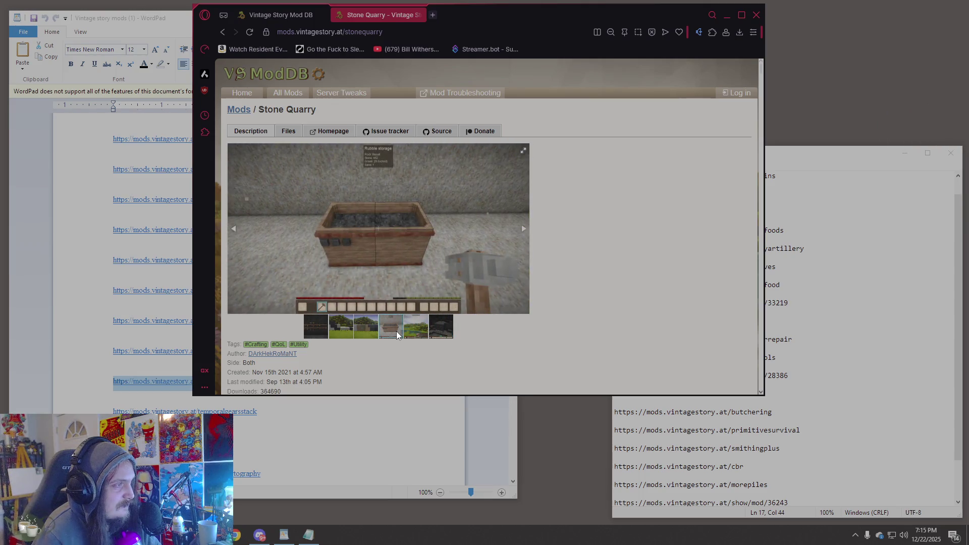
left_click(378, 332)
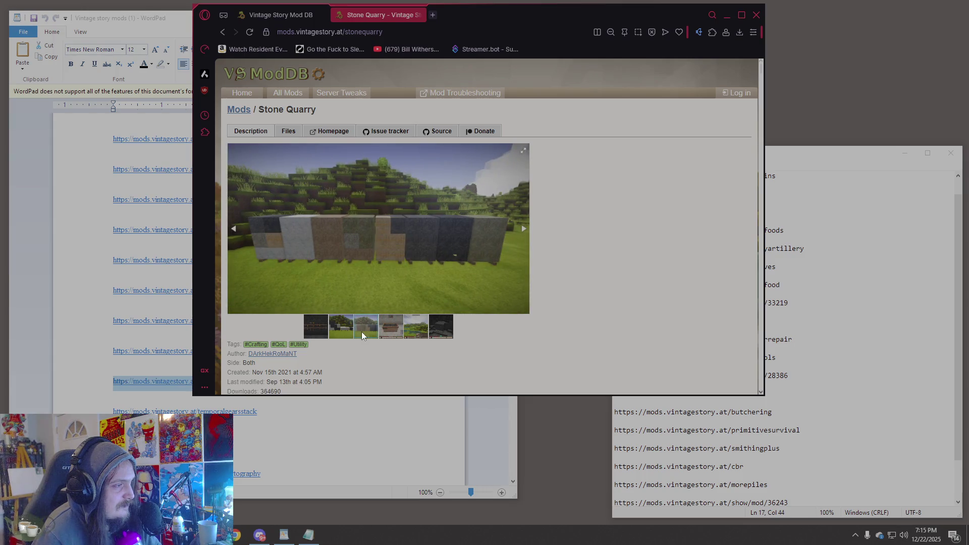
left_click(332, 326)
left_click(393, 329)
left_click(427, 329)
left_click(437, 329)
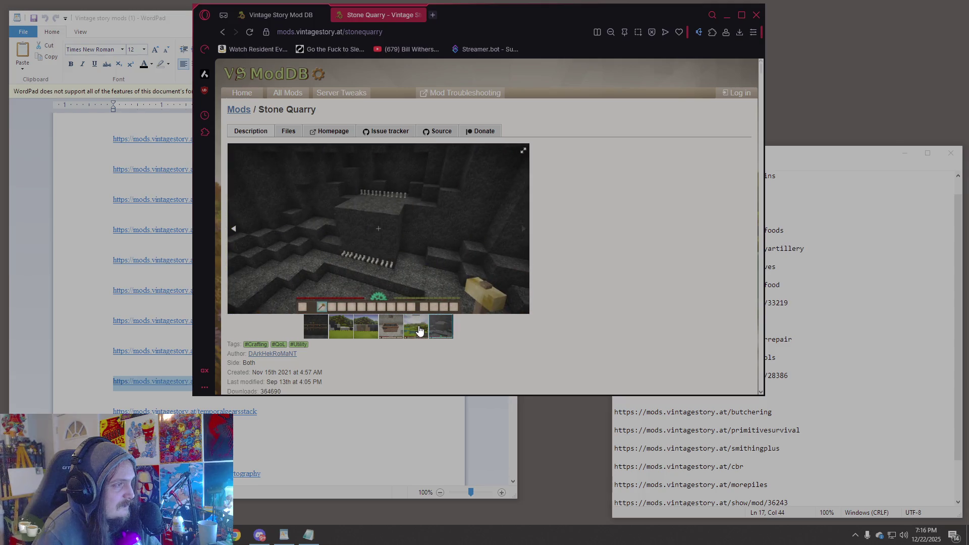
- Read the feature description, highlighting the part about far away lakes
scroll(603, 311, "down", 5)
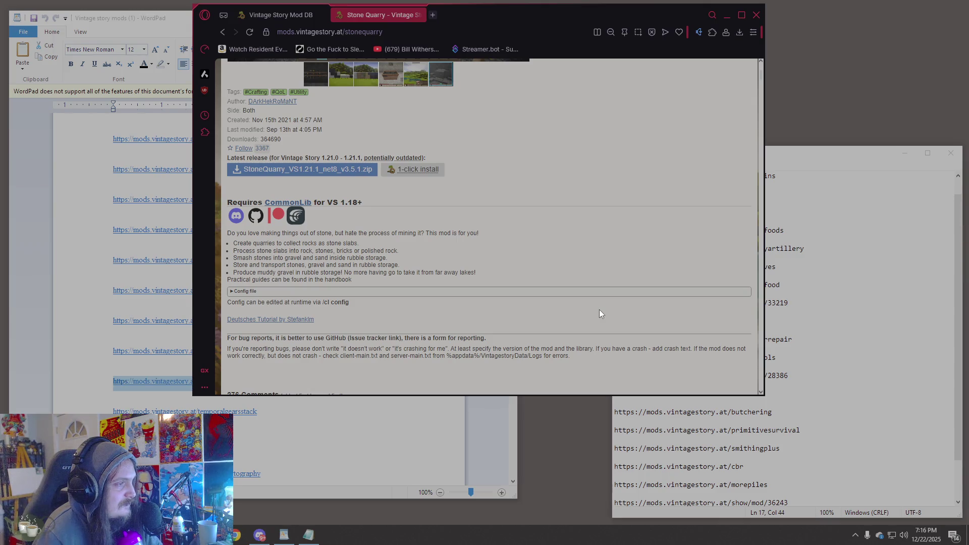
left_click_drag(404, 272, 475, 274)
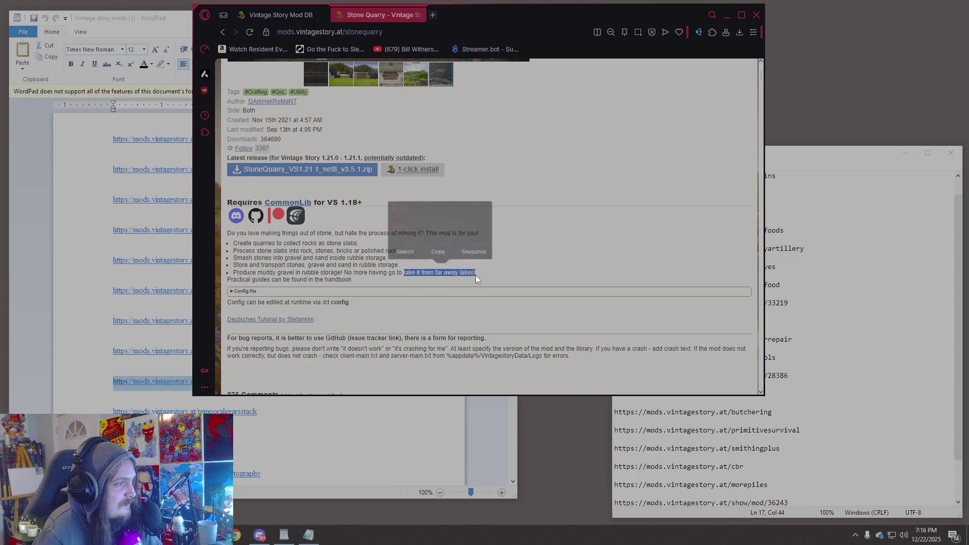
left_click(476, 275)
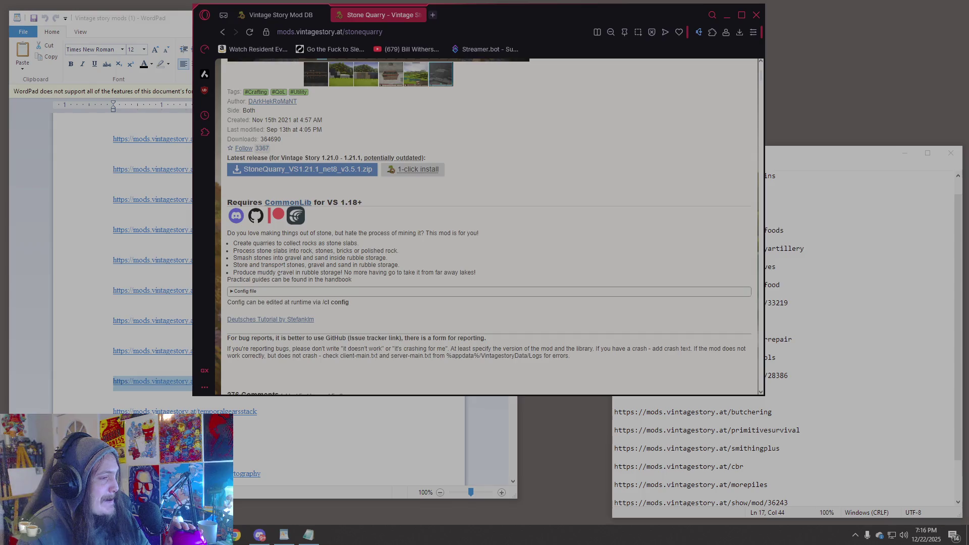
- Scroll through the Stone Quarry mod page, then bring back the WordPad list at the stonequarry entry
scroll(280, 270, "down", 3)
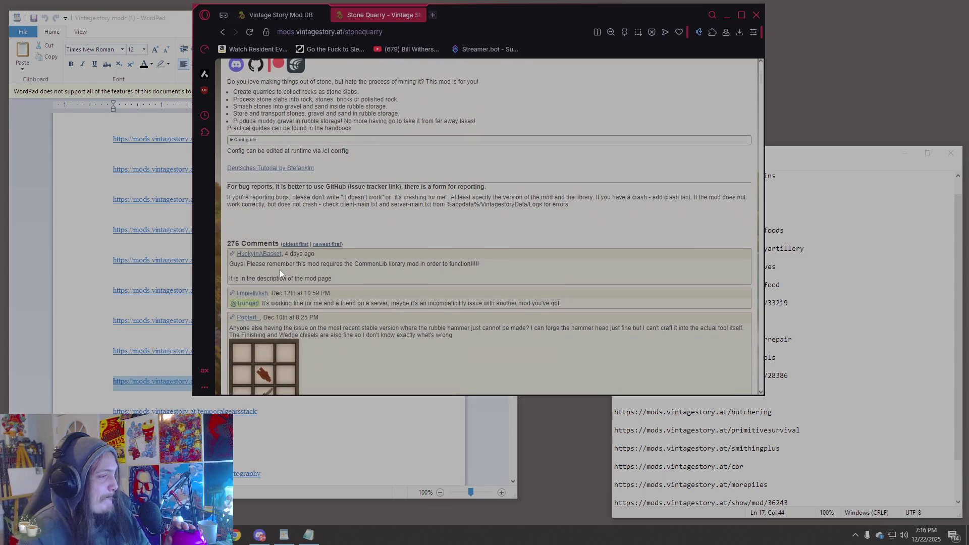
scroll(280, 273, "down", 3)
scroll(280, 270, "down", 2)
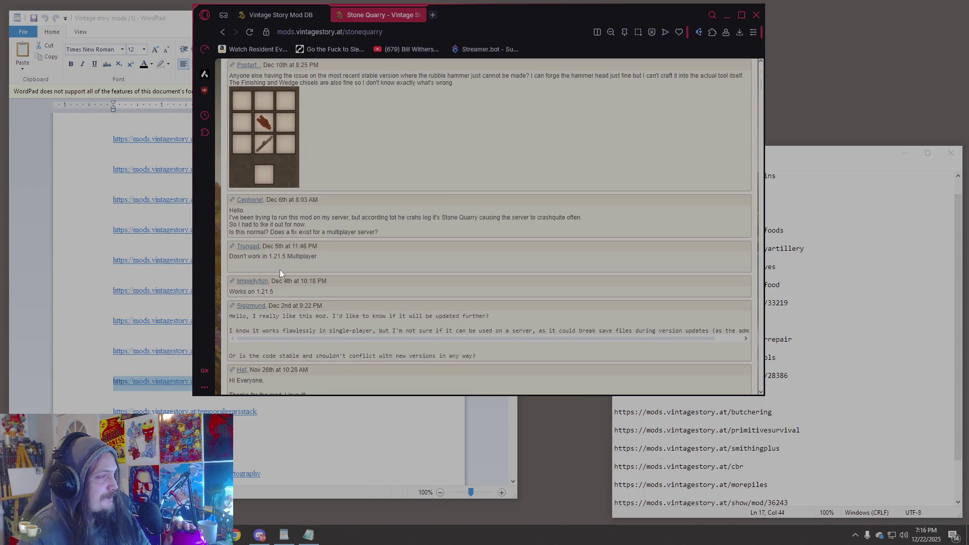
scroll(280, 269, "up", 7)
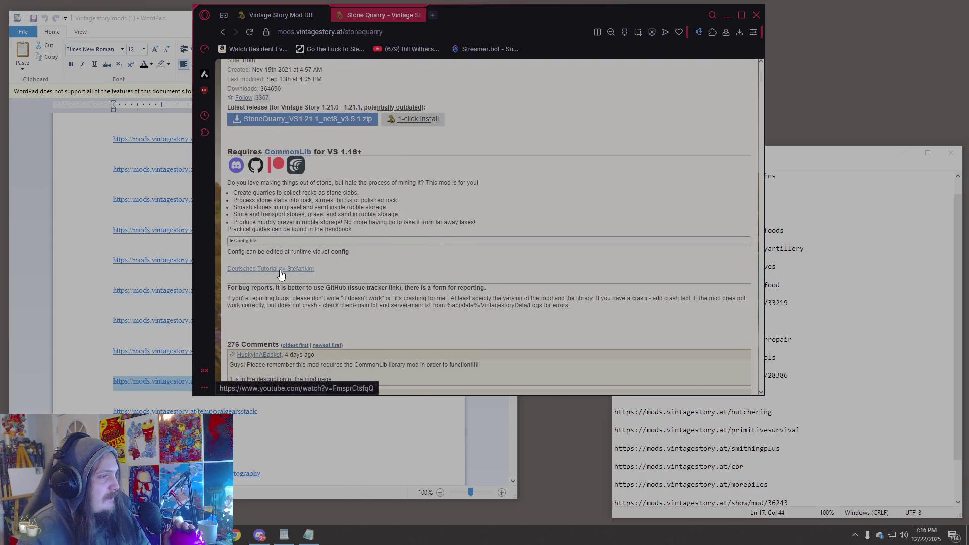
scroll(280, 271, "up", 6)
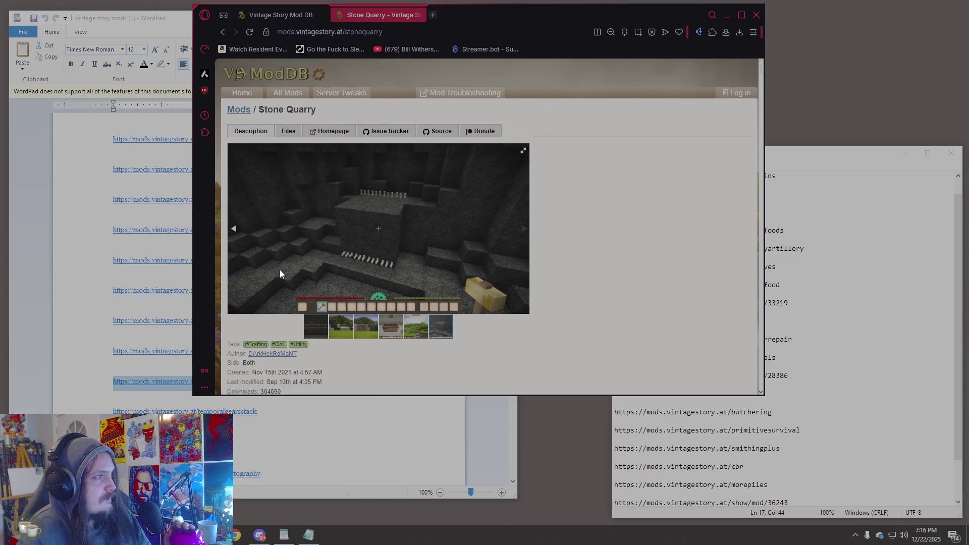
scroll(281, 274, "down", 5)
scroll(282, 274, "down", 1)
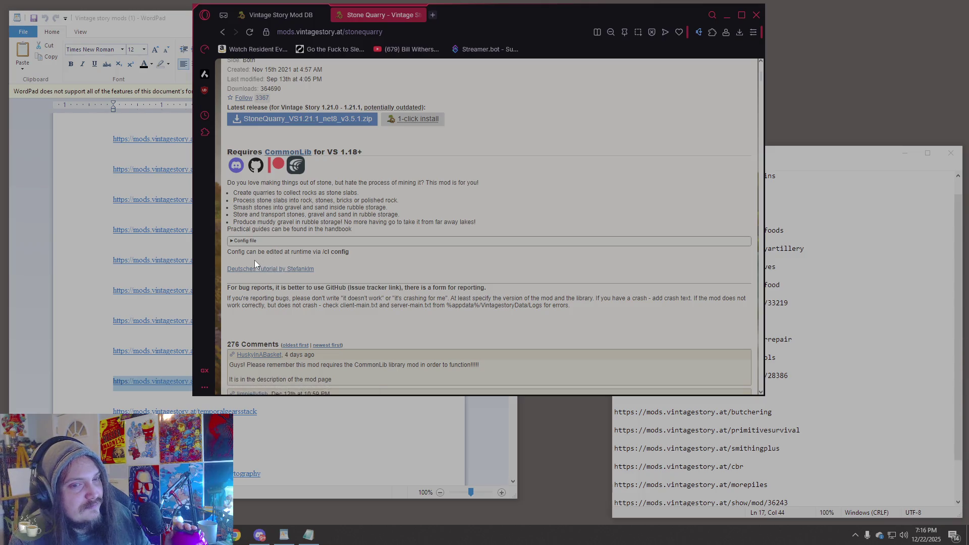
scroll(442, 271, "up", 5)
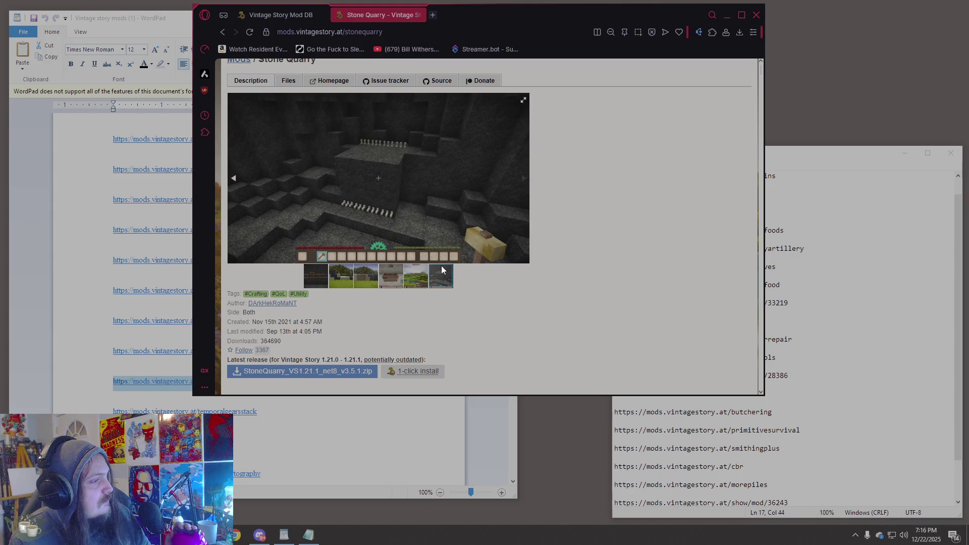
scroll(441, 266, "up", 1)
scroll(438, 268, "down", 5)
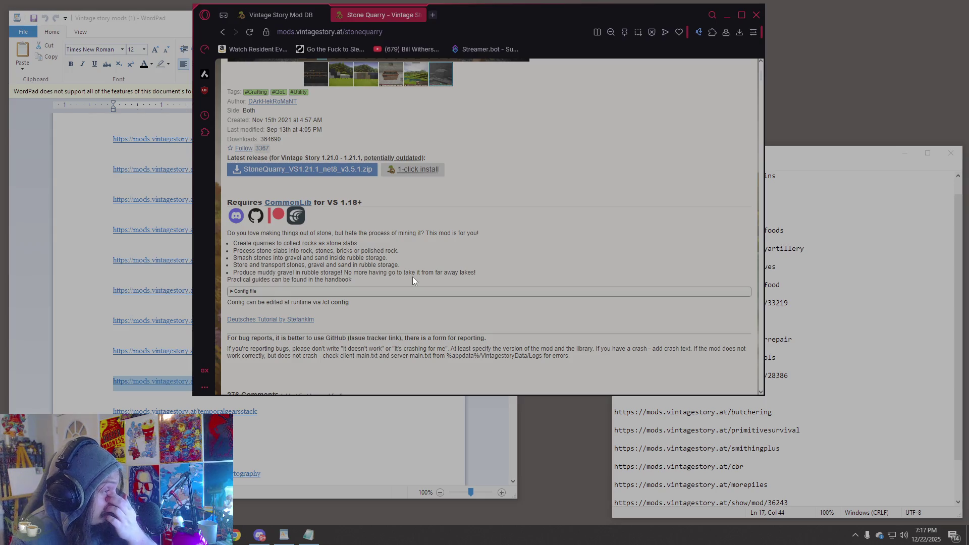
scroll(513, 238, "up", 4)
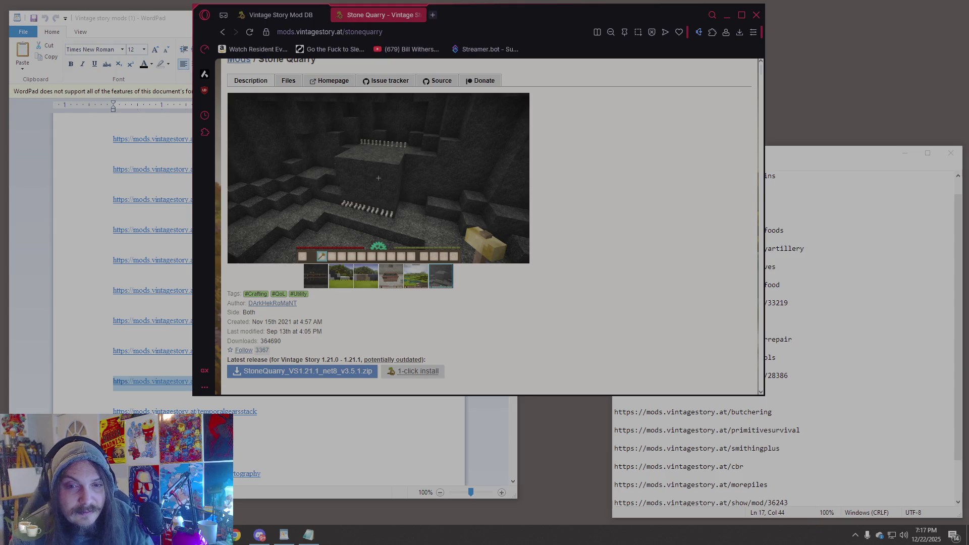
left_click(91, 382)
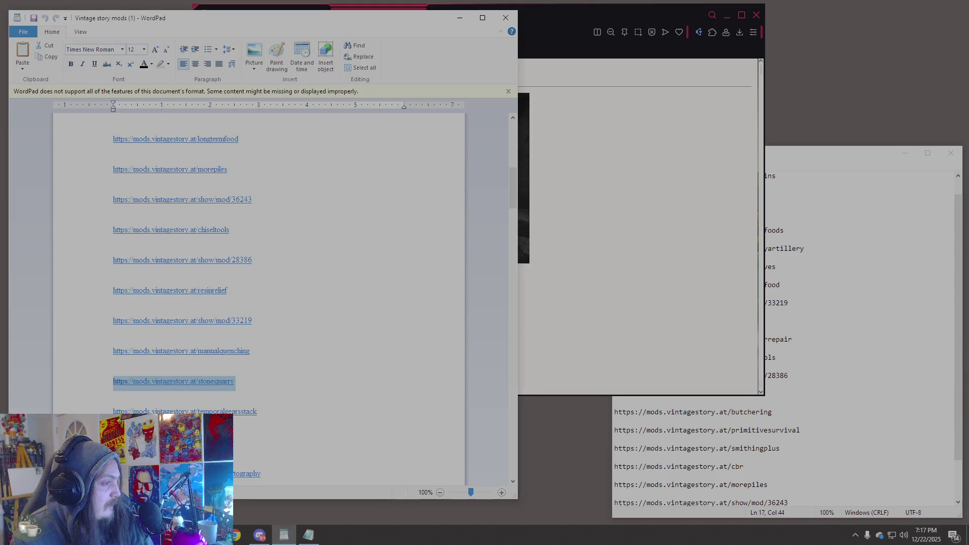
left_click(696, 271)
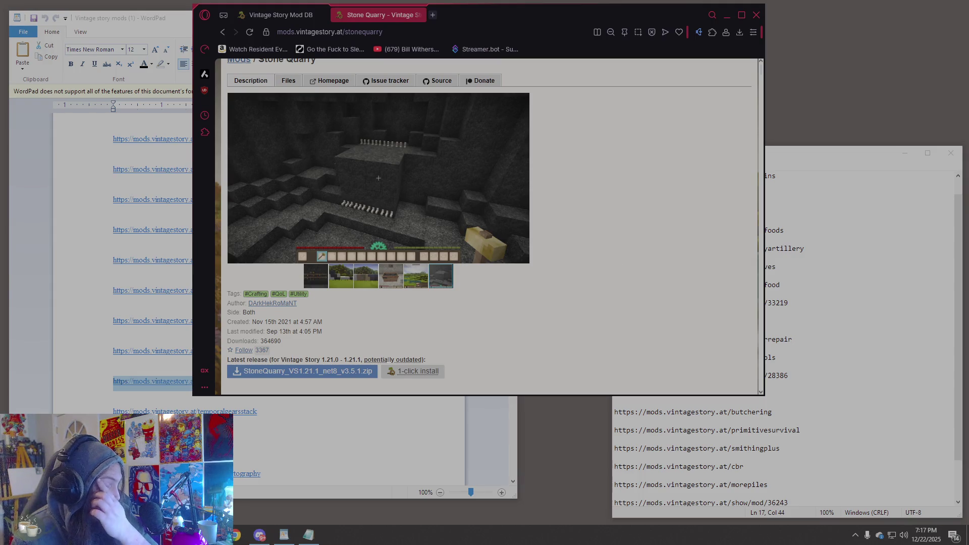
left_click(86, 386)
left_click(106, 412)
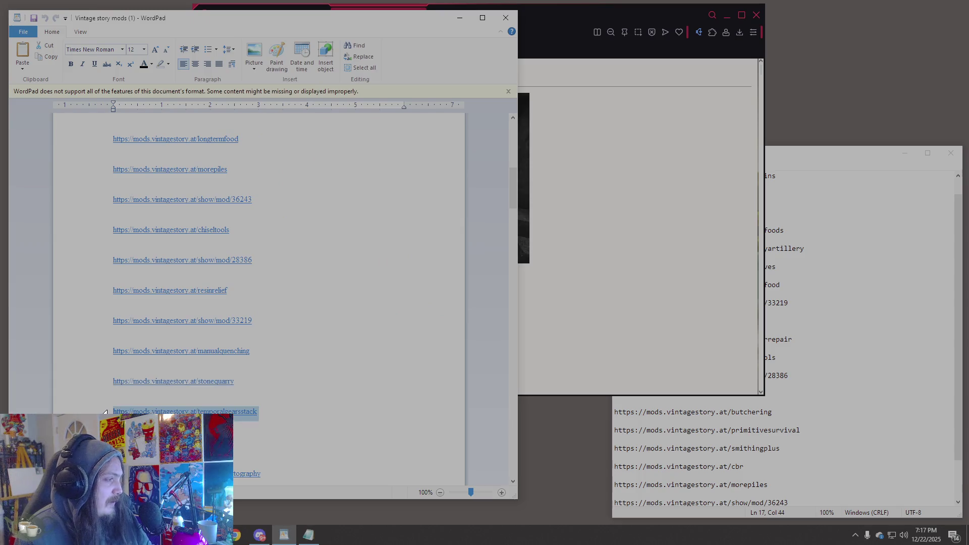
left_click(638, 336)
left_click(356, 32)
type("https://mods.vintagestory.at/temporalgearsstack")
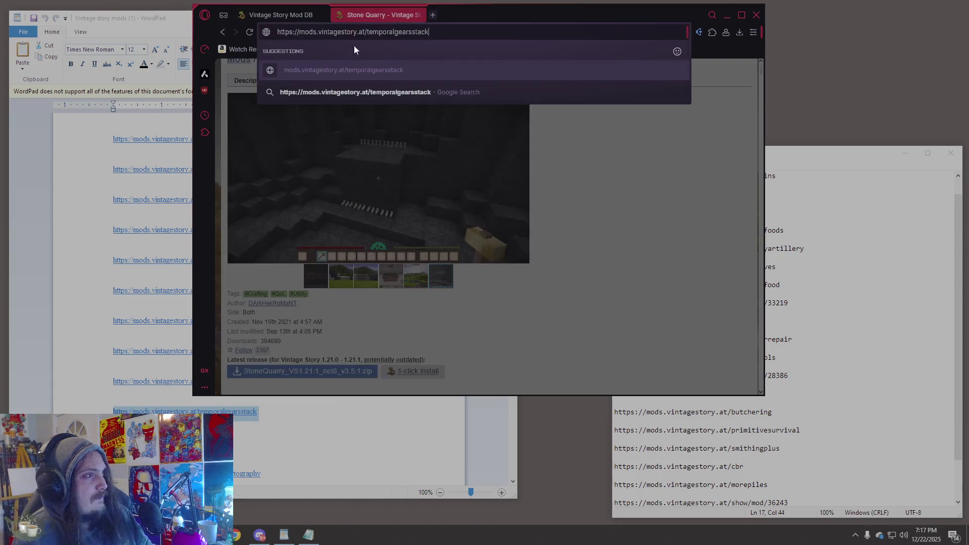
key("Return")
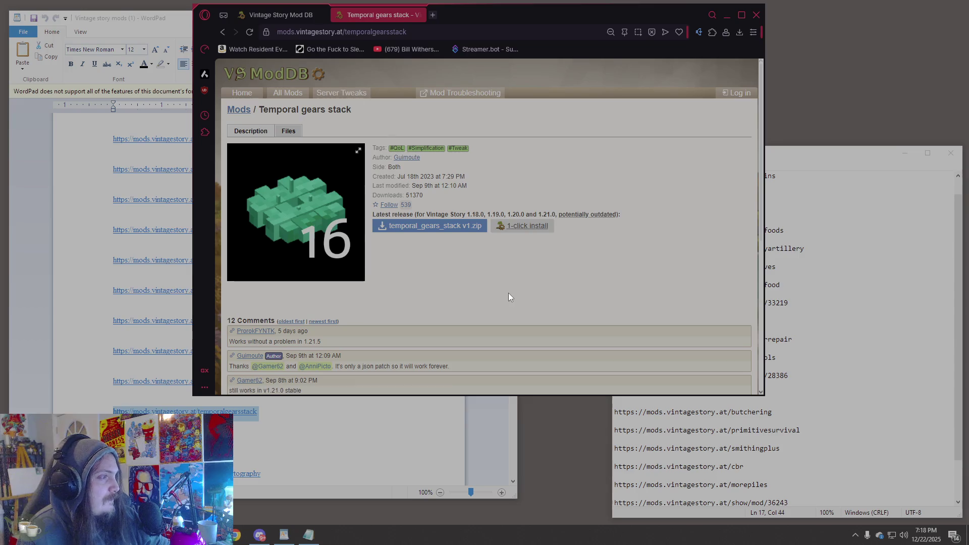
scroll(508, 296, "down", 2)
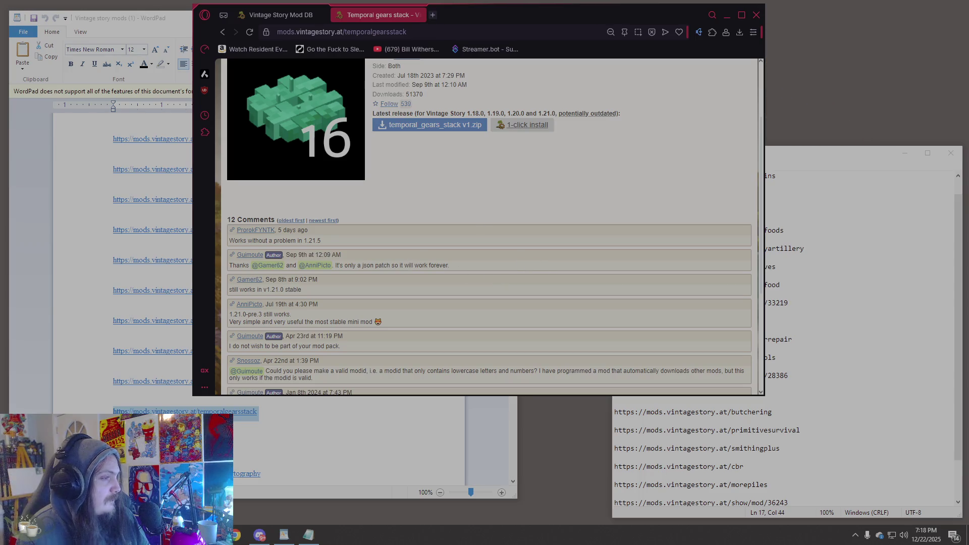
- Append the temporalgearsstack link to the end of Notepad's -MECHANICS- section, after show/mod/36243
key("alt+Tab")
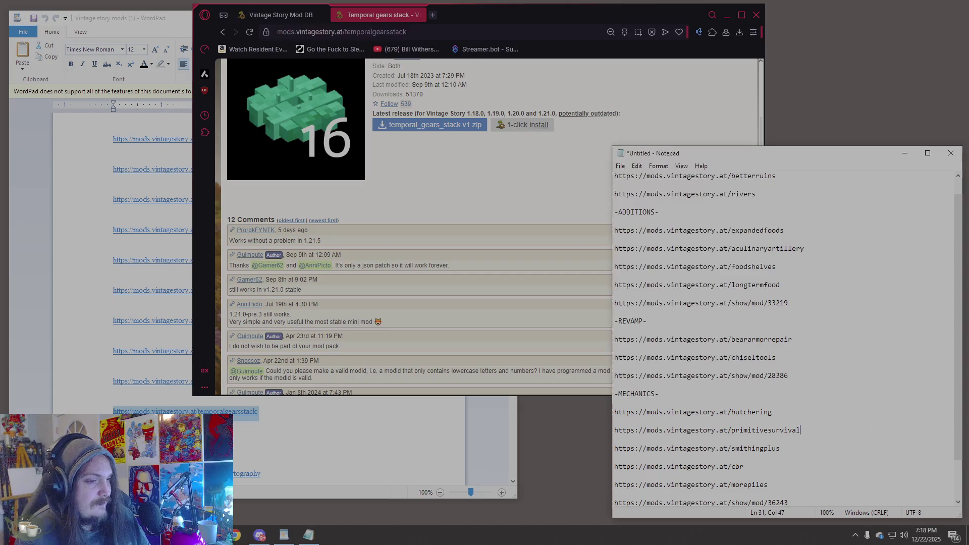
key("ctrl+End")
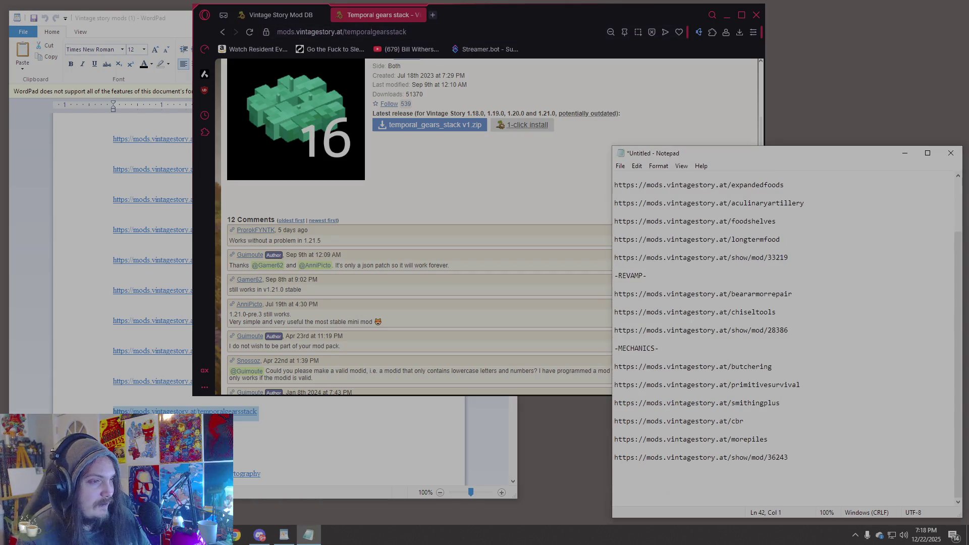
type("https://mods.vintagestory.at/temporalgearsstack")
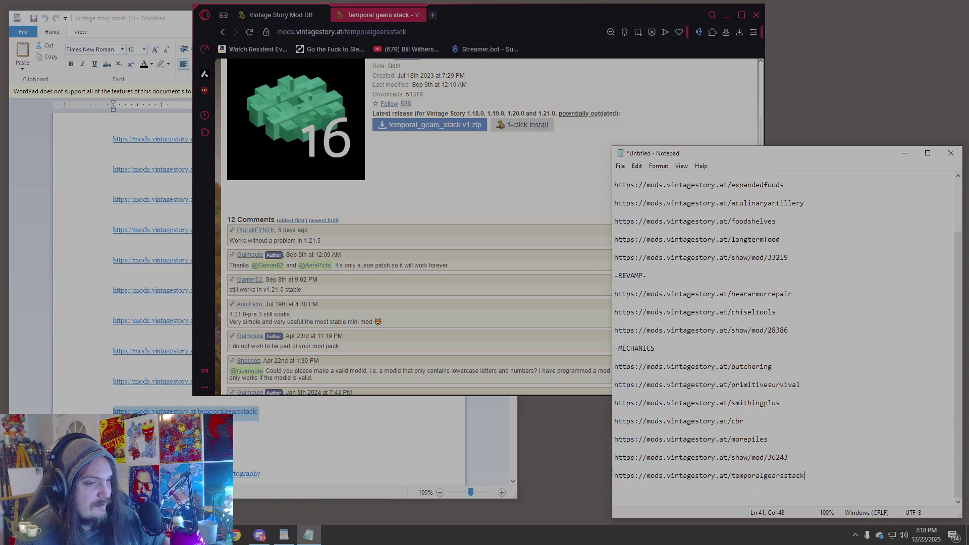
key("Return")
key("Return")
scroll(81, 353, "down", 5)
- Copy the commonlib link from WordPad and load the Common Lib mod page in Opera
left_click(80, 353)
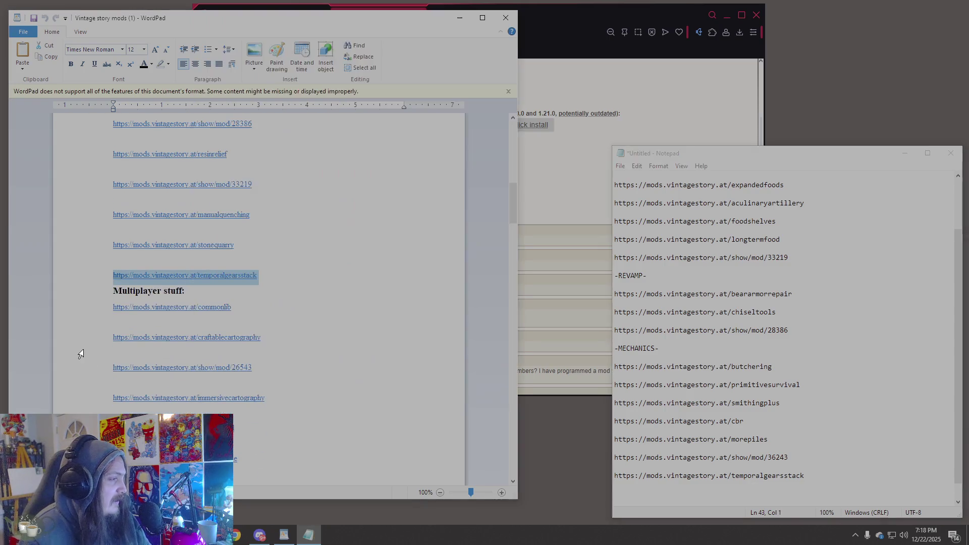
left_click(114, 306)
left_click(297, 284)
left_click(104, 308)
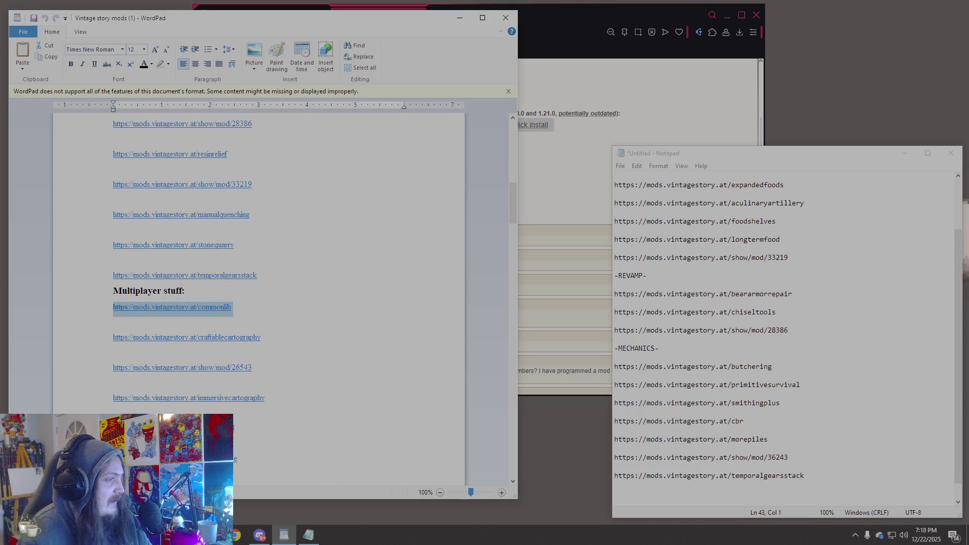
scroll(489, 247, "up", 2)
left_click(593, 141)
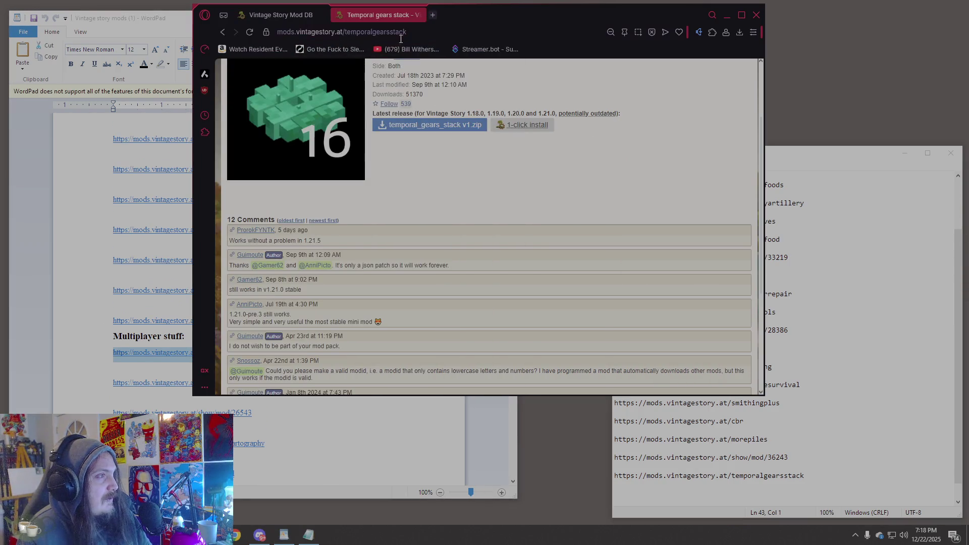
left_click(396, 35)
type("https://mods.vintagestory.at/commonlib")
key("Return")
scroll(568, 224, "down", 2)
- Insert the commonlib link first under Notepad's -MECHANICS- heading, then select WordPad's craftablecartography line
left_click(783, 240)
scroll(782, 240, "up", 2)
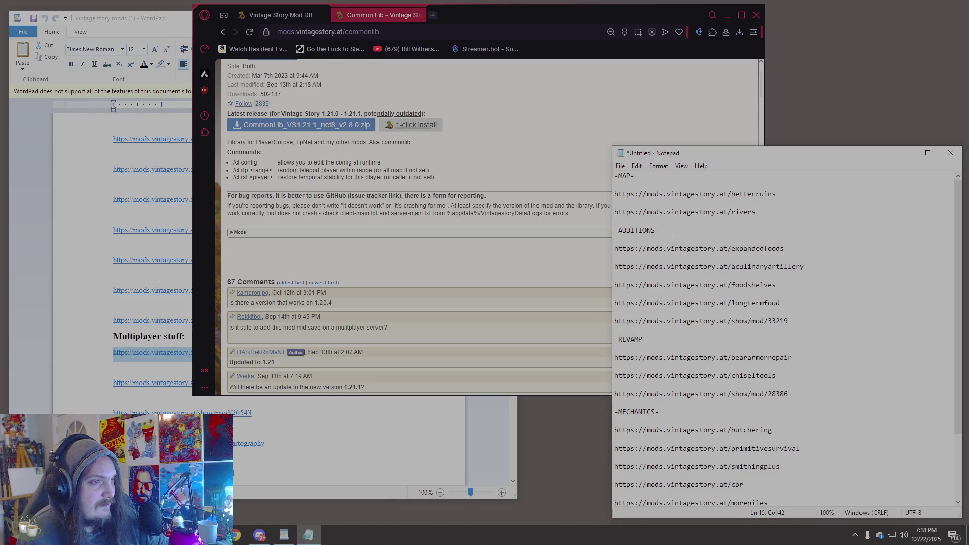
key("Return")
key("Return")
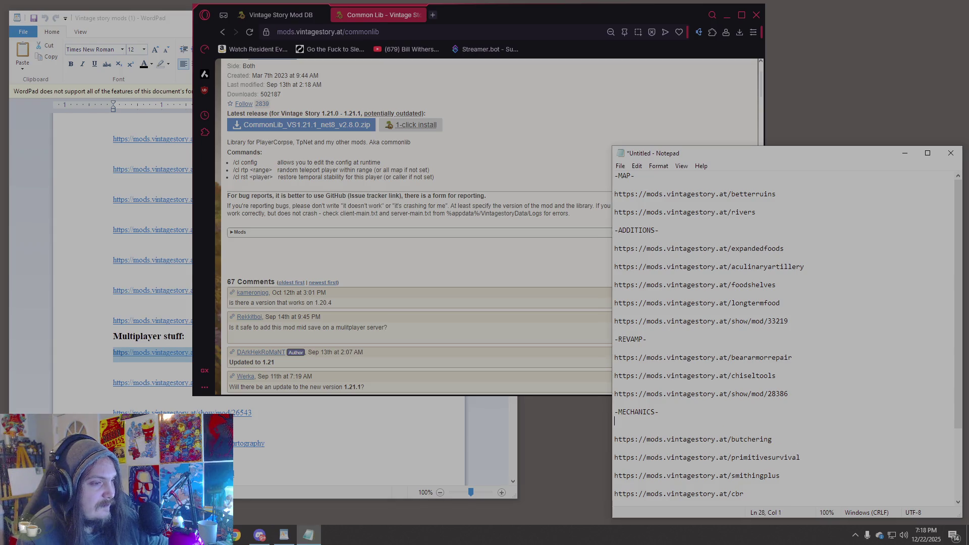
type("https://mods.vintagestory.at/commonlib")
key("Return")
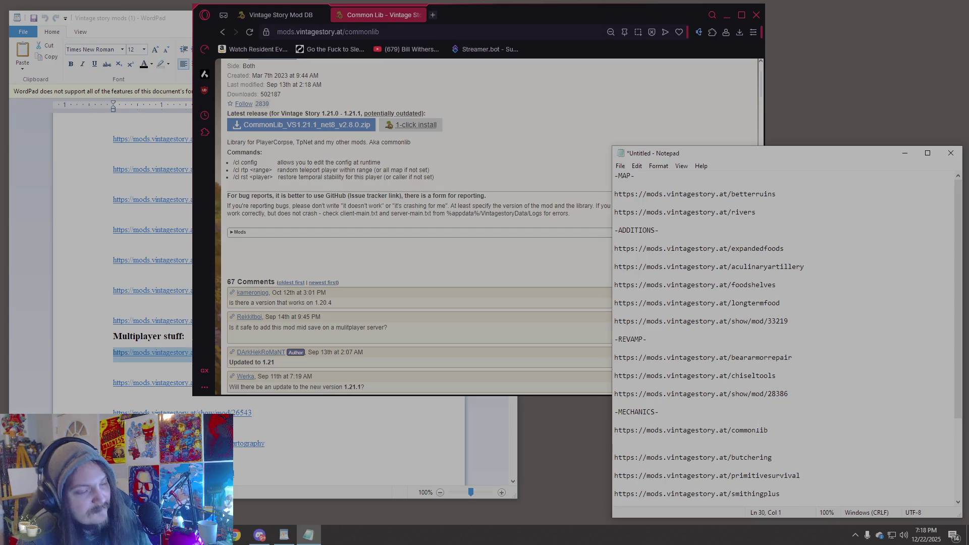
key("BackSpace")
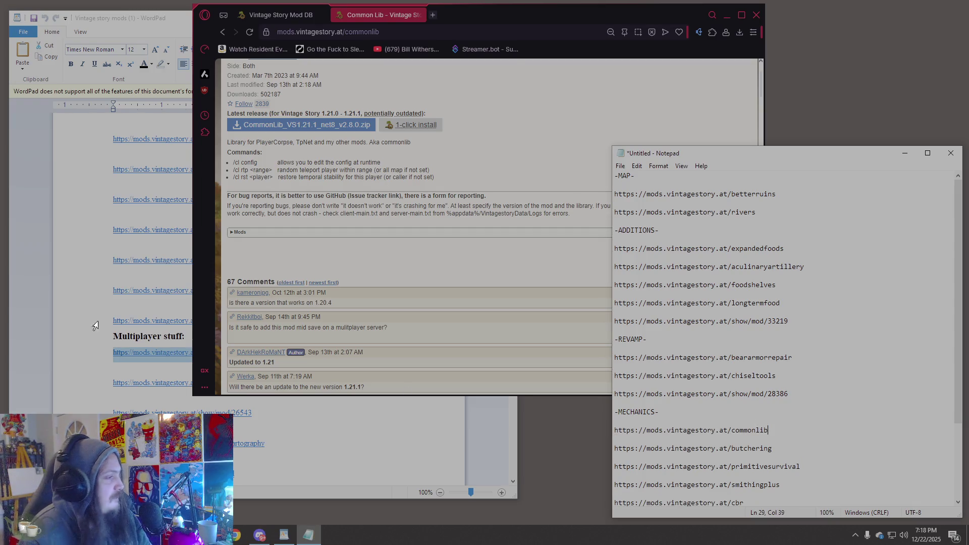
left_click(88, 384)
left_click_drag(110, 387, 271, 379)
key("ctrl+c")
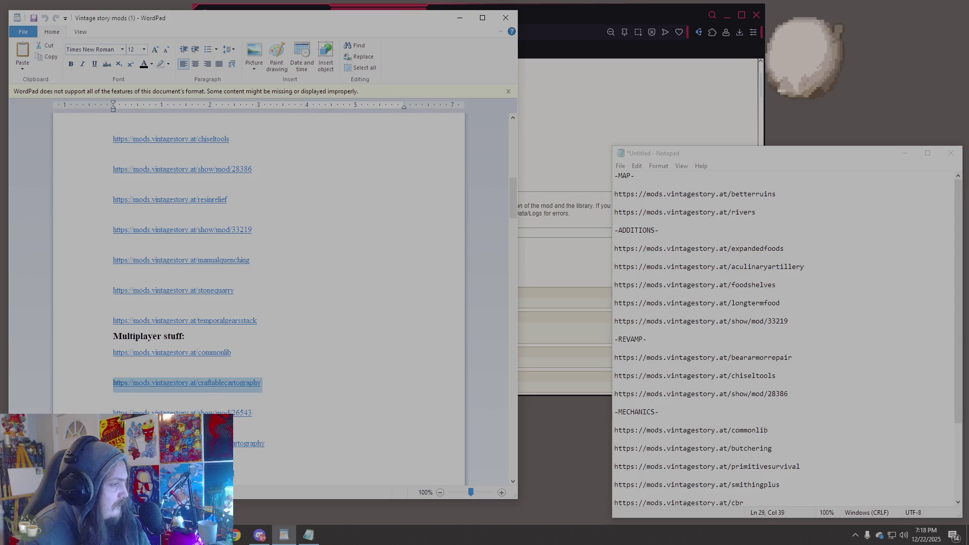
- Load the Craftable Cartography mod page from the copied craftablecartography link
left_click(576, 241)
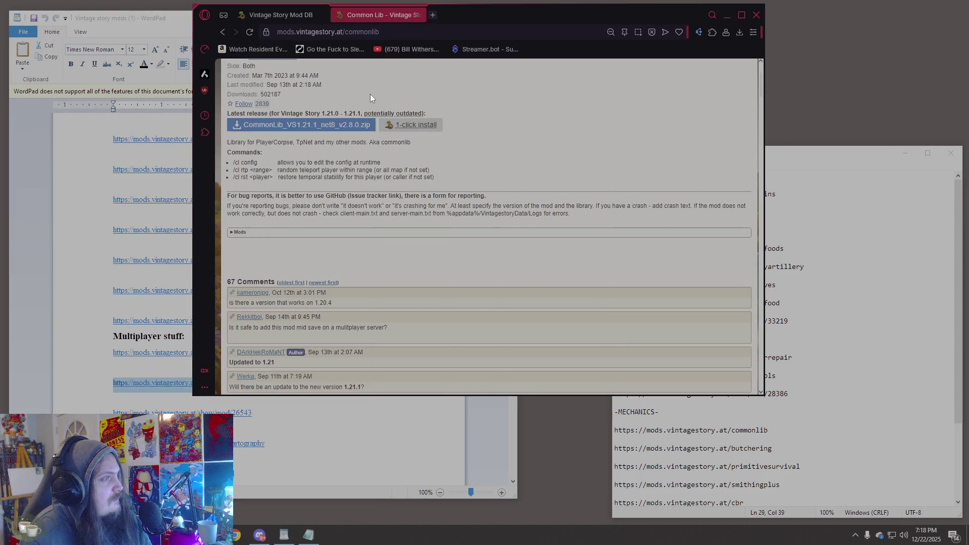
left_click(316, 32)
key("ctrl+v")
key("Return")
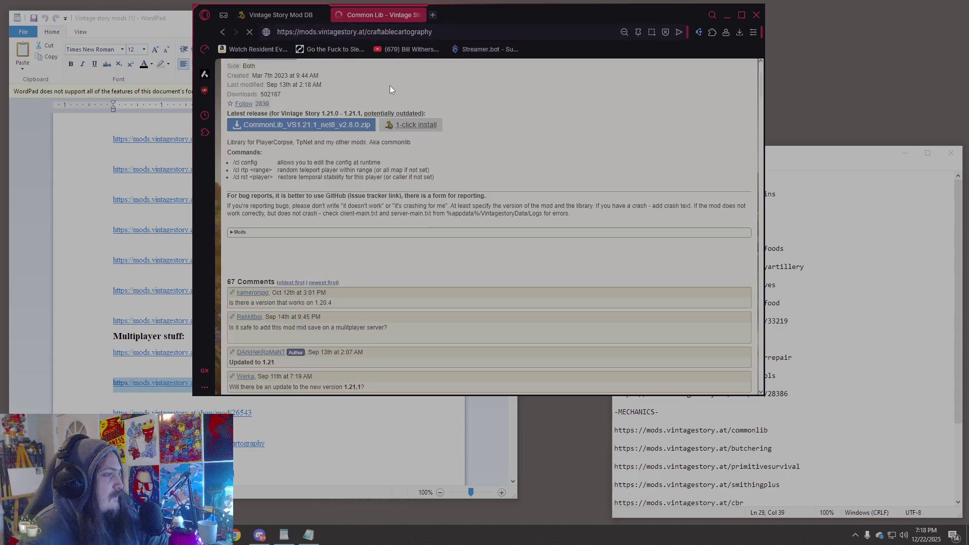
scroll(78, 282, "down", 3)
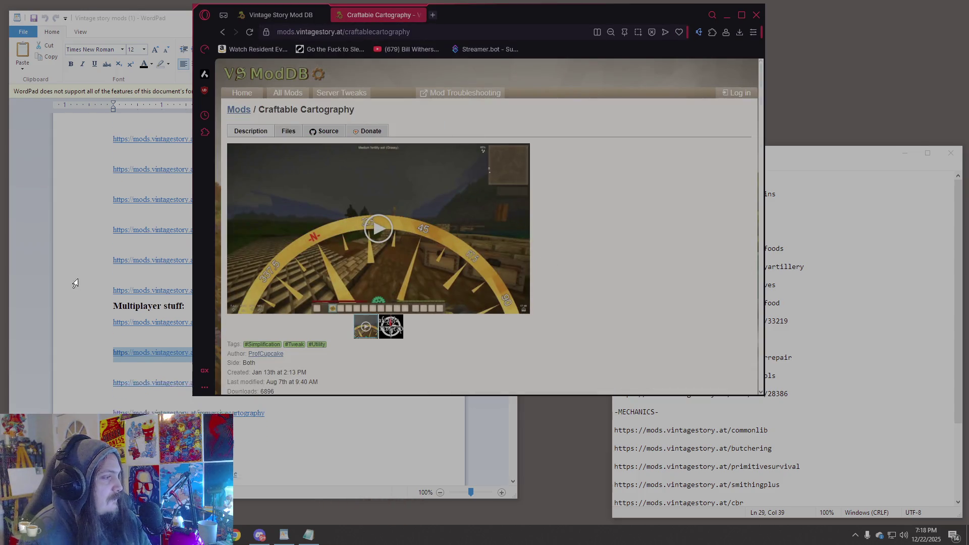
- Copy the show/mod/26543 link, finish scrolling Craftable Cartography, and load the Hard Held Map page
left_click(71, 294)
left_click(98, 326)
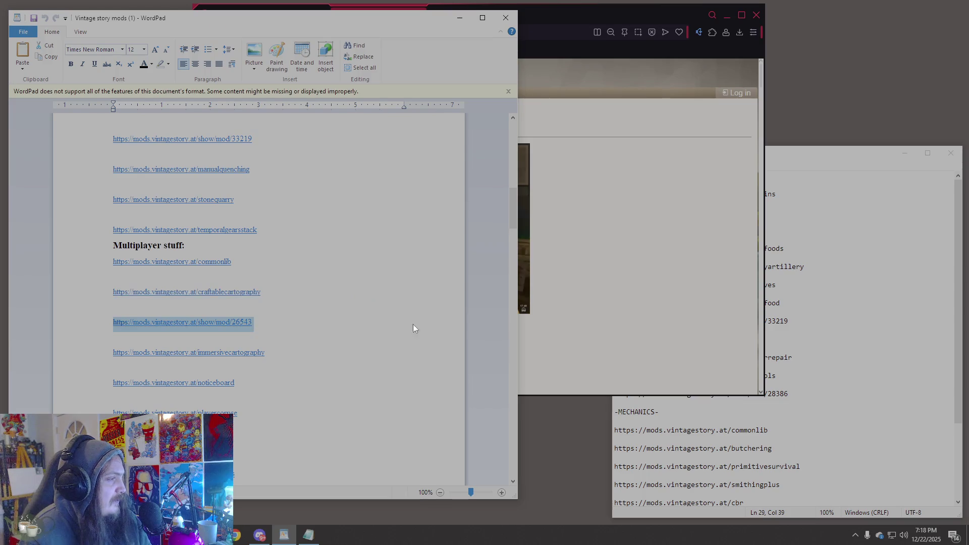
left_click(560, 308)
scroll(538, 259, "down", 3)
scroll(537, 259, "down", 5)
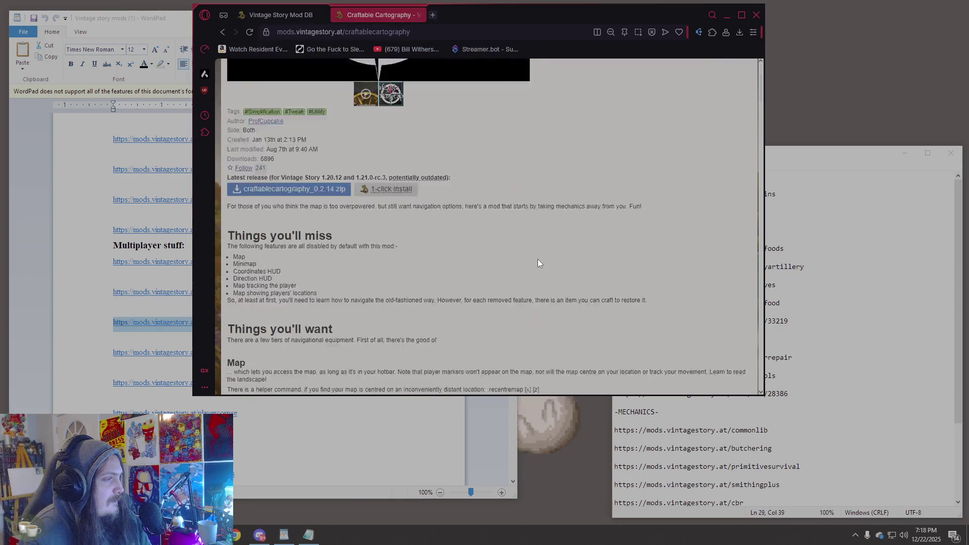
scroll(538, 259, "down", 3)
scroll(540, 260, "down", 5)
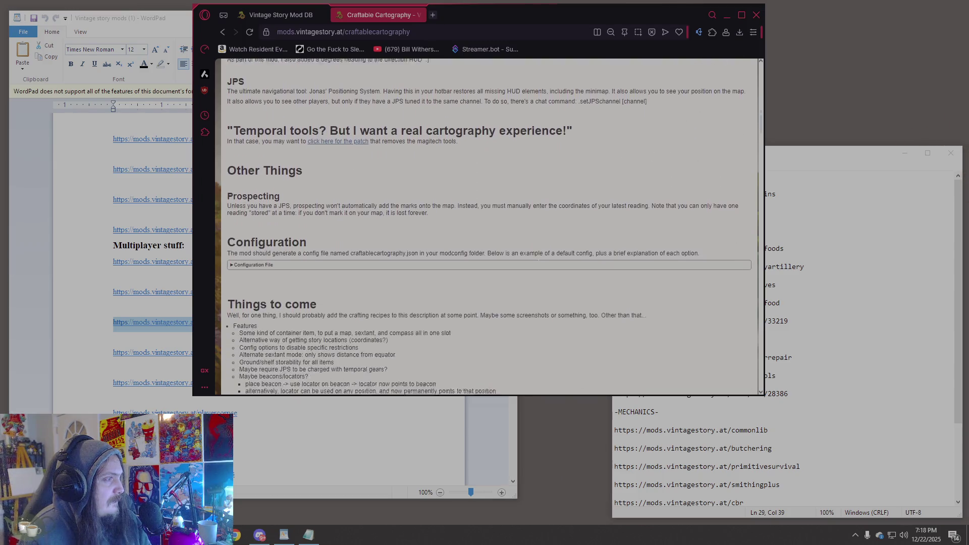
scroll(536, 261, "up", 6)
scroll(538, 260, "up", 10)
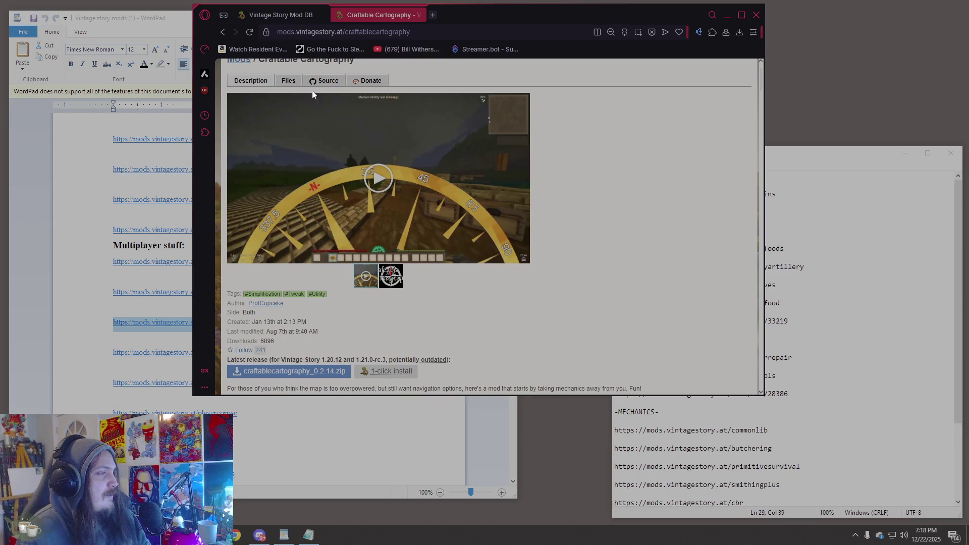
left_click(406, 35)
type("https://mods.vintagestory.at/show/mod/26543")
key("Return")
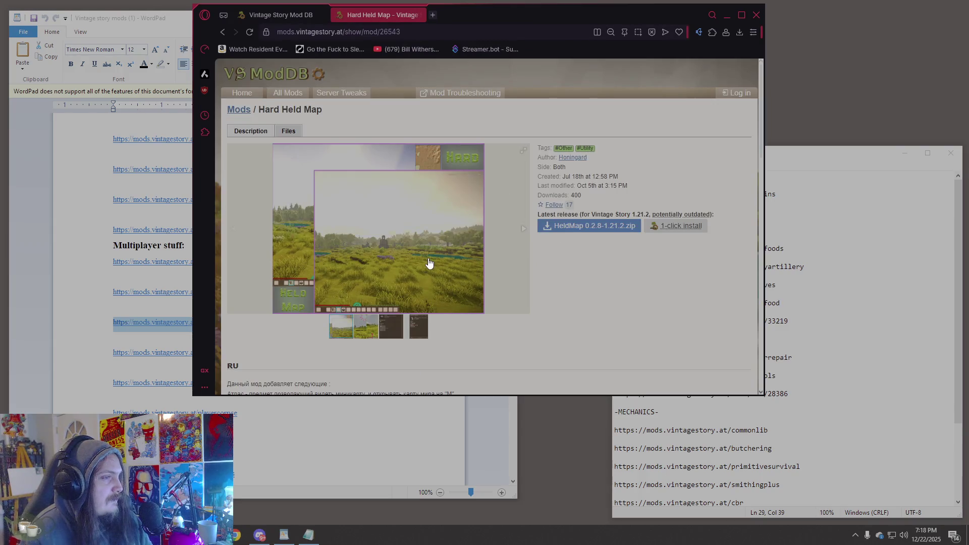
- Browse the Hard Held Map screenshots, including the crafting guide and Atlas recipe
scroll(429, 263, "down", 1)
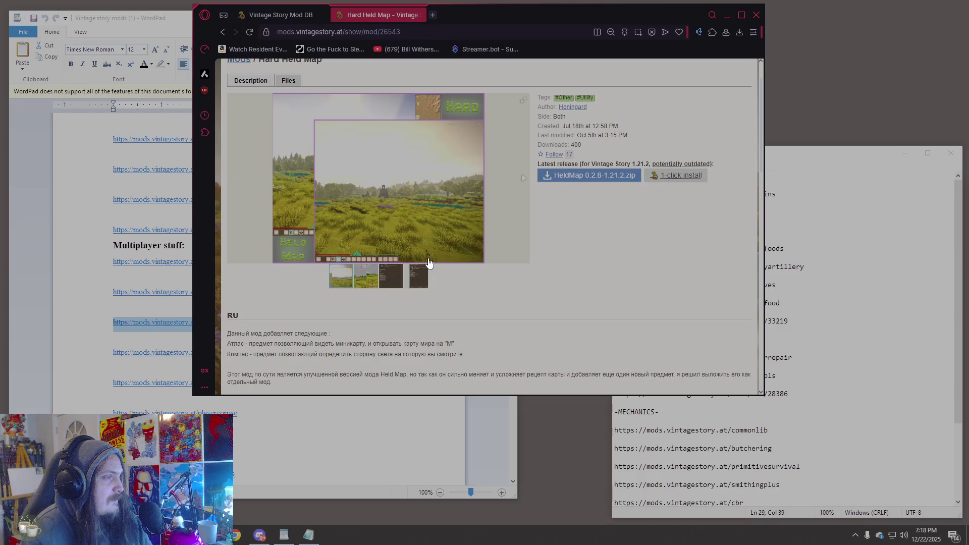
scroll(429, 263, "down", 1)
mouse_move(504, 13)
left_mouse_down()
mouse_move(603, 18)
mouse_move(564, 23)
left_mouse_up()
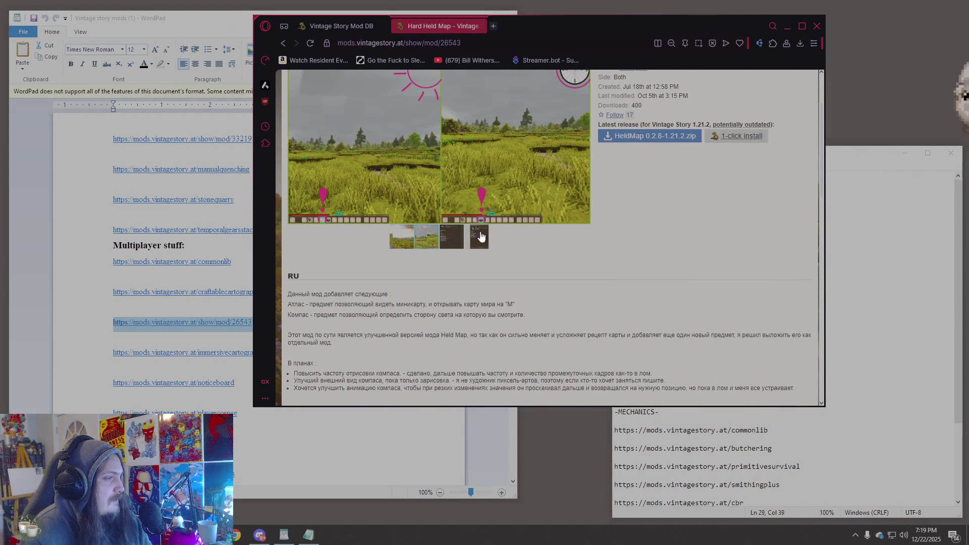
scroll(470, 301, "down", 2)
scroll(470, 301, "down", 2)
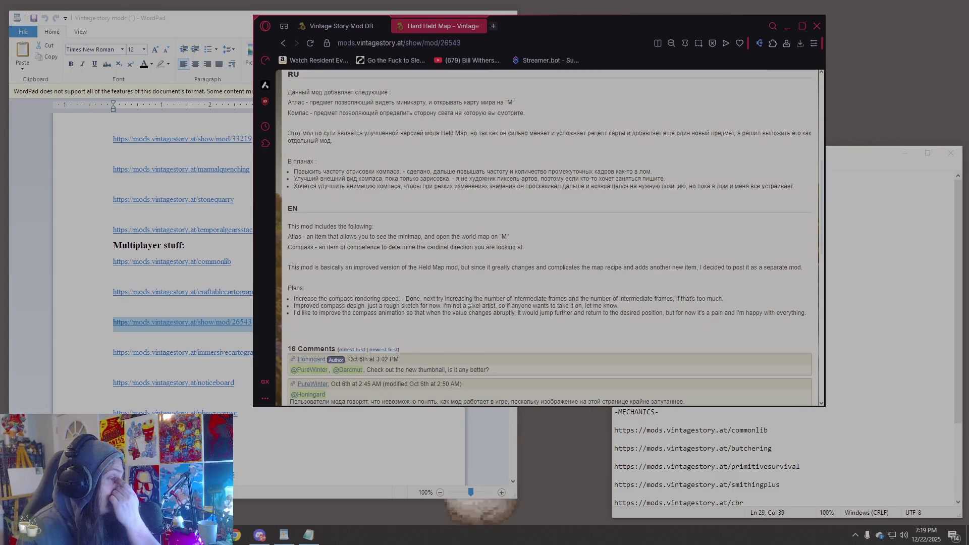
scroll(467, 303, "up", 6)
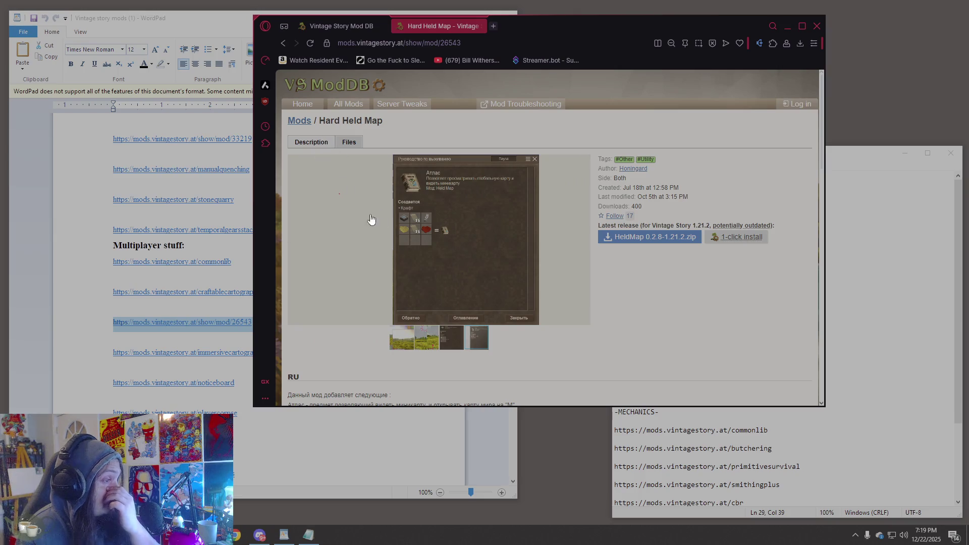
left_click(432, 334)
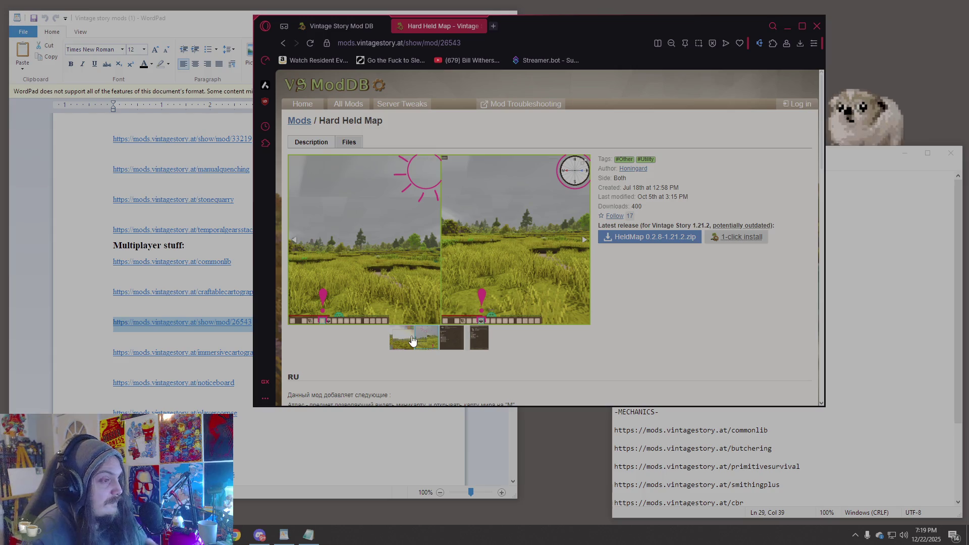
left_click(412, 338)
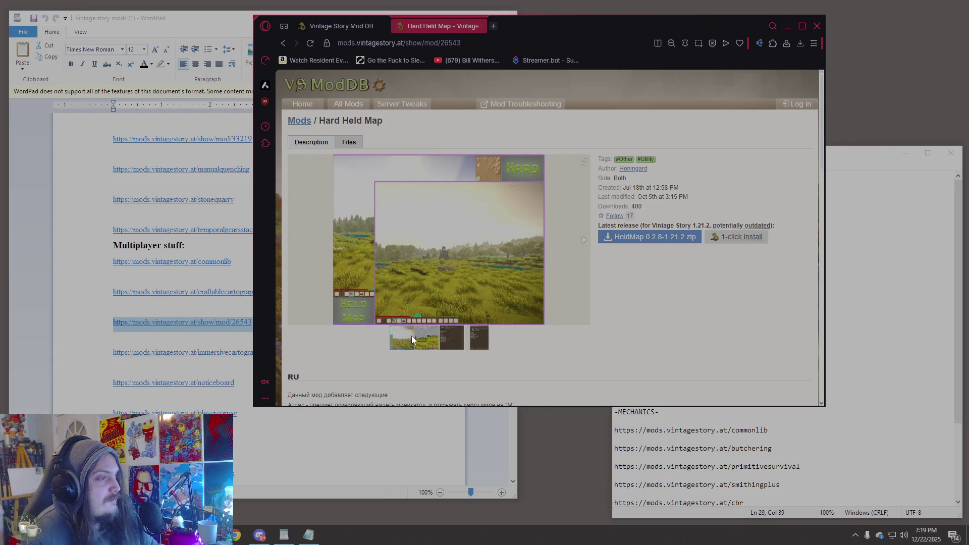
left_click(428, 345)
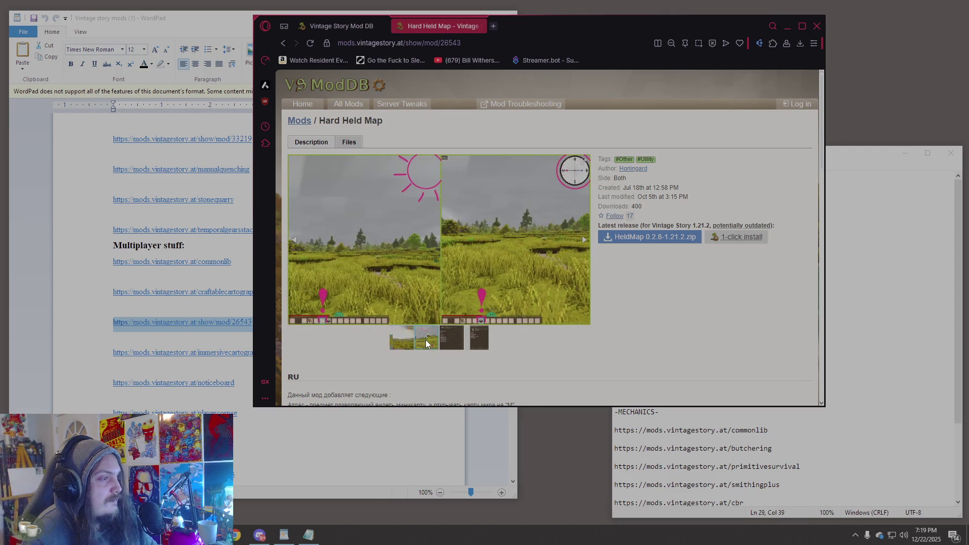
left_click(451, 344)
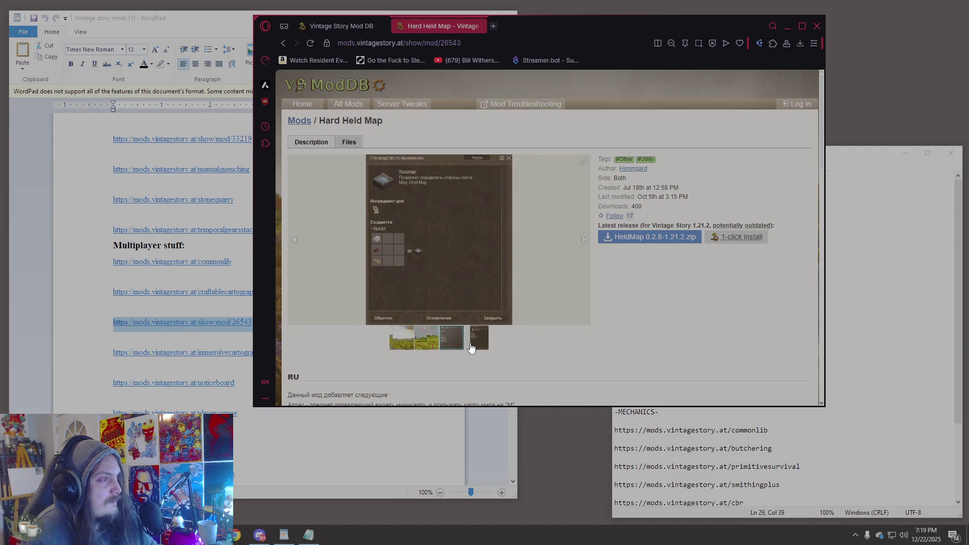
left_click(471, 348)
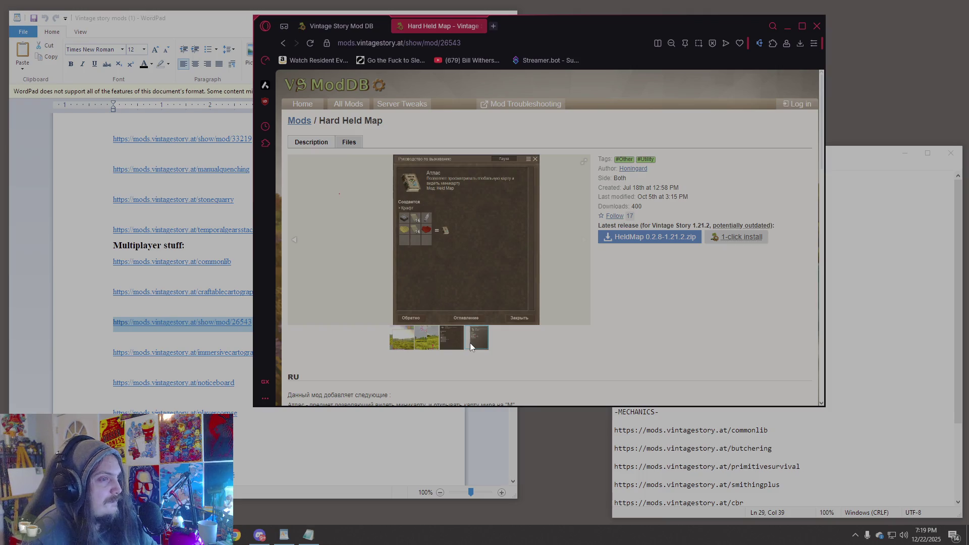
- Read the RU/EN description and comments, then return to the WordPad link list
scroll(471, 347, "down", 6)
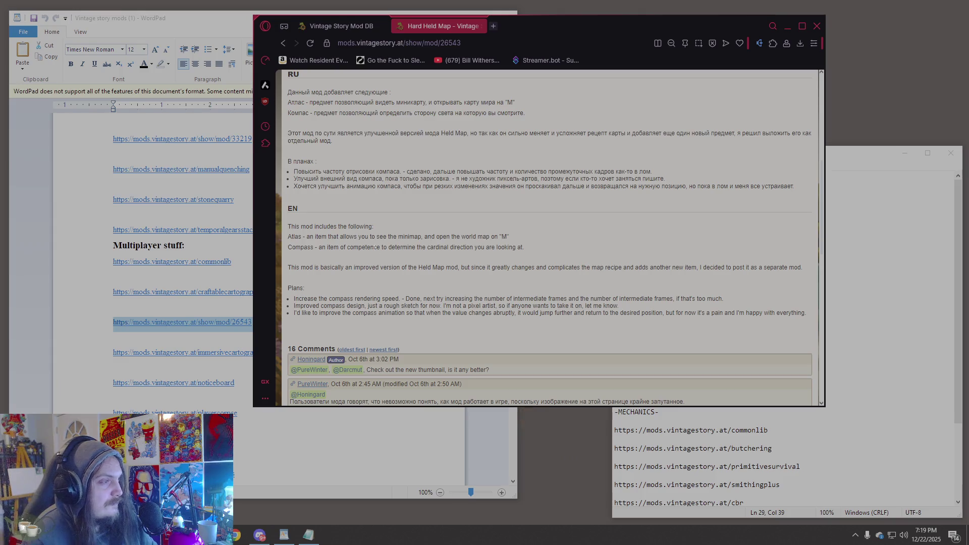
left_click_drag(370, 237, 482, 237)
left_click(572, 254)
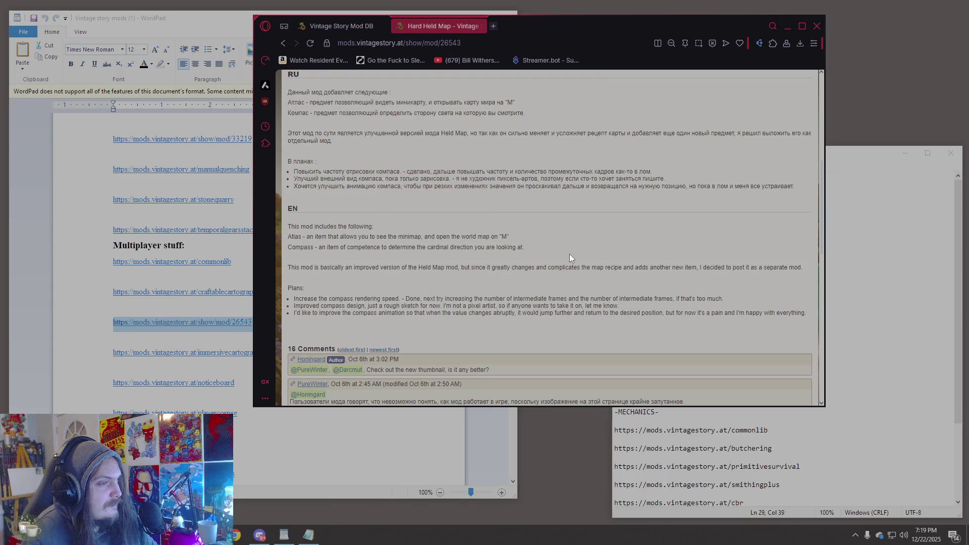
scroll(592, 306, "up", 5)
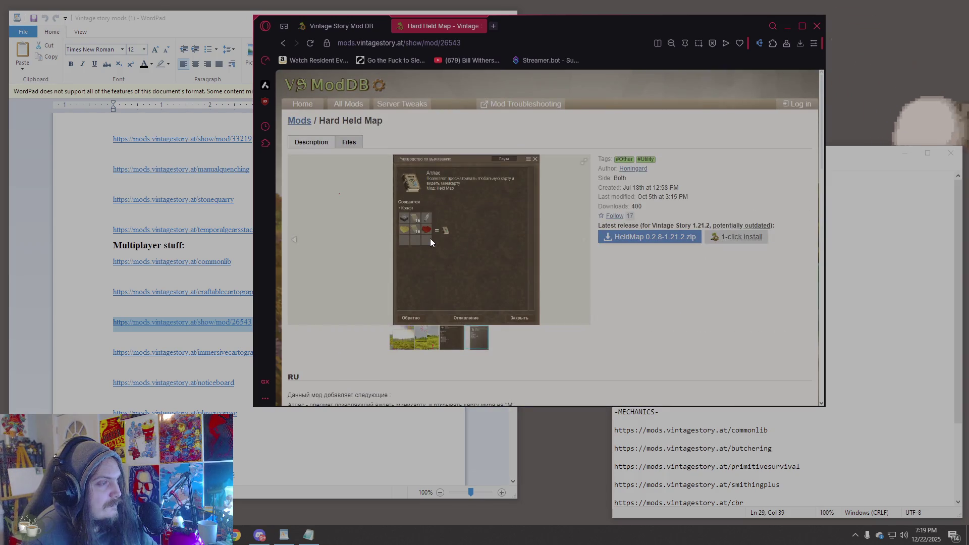
scroll(430, 238, "down", 5)
scroll(430, 241, "down", 3)
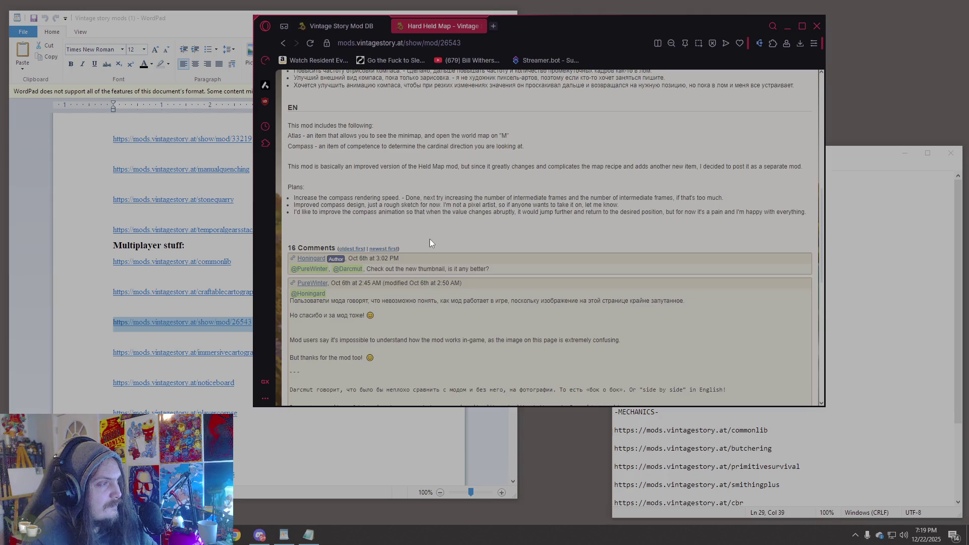
scroll(429, 238, "up", 3)
scroll(429, 239, "down", 2)
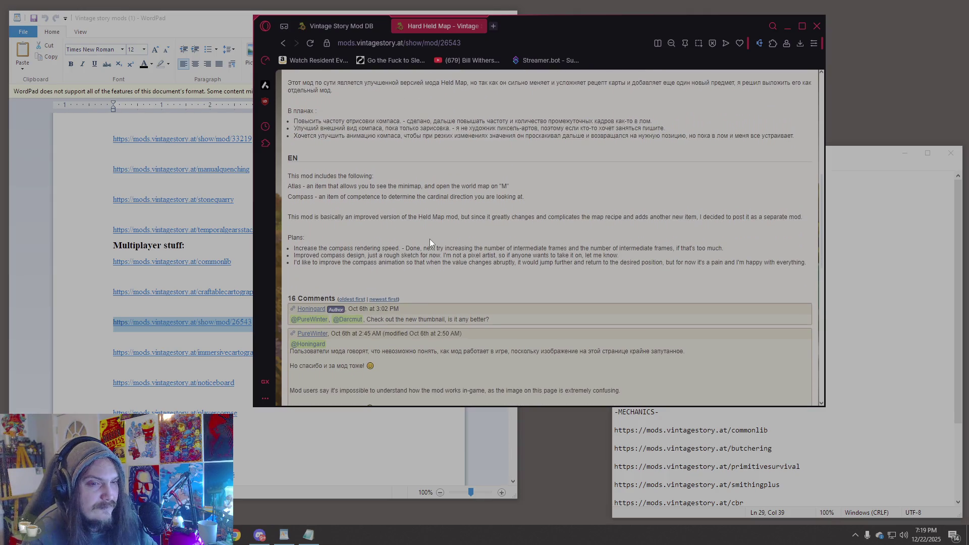
left_click(32, 279)
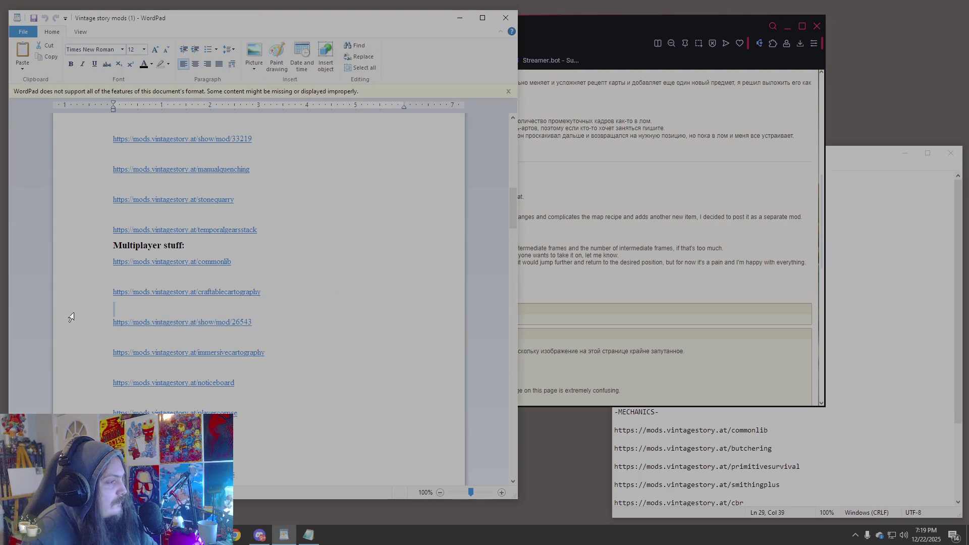
- Load the immersivecartography link from WordPad in the browser's address bar
left_click(91, 355)
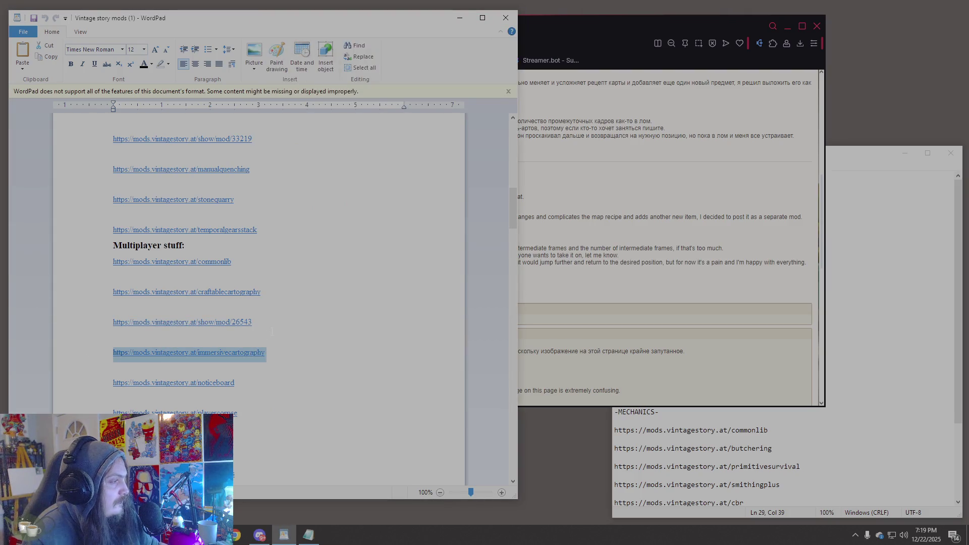
left_click(582, 182)
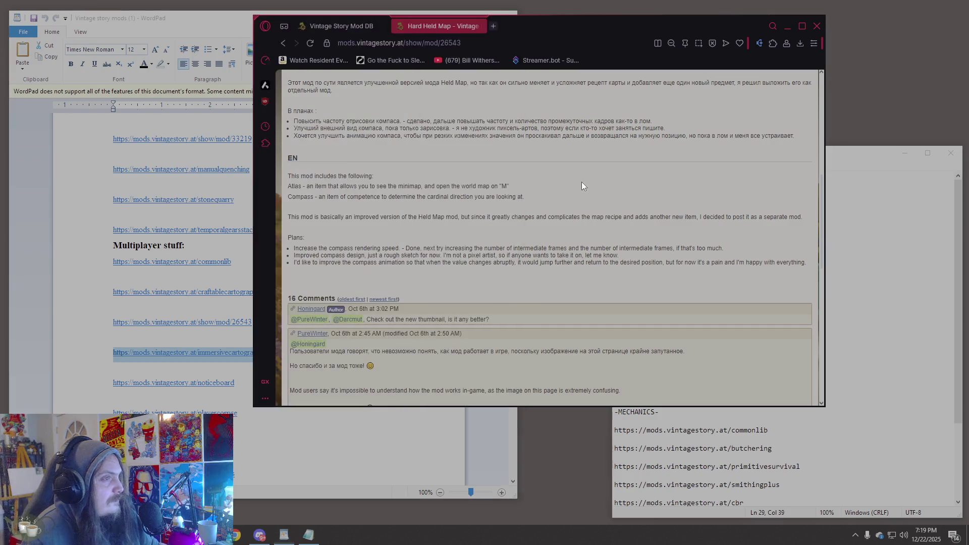
left_click(474, 43)
type("https://mods.vintagestory.at/immersivecartography")
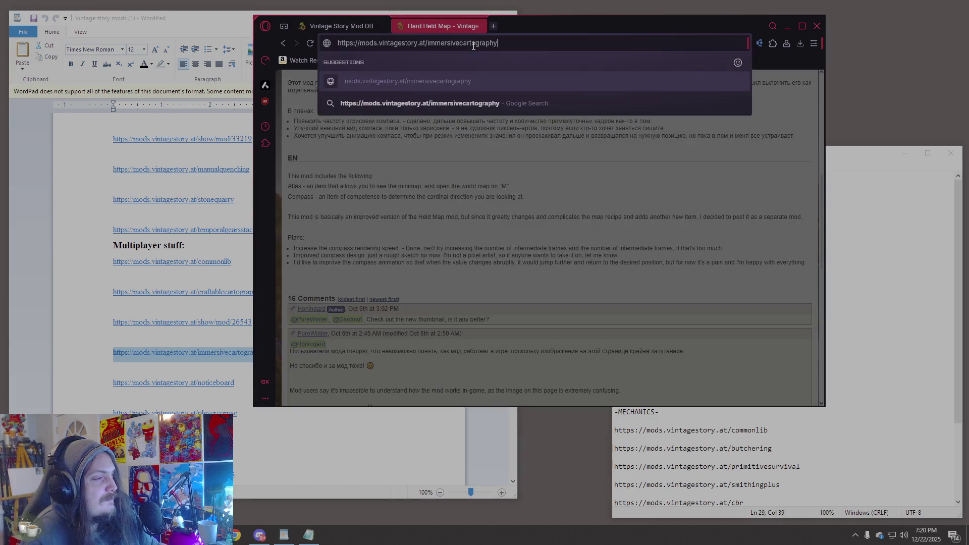
key("Return")
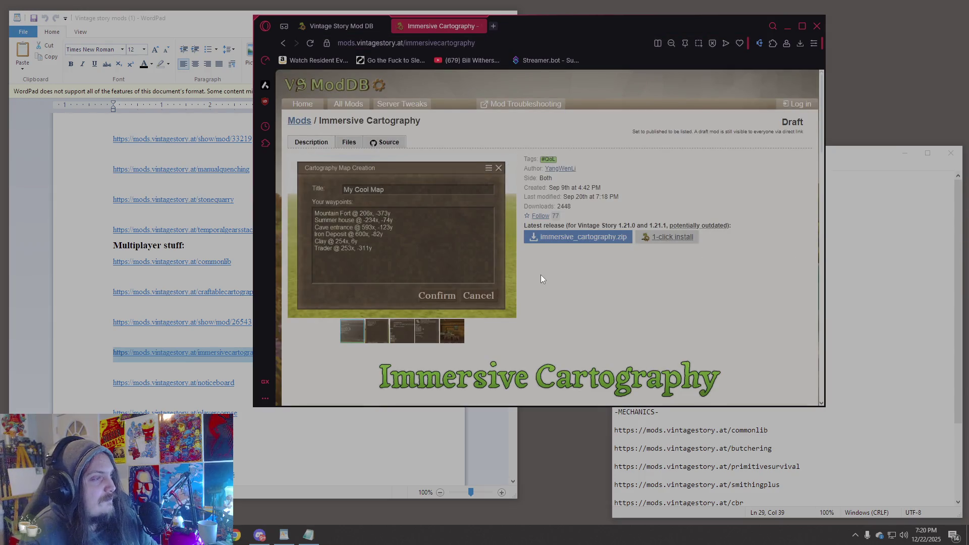
- View the Survival Handbook, fifth and map-creation screenshots, then return to WordPad
scroll(531, 273, "down", 4)
scroll(531, 274, "down", 5)
scroll(530, 271, "up", 6)
scroll(530, 271, "down", 2)
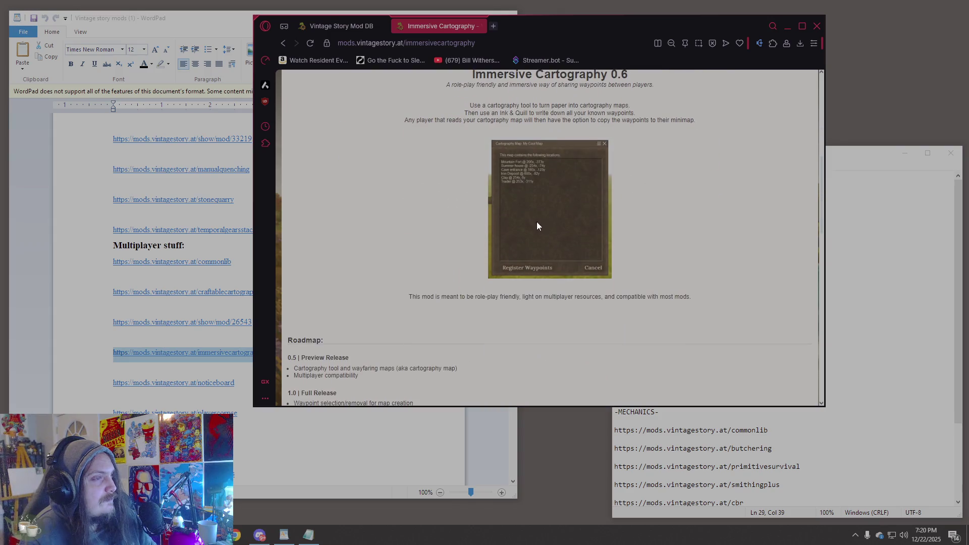
scroll(540, 224, "up", 3)
scroll(366, 125, "up", 2)
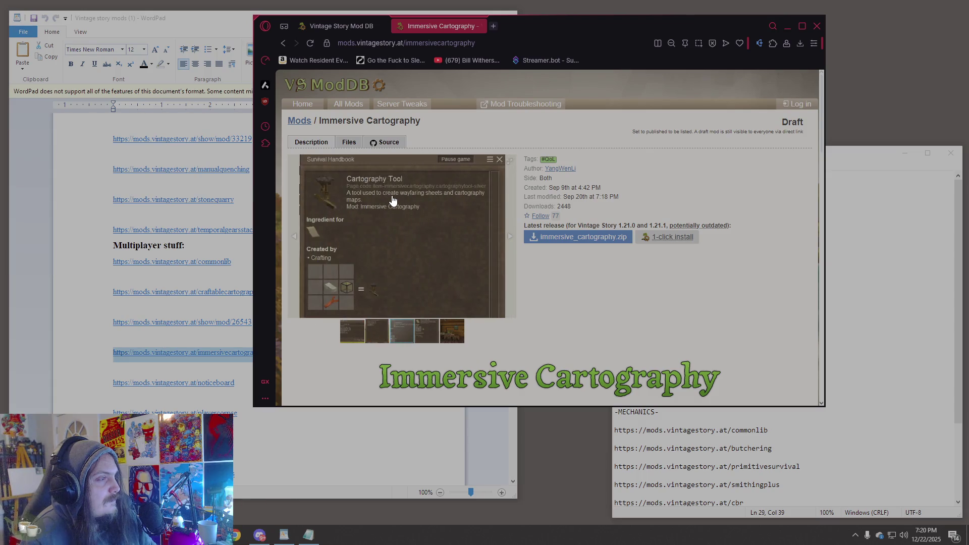
left_click(421, 335)
left_click(452, 332)
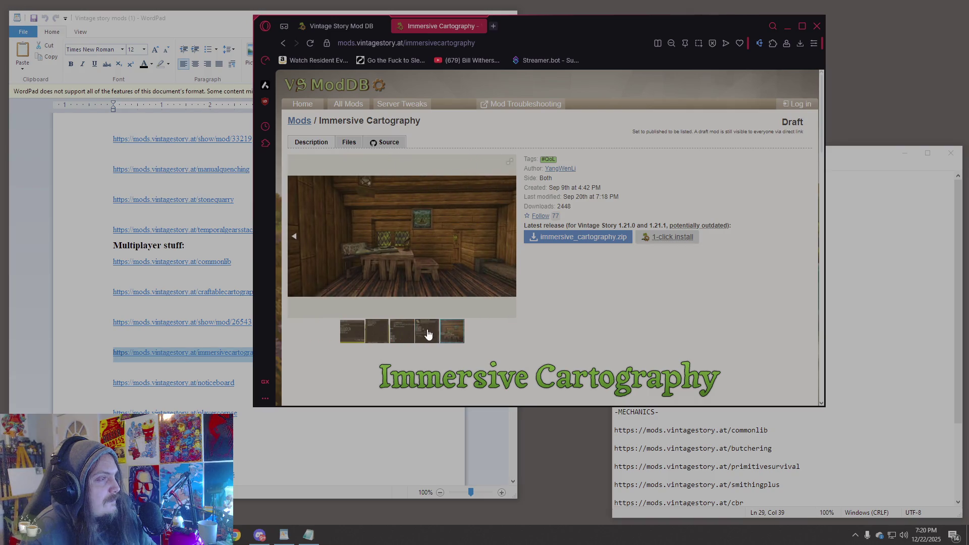
left_click(346, 336)
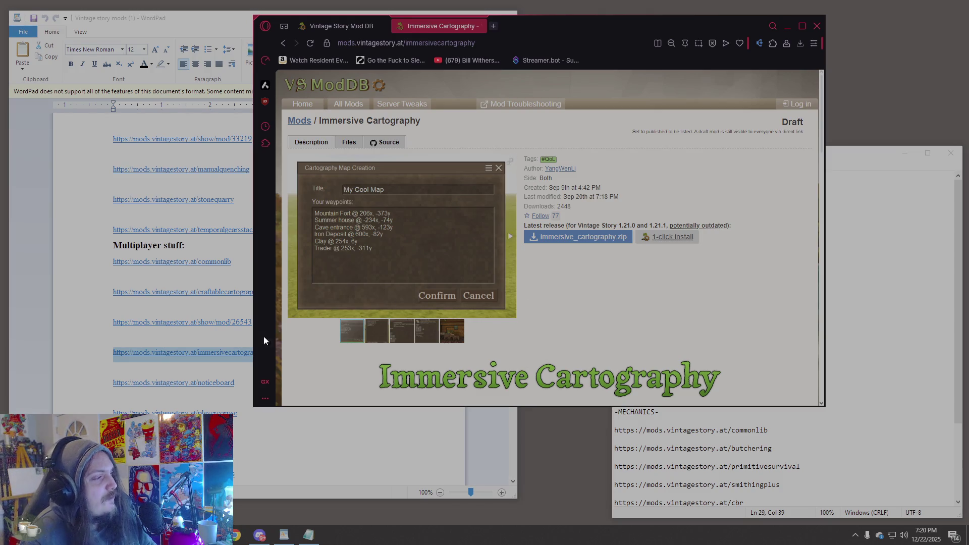
left_click(106, 385)
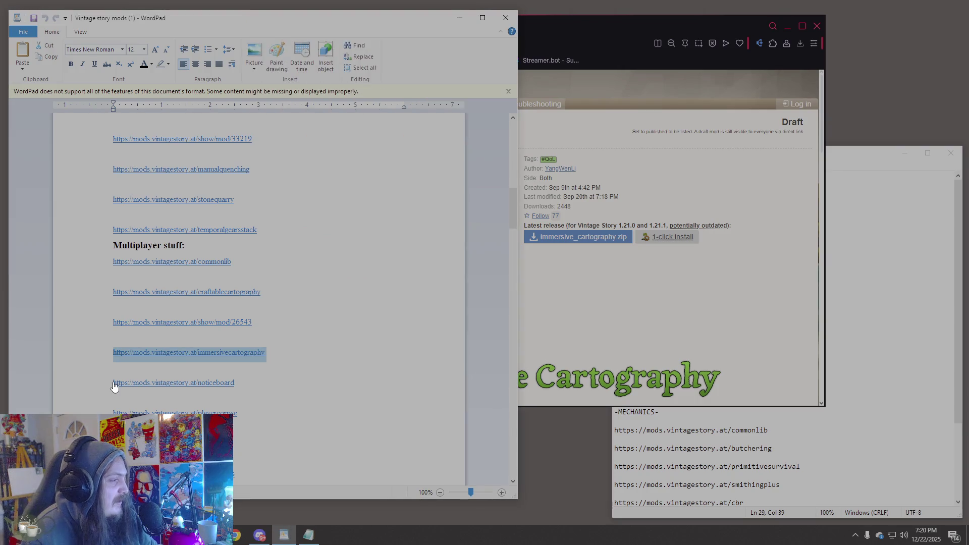
- Open the noticeboard link in the browser and return its gallery to the first screenshot
left_click(108, 387)
left_click(592, 258)
left_click(453, 45)
type("https://mods.vintagestory.at/noticeboard")
key("Return")
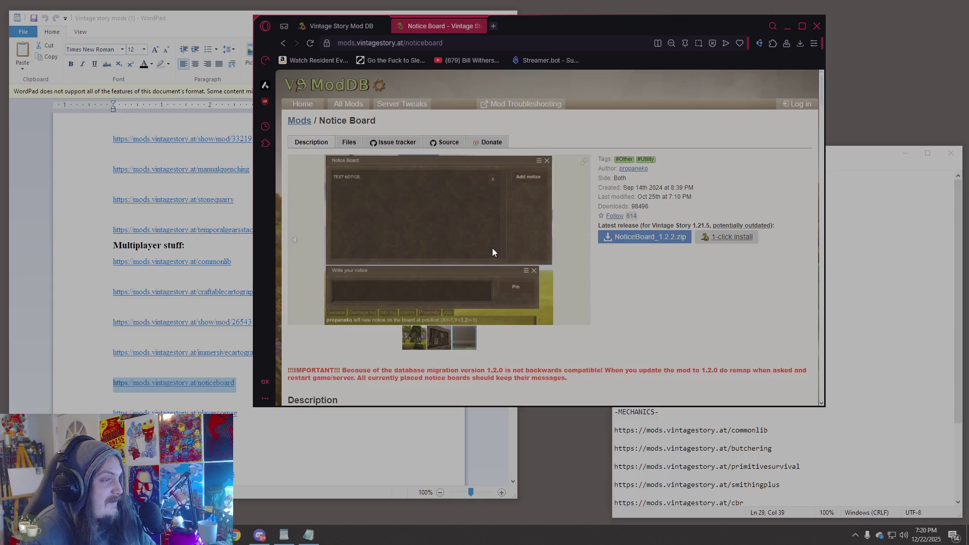
left_click(416, 341)
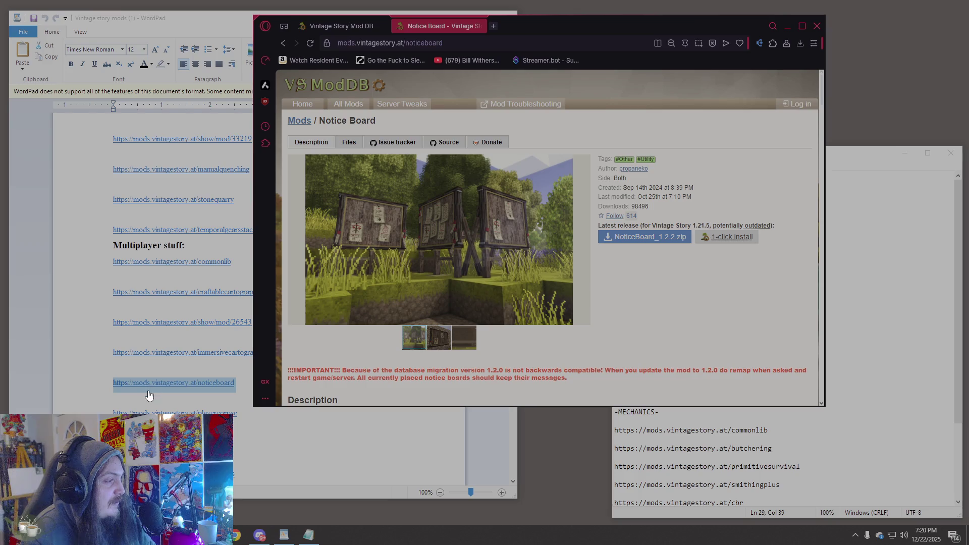
- Add the noticeboard link under Notepad's -ADDITIONS- after show/mod/33219, then raise WordPad
left_click(614, 421)
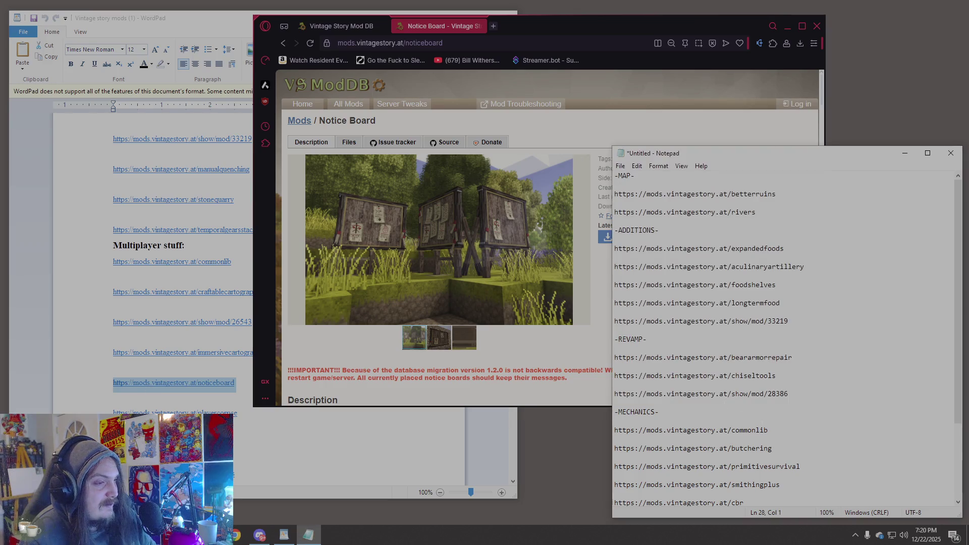
key("Return")
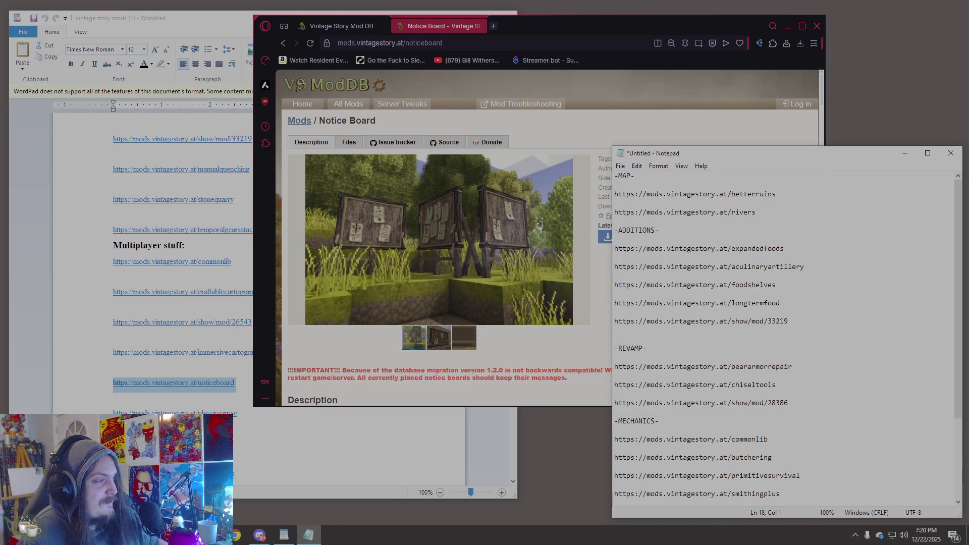
type("https://mods.vintagestory.at/noticeboard")
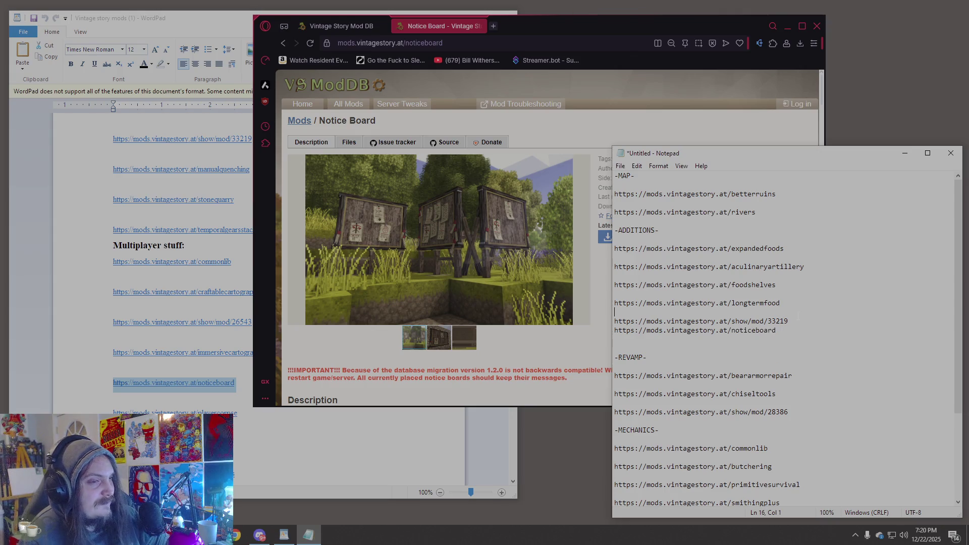
key("Return")
key("alt")
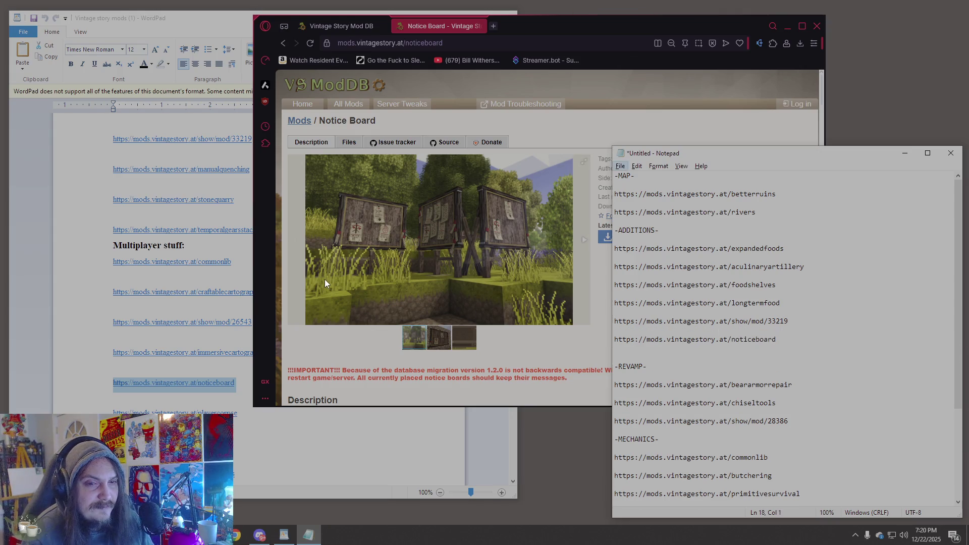
left_click(688, 221)
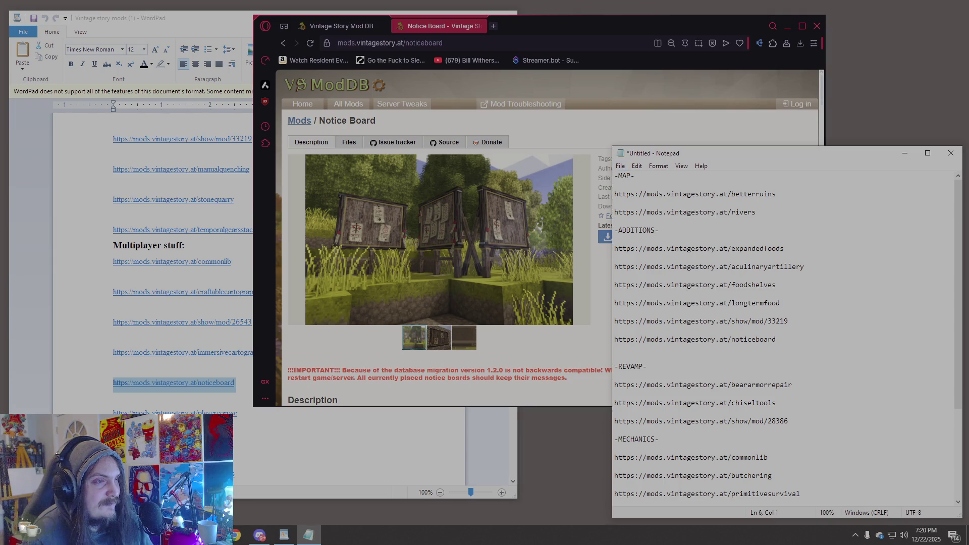
left_click(296, 213)
left_click(154, 342)
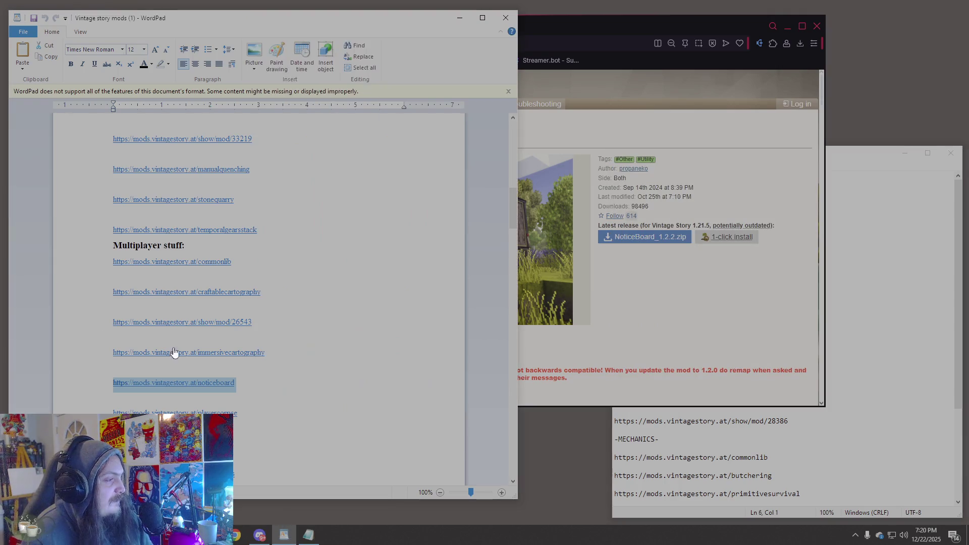
- Load the playercorpse link and read the Player Corpse page's comments
left_click(106, 413)
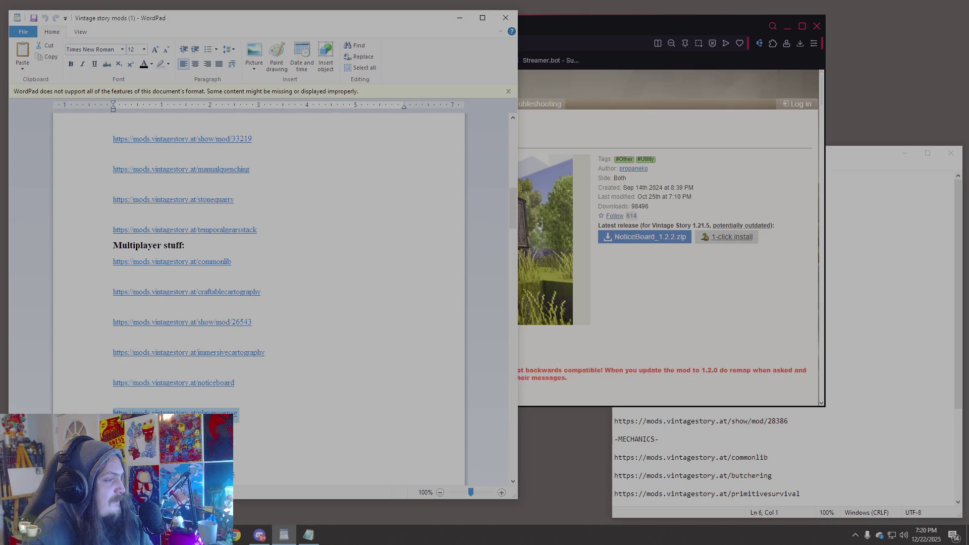
left_click(574, 67)
left_click(444, 42)
type("https://mods.vintagestory.at/playercorpse")
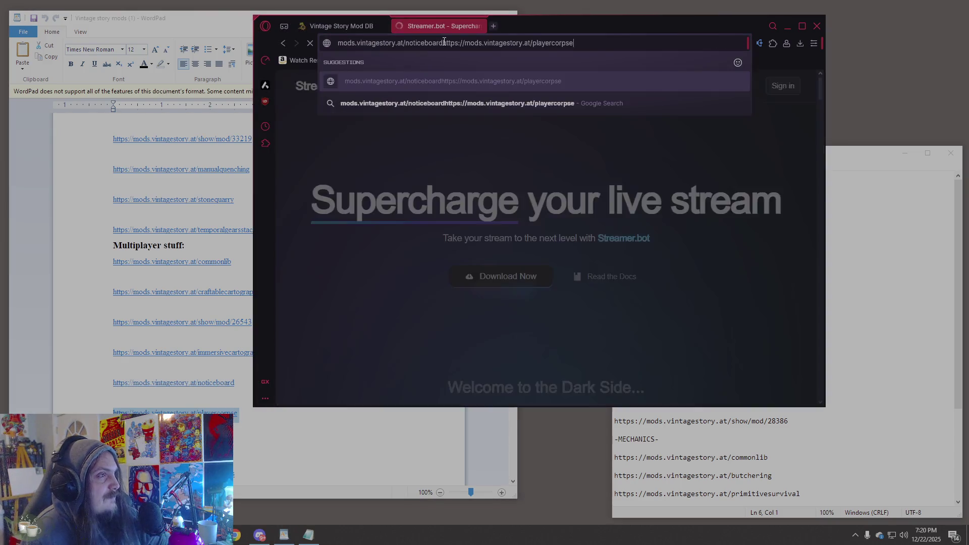
key("Return")
key("ctrl+l")
type("https://mods.vintagestory.at/playercorpse")
key("Return")
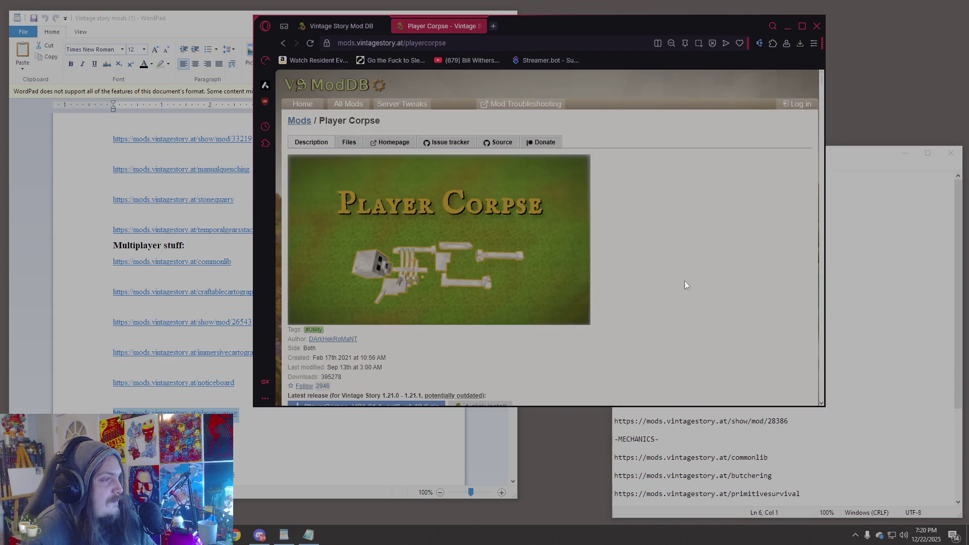
scroll(655, 287, "down", 4)
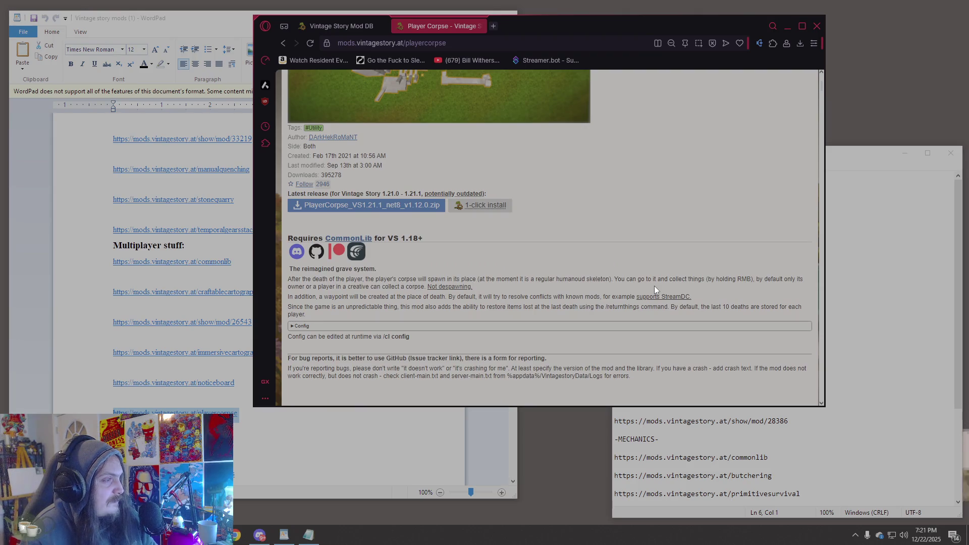
scroll(655, 290, "down", 2)
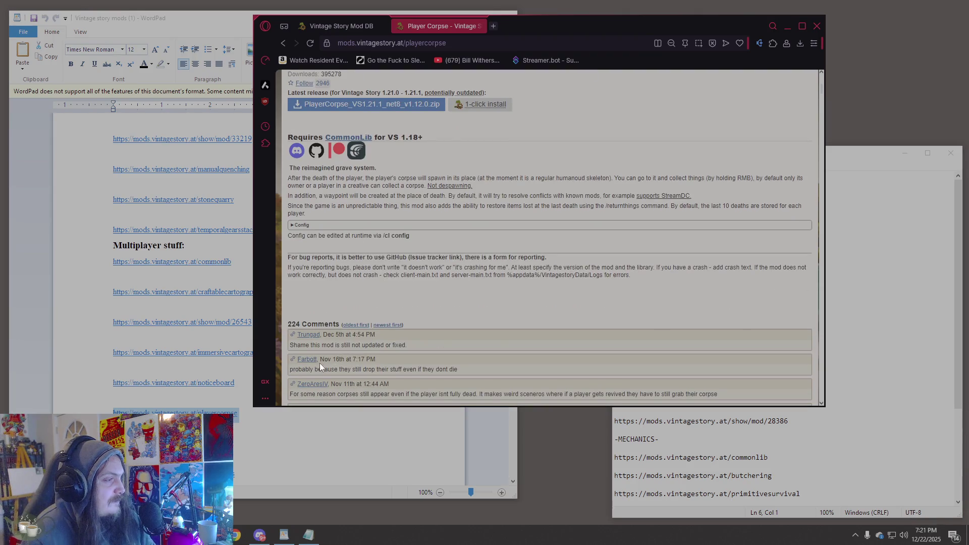
left_click_drag(386, 345, 404, 350)
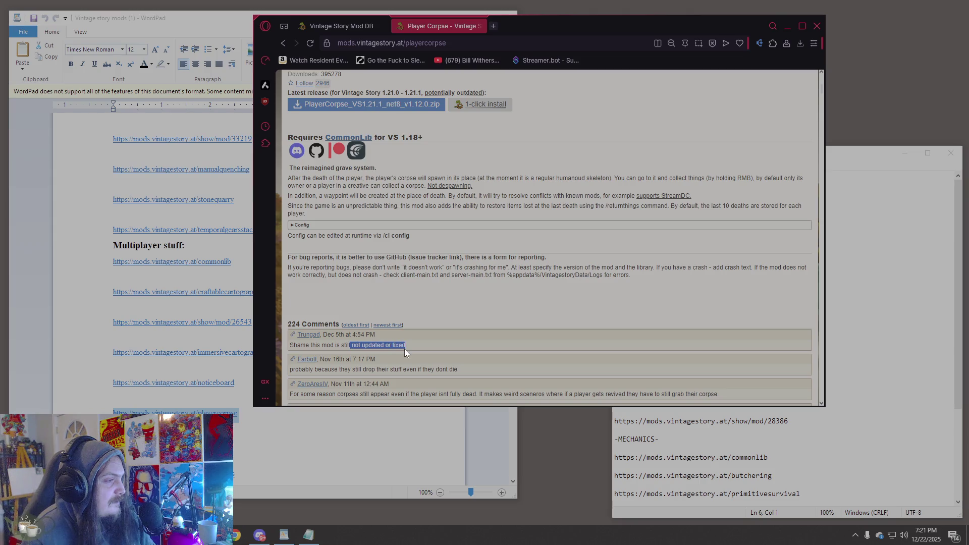
left_click(453, 347)
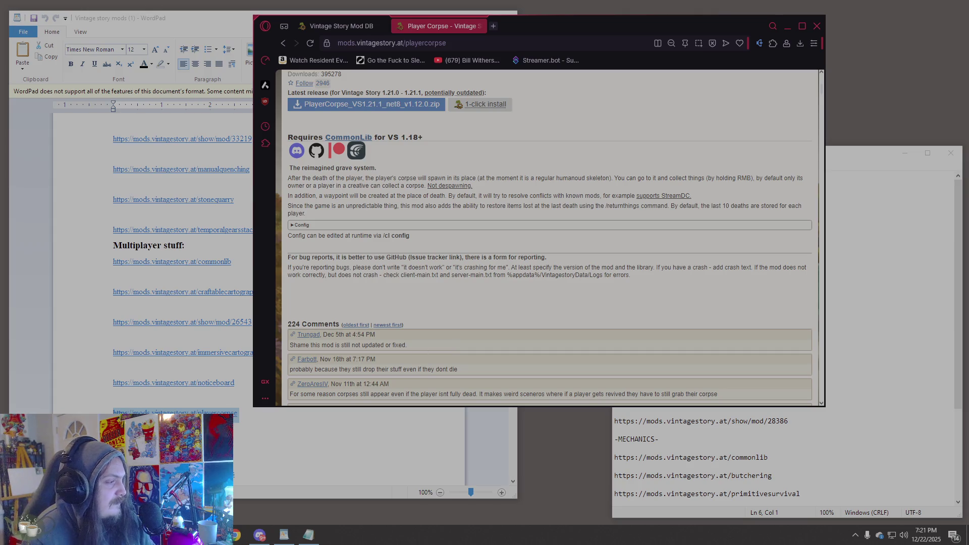
- Open the playerlist link, view its second and third screenshots, then return to WordPad
key("alt+Tab")
key("Right")
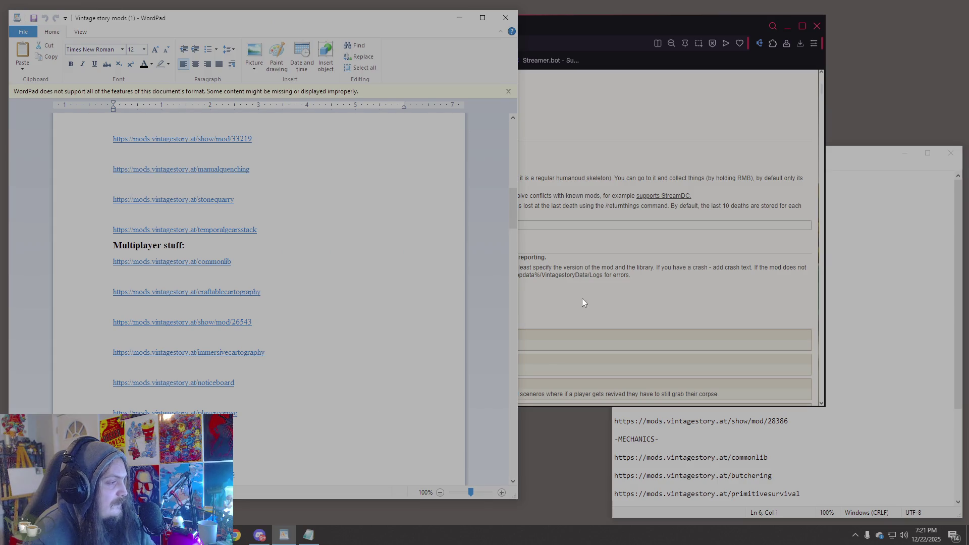
left_click(577, 119)
left_click(470, 44)
type("https://mods.vintagestory.at/playerlist")
key("Return")
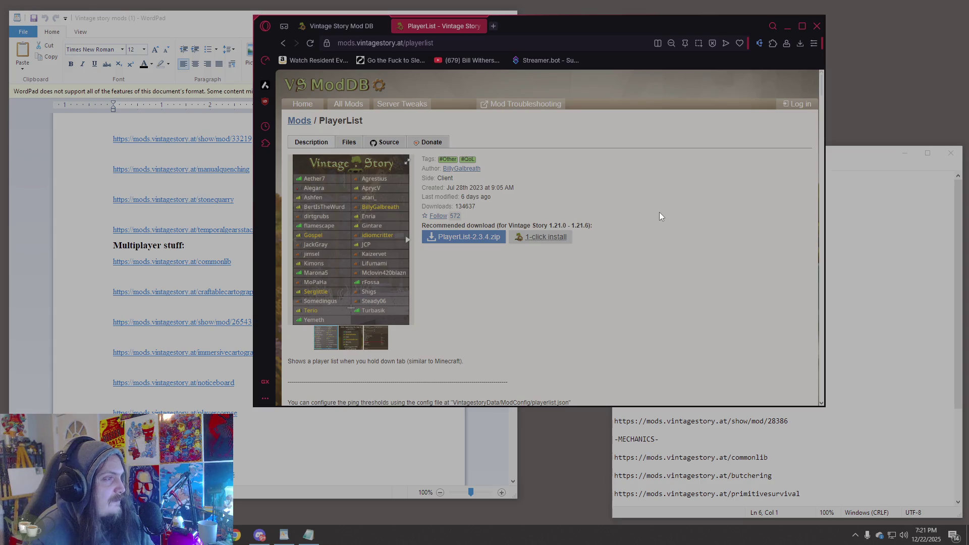
left_click(357, 334)
left_click(374, 344)
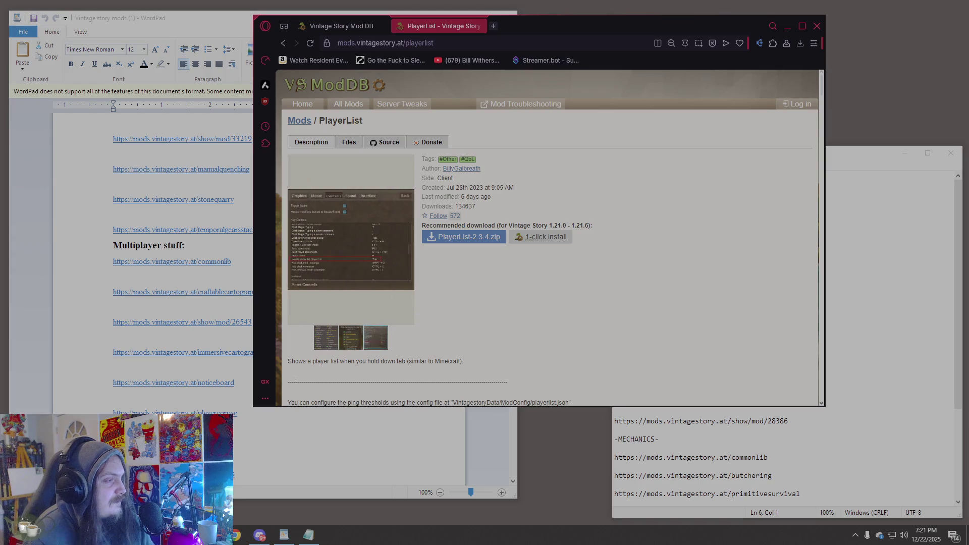
scroll(106, 386, "down", 3)
left_click(115, 387)
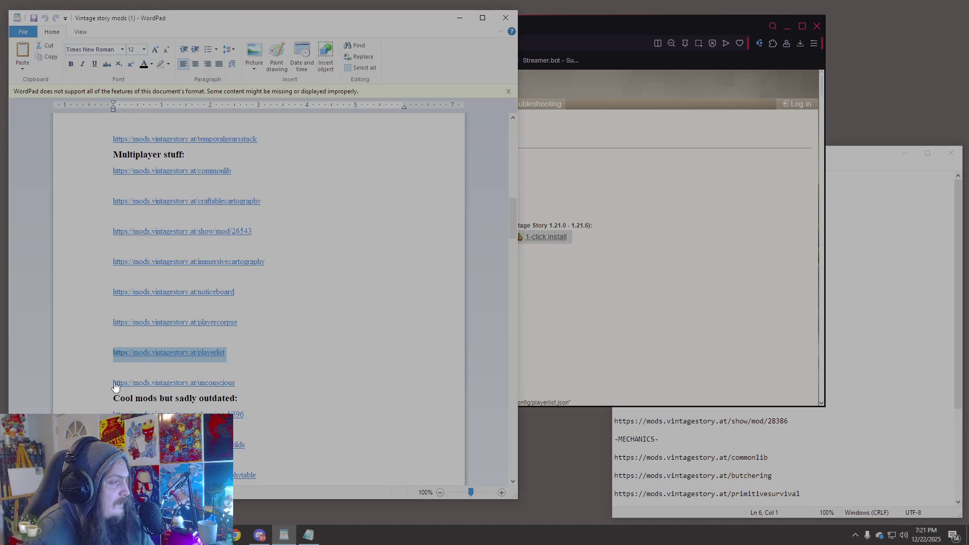
- Open the Unconscious (Revive) mod page from its link in the WordPad list
left_click(104, 387)
left_click(723, 299)
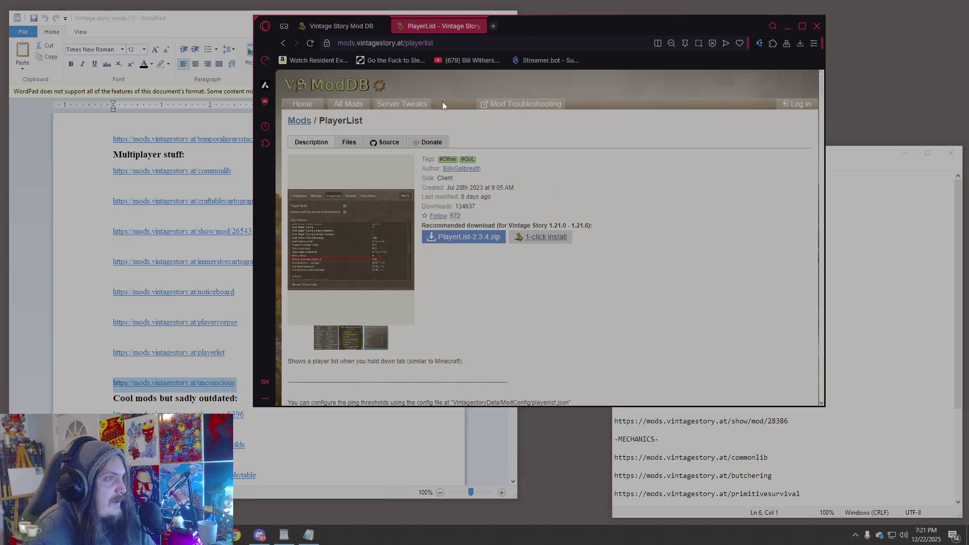
type("https://mods.vintagestory.at/unconscious")
key("Return")
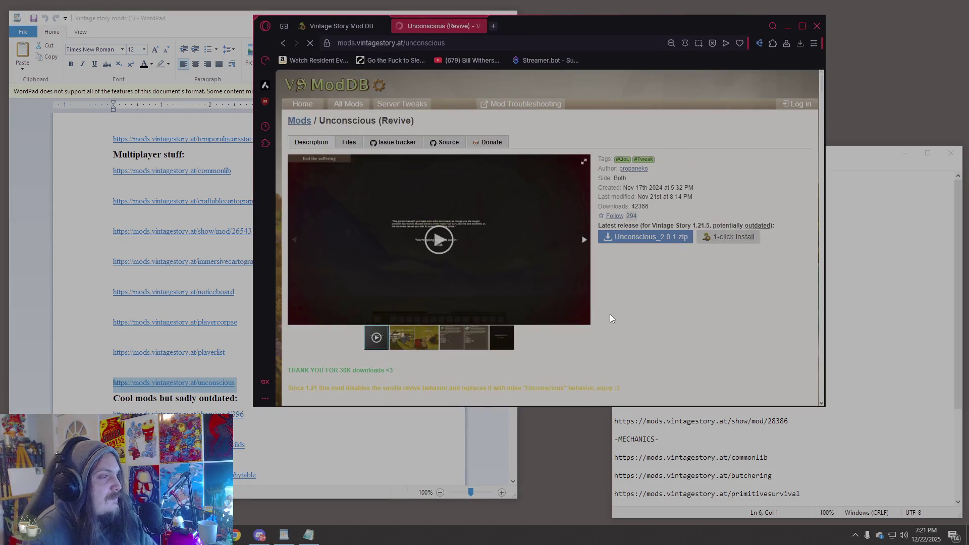
- Play the Unconscious showcase video full screen, then exit full screen
left_click(433, 242)
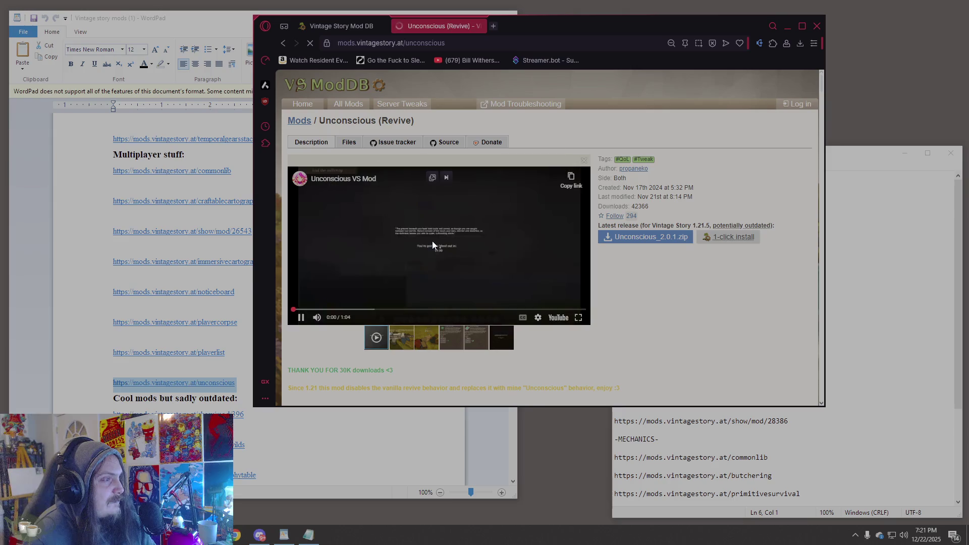
left_click(578, 317)
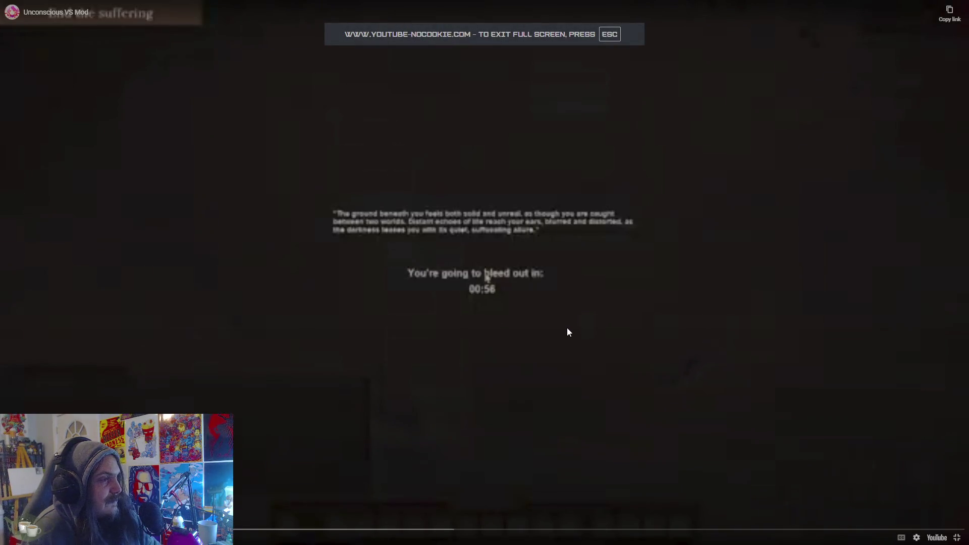
key("Escape")
- Browse the Unconscious gallery screenshots, then select the show/mod/396 link in WordPad
left_click(405, 331)
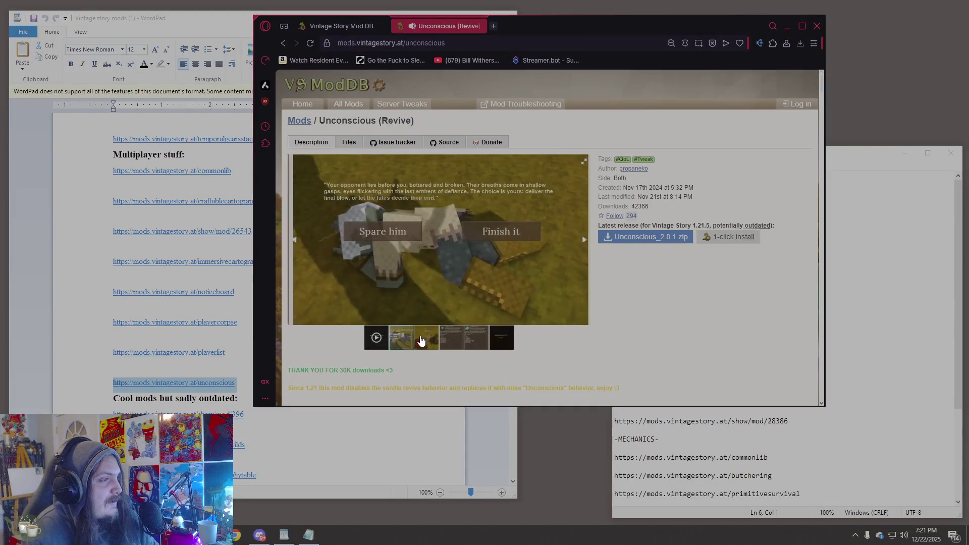
left_click(426, 347)
left_click(445, 347)
left_click(476, 343)
left_click(497, 343)
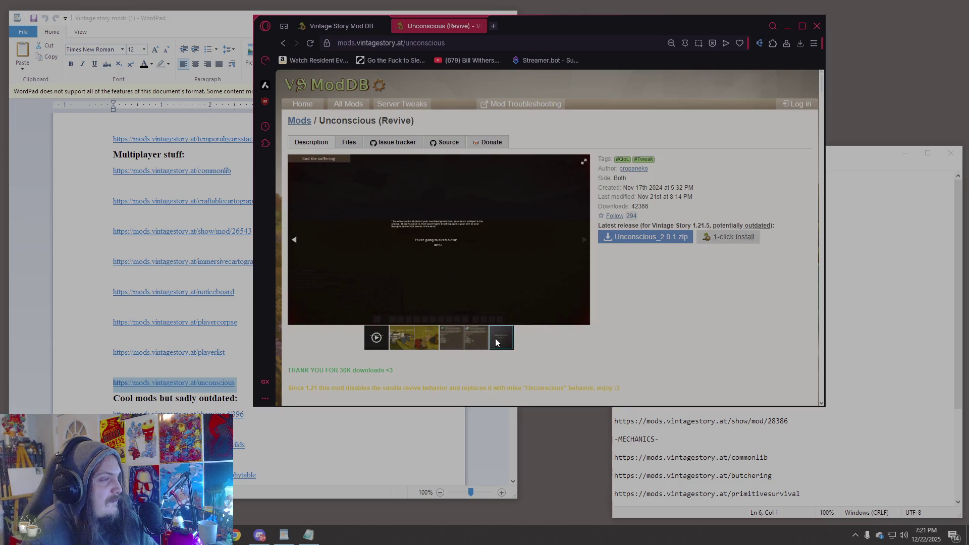
scroll(417, 341, "down", 10)
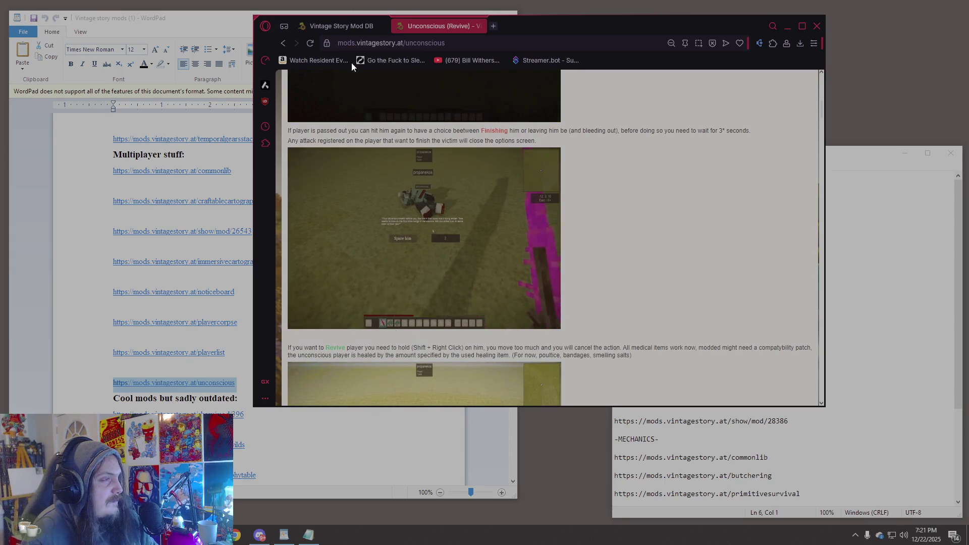
scroll(101, 305, "down", 3)
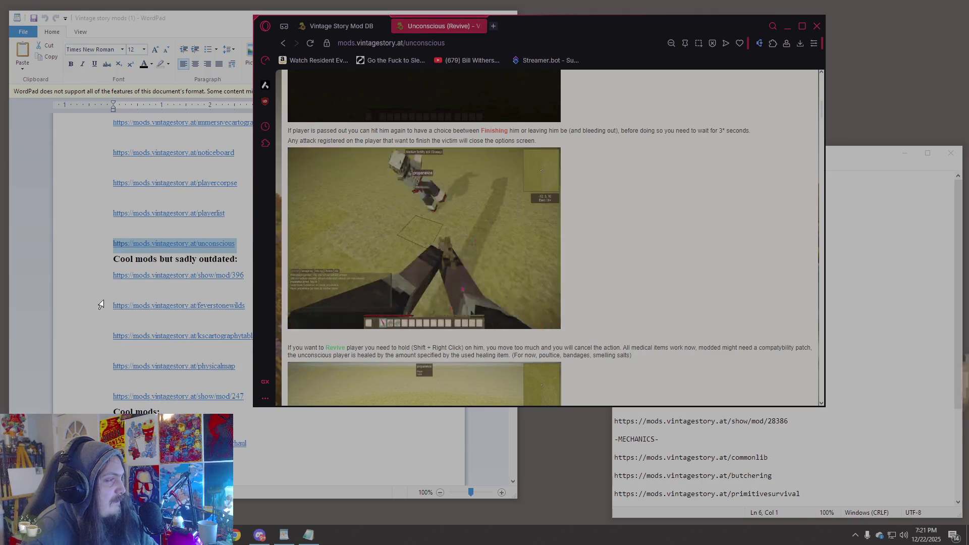
left_click(101, 305)
left_click(104, 276)
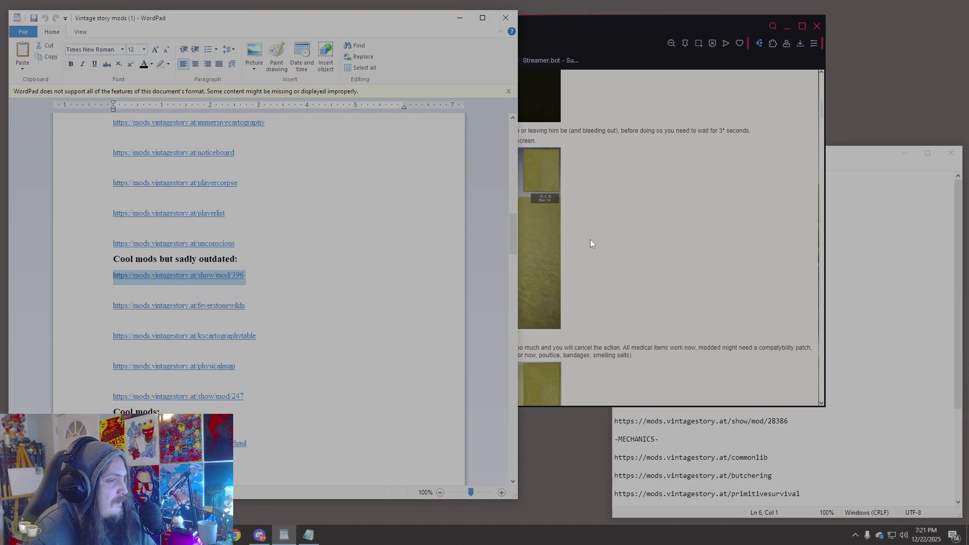
- Load the Compass mod page (show/mod/396) in the browser
left_click(655, 229)
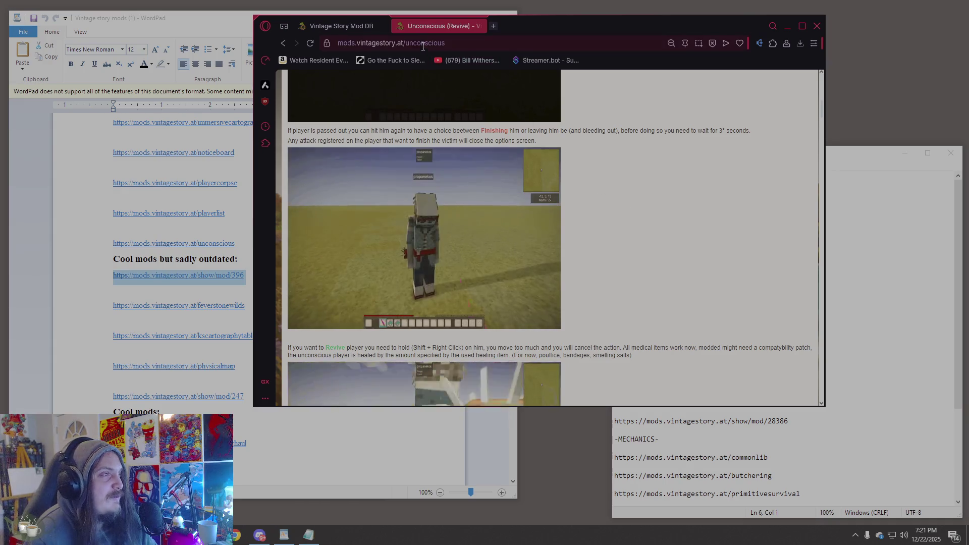
left_click(425, 44)
type("https://mods.vintagestory.at/show/mod/396")
key("Return")
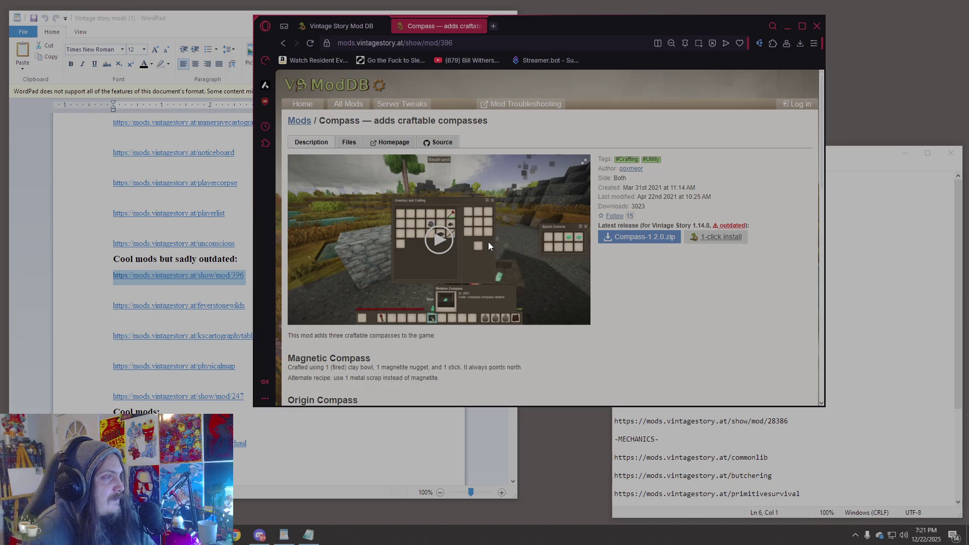
- Read through the Compass changelog and comments, then return to the WordPad list
scroll(487, 241, "down", 8)
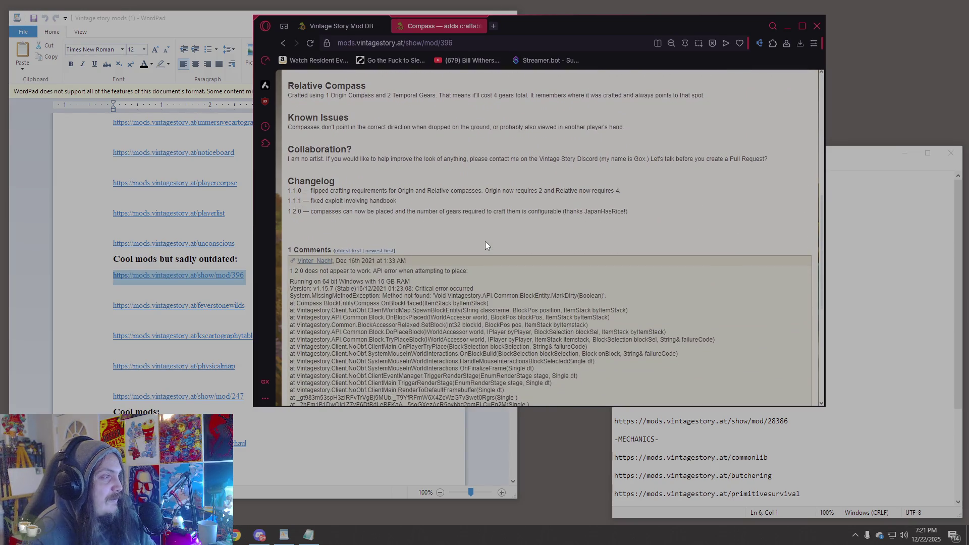
scroll(486, 241, "up", 5)
scroll(486, 241, "down", 8)
scroll(484, 241, "down", 2)
scroll(483, 240, "down", 2)
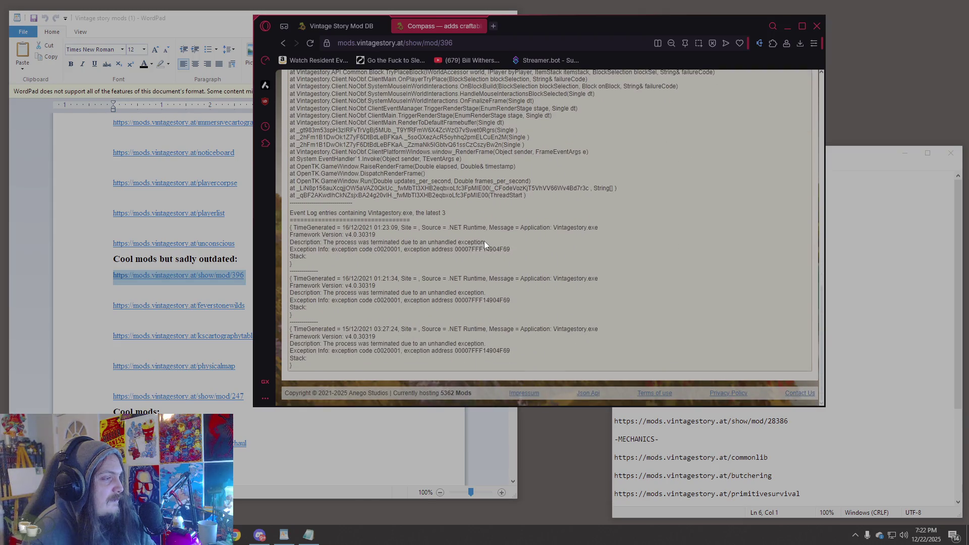
scroll(484, 241, "up", 5)
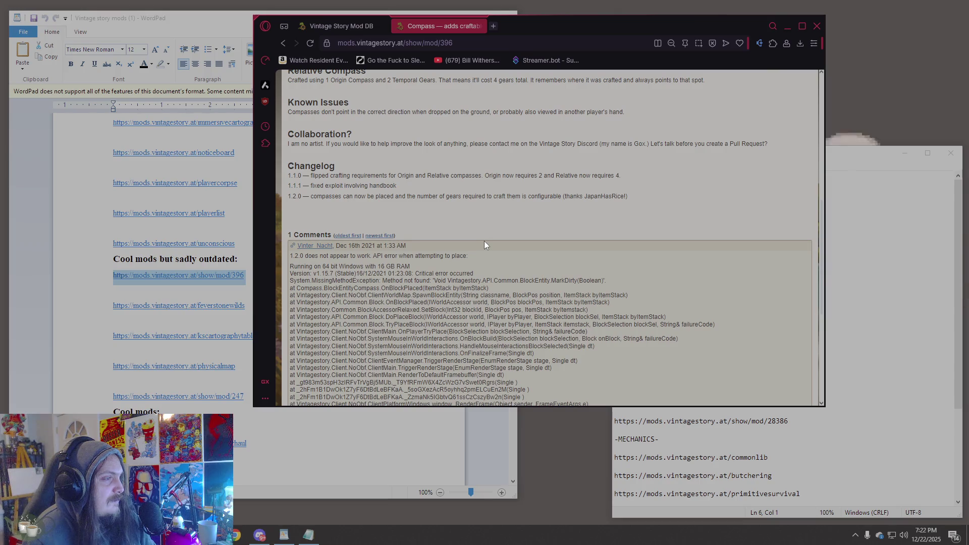
scroll(484, 244, "up", 7)
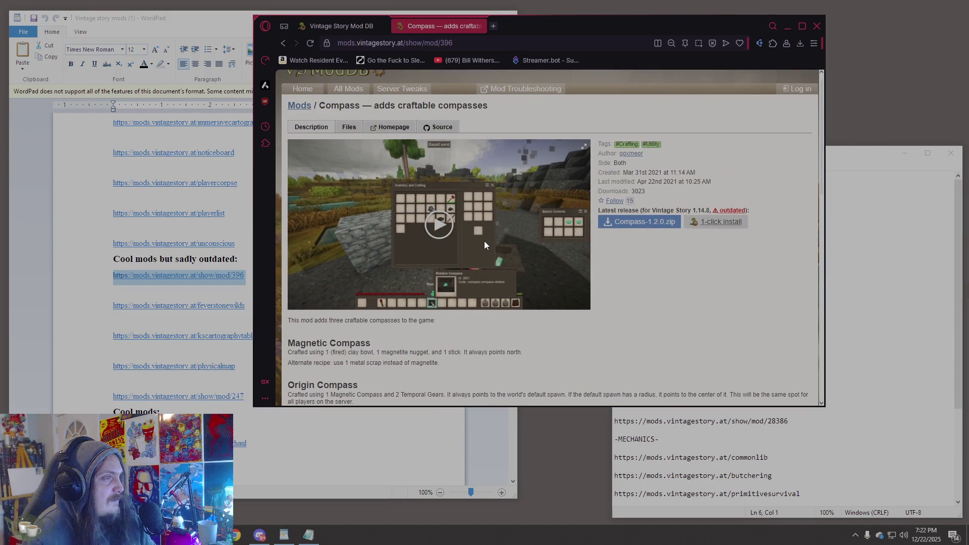
left_click(96, 308)
scroll(97, 301, "down", 4)
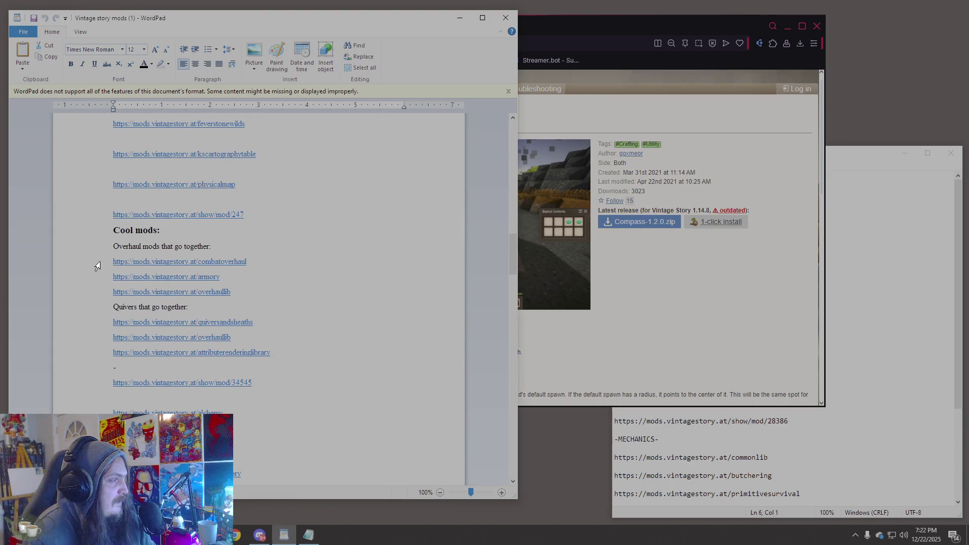
- Load the Combat Overhaul mod page from the combatoverhaul link in WordPad
left_click(106, 264)
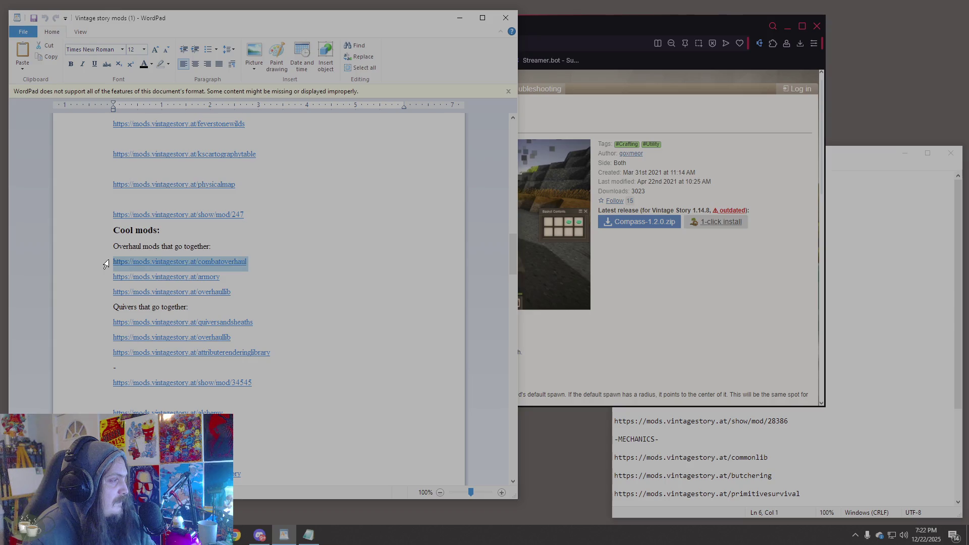
left_click(641, 325)
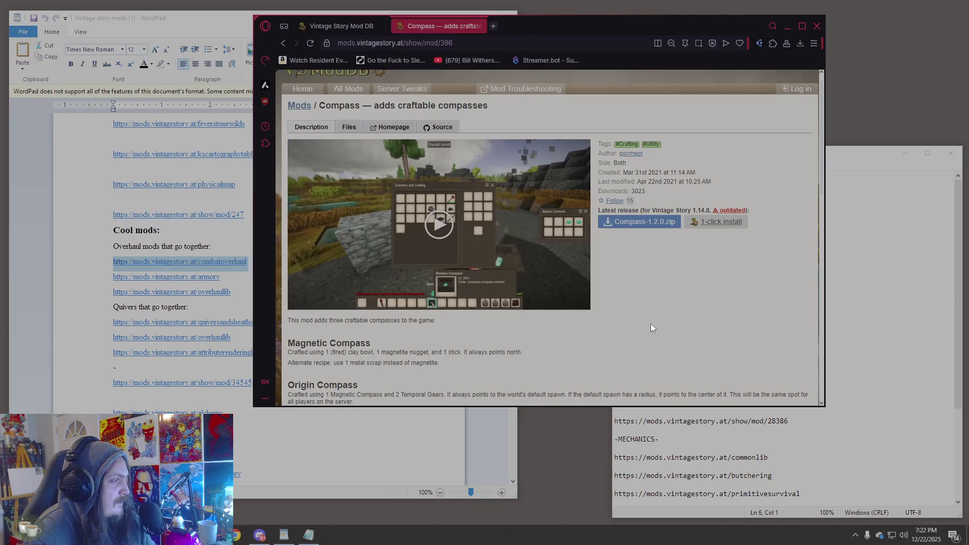
left_click(404, 43)
type("https://mods.vintagestory.at/combatoverhaul")
key("Return")
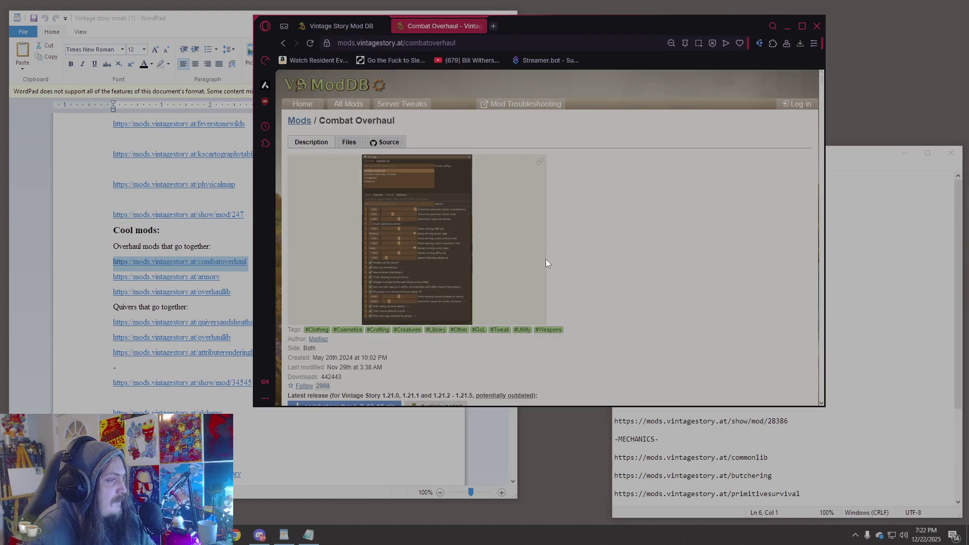
- Look through the Combat Overhaul page and start its gameplay video
scroll(546, 259, "down", 5)
scroll(481, 305, "down", 10)
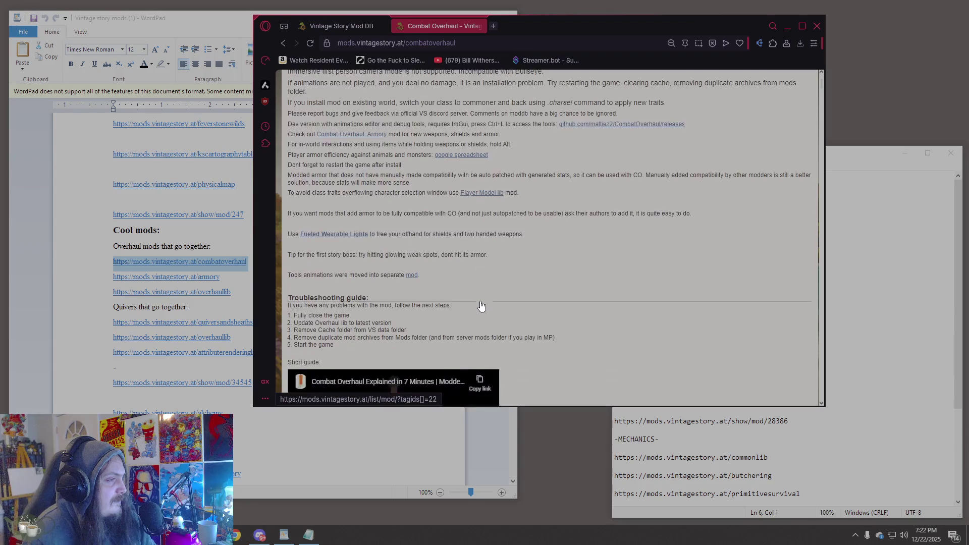
scroll(481, 305, "down", 10)
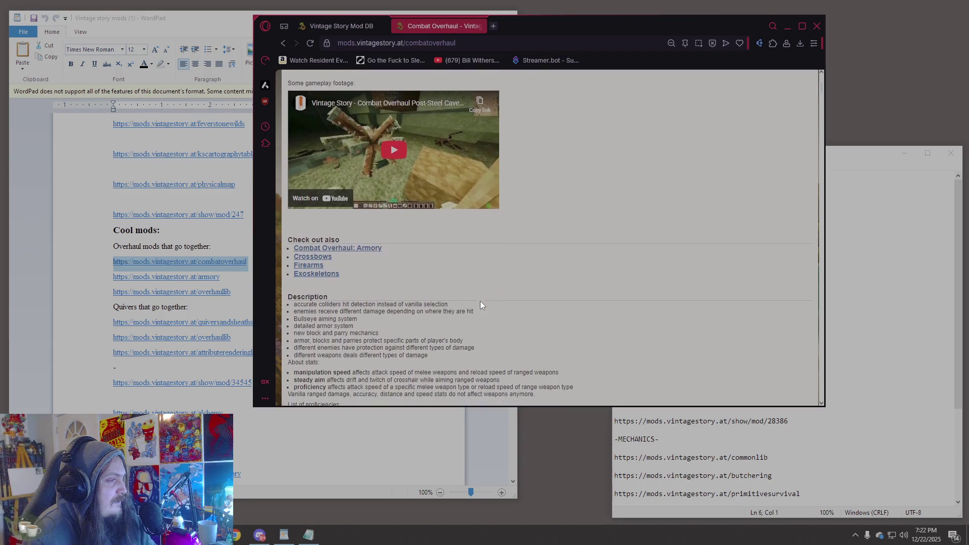
scroll(481, 302, "down", 5)
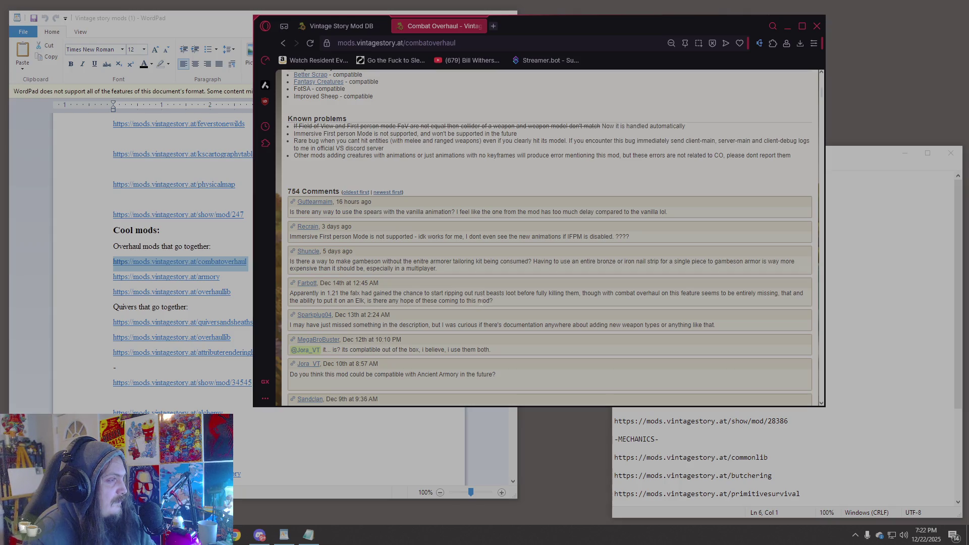
scroll(481, 301, "up", 15)
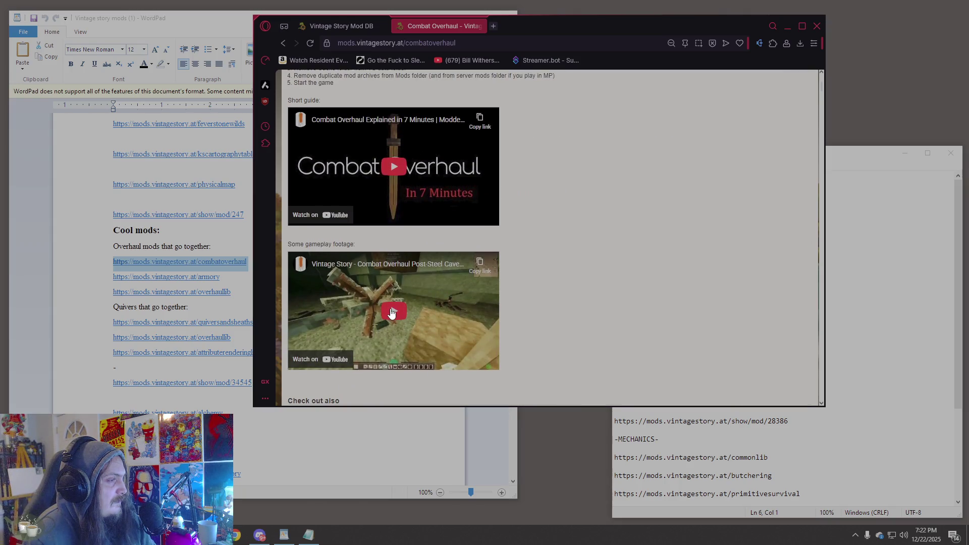
left_click(392, 313)
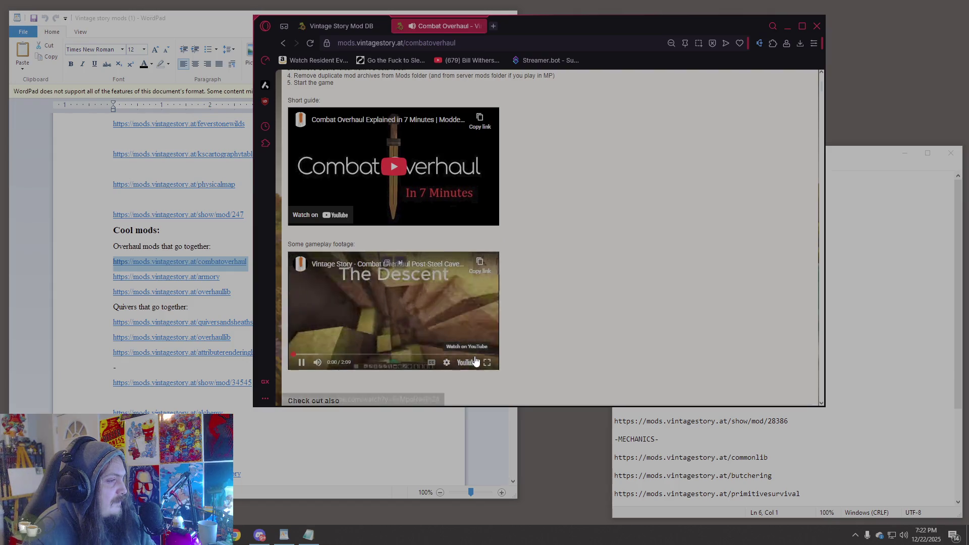
- Watch the Combat Overhaul Post-Steel Cave Combat video full screen, then pause it
left_click(489, 366)
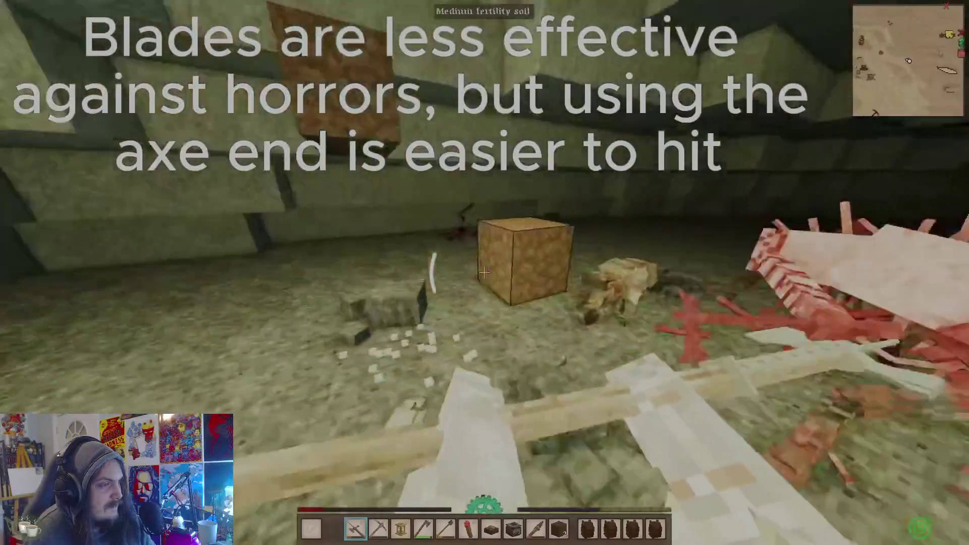
left_click(484, 273)
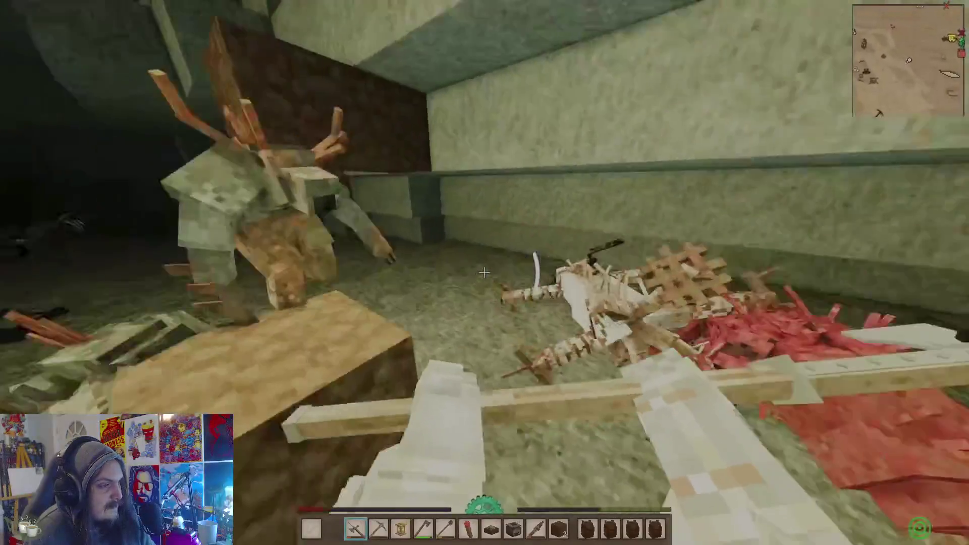
left_click(484, 272)
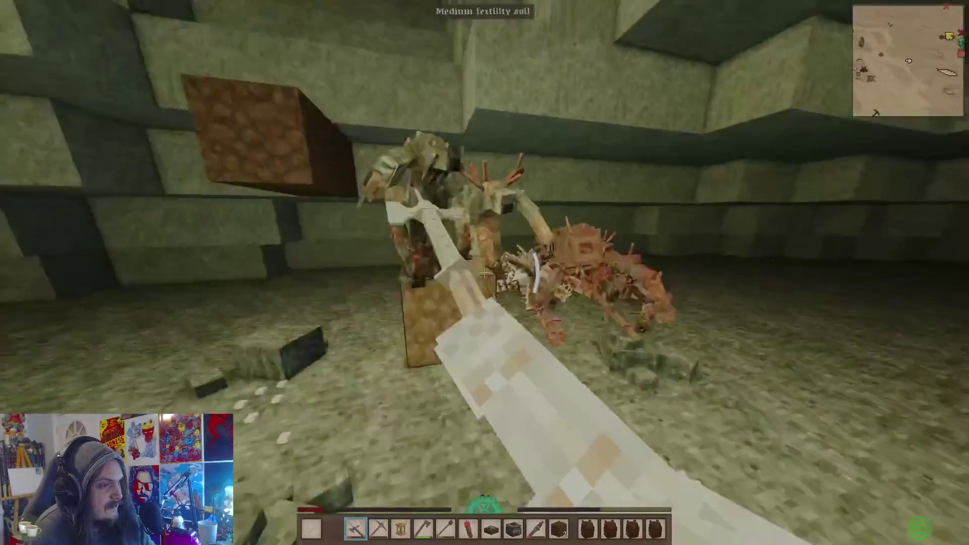
left_click(484, 272)
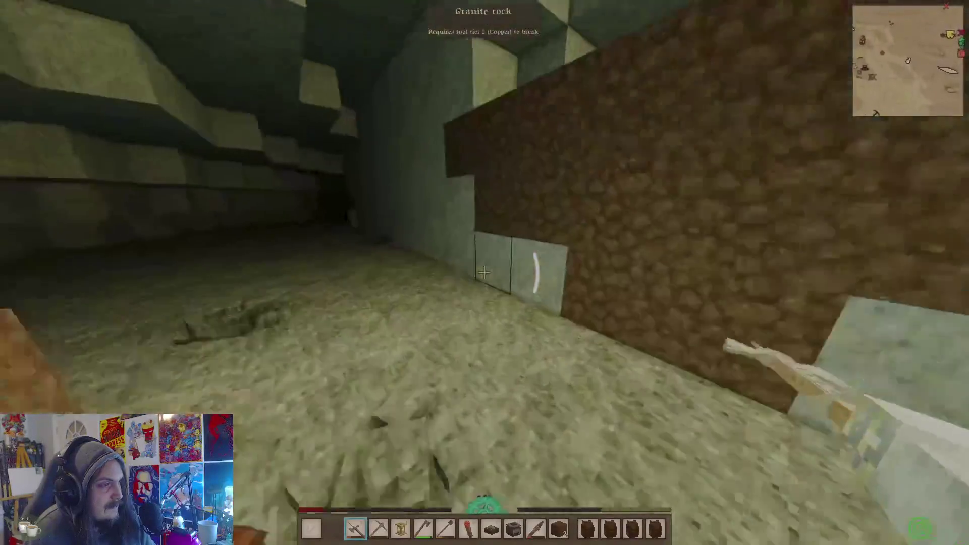
left_click(484, 273)
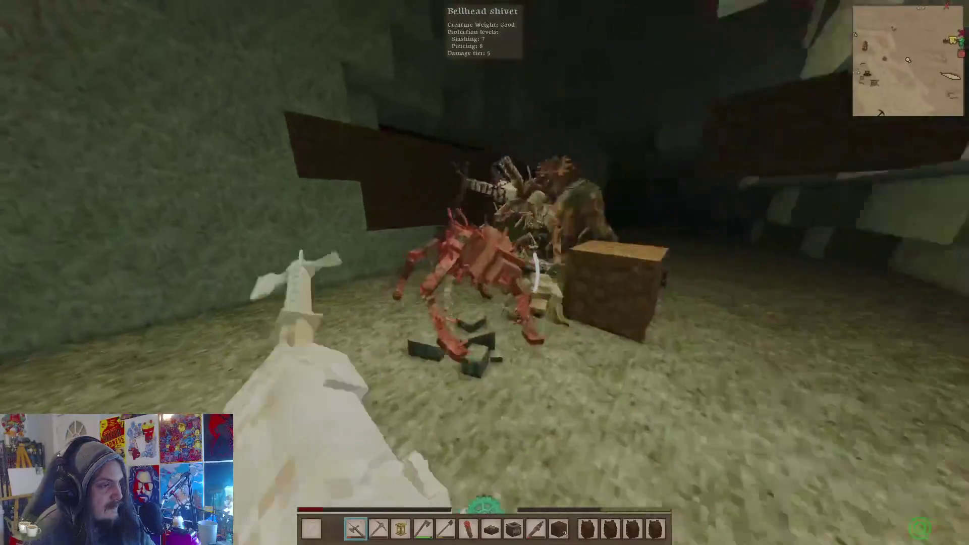
left_click(484, 273)
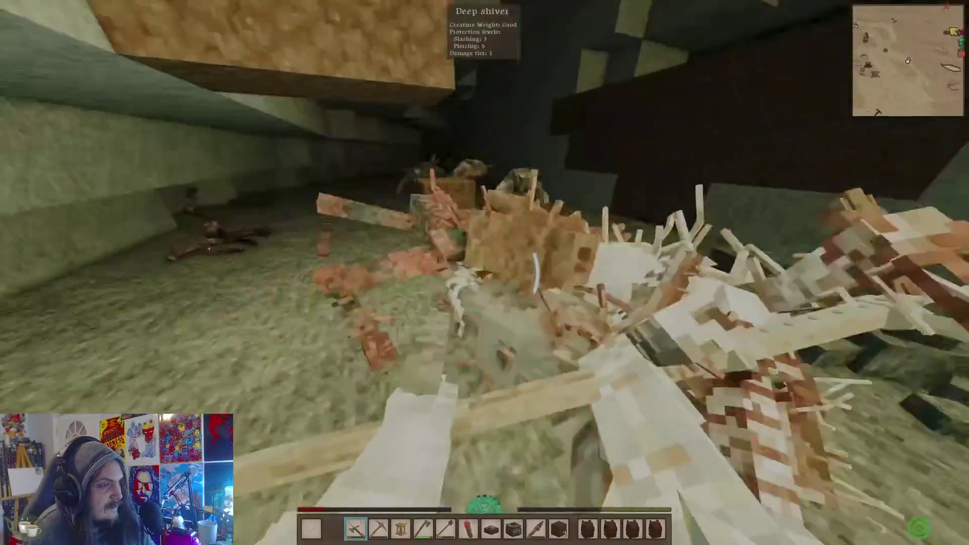
left_click(484, 273)
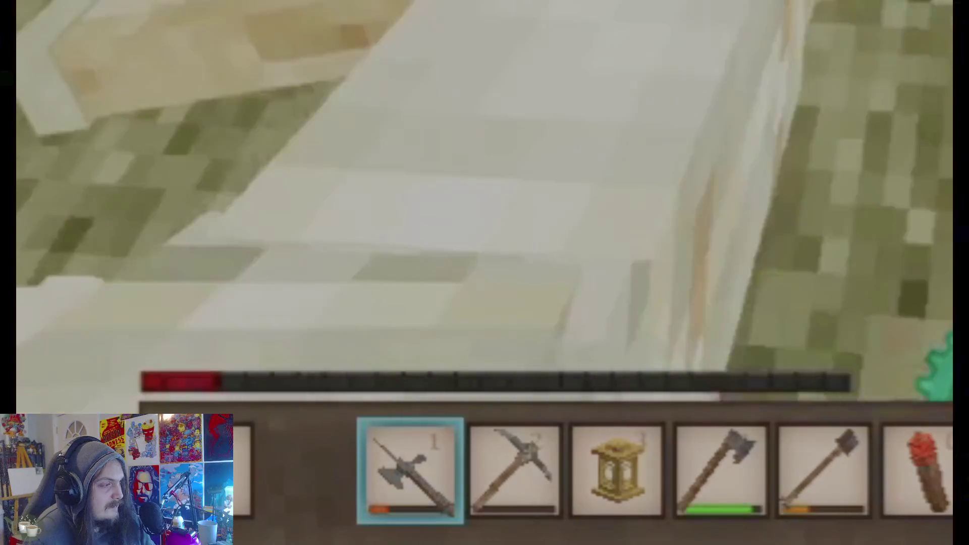
mouse_move(465, 353)
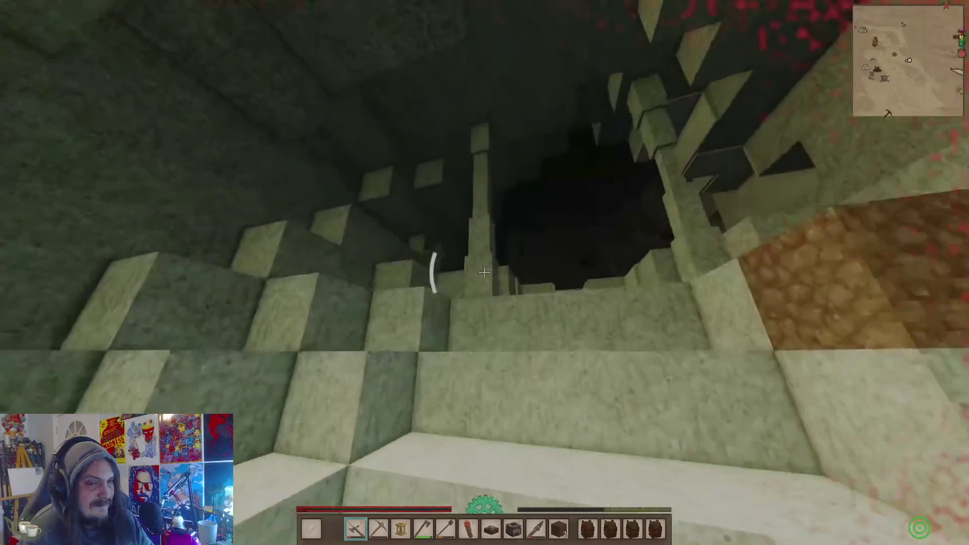
mouse_move(200, 277)
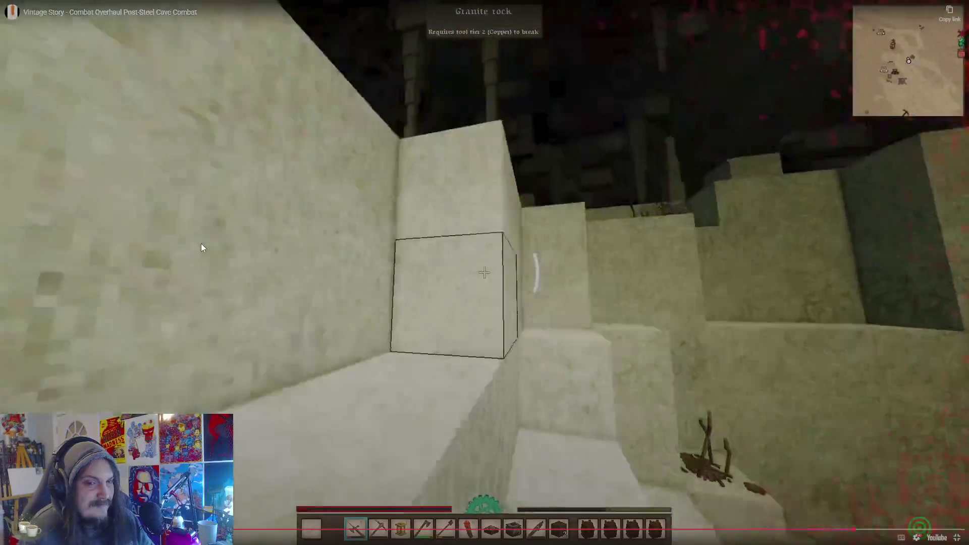
left_click(201, 244)
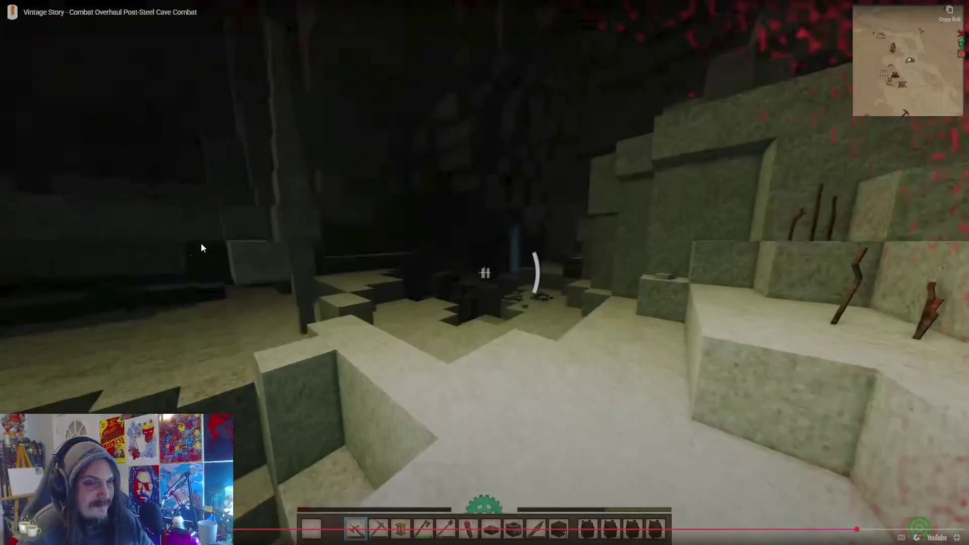
- Exit full screen, read Combat Overhaul's Controls and compatibility notes, then return to WordPad
key("Escape")
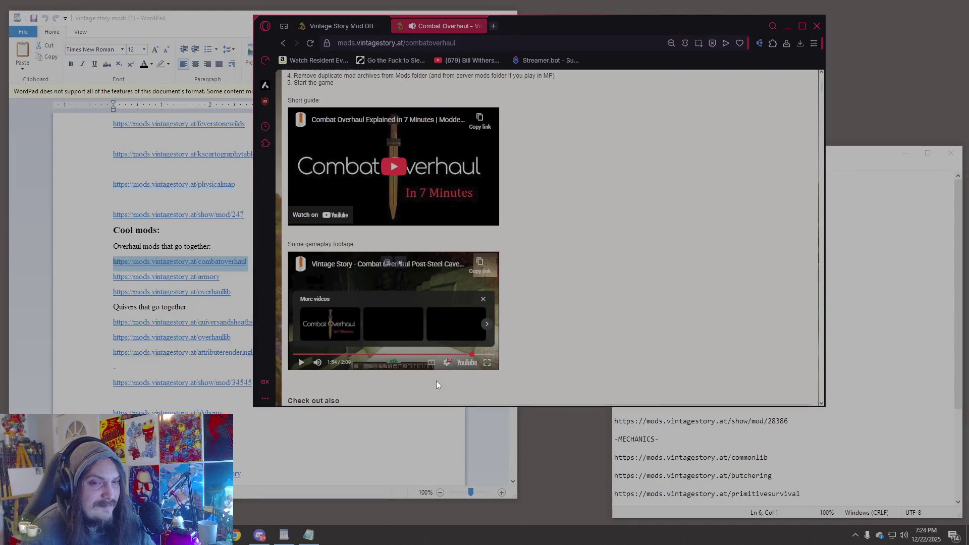
scroll(441, 302, "down", 10)
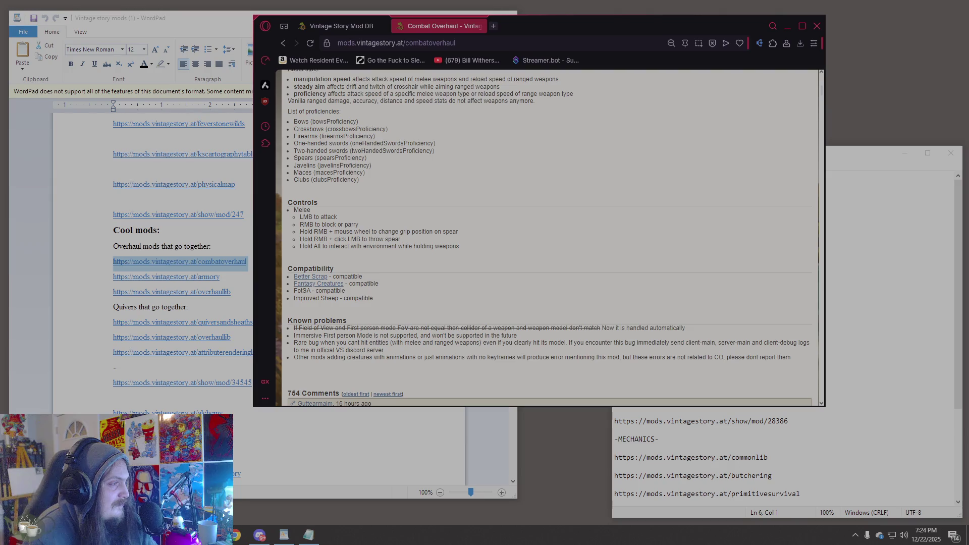
left_click_drag(312, 231, 315, 225)
left_click(413, 258)
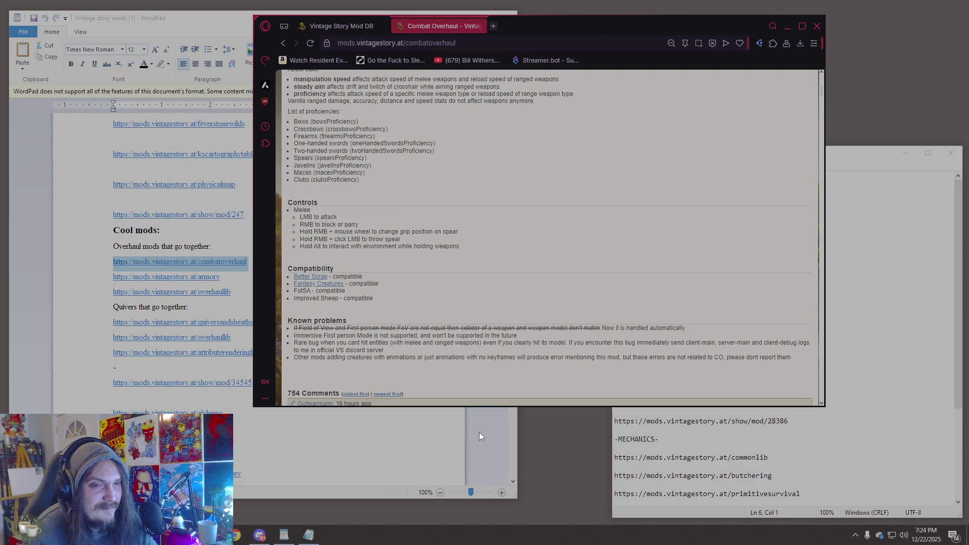
left_click(479, 433)
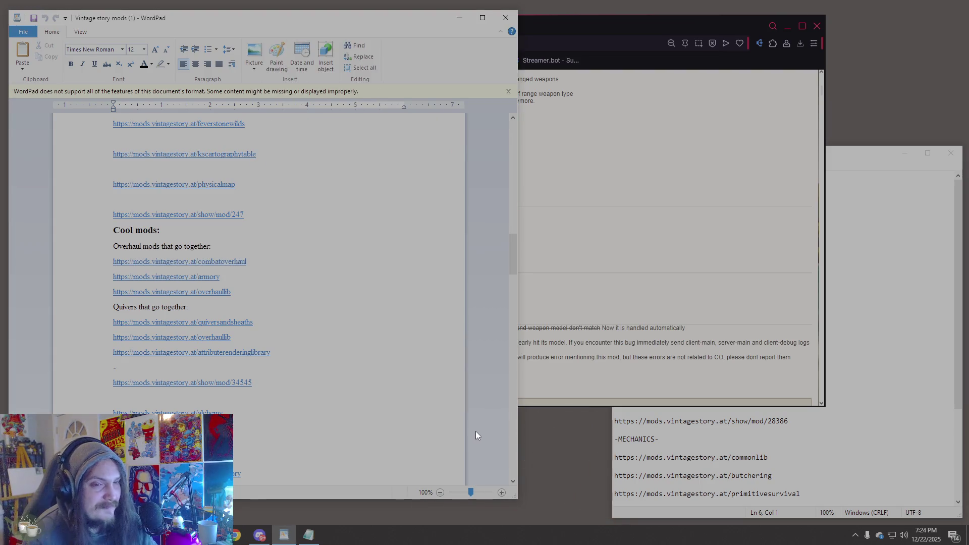
- Open the Combat Overhaul: Armory mod page from the WordPad list in a new tab
left_click(109, 277)
key("ctrl+c")
left_click(525, 101)
key("ctrl+t")
key("ctrl+v")
key("Return")
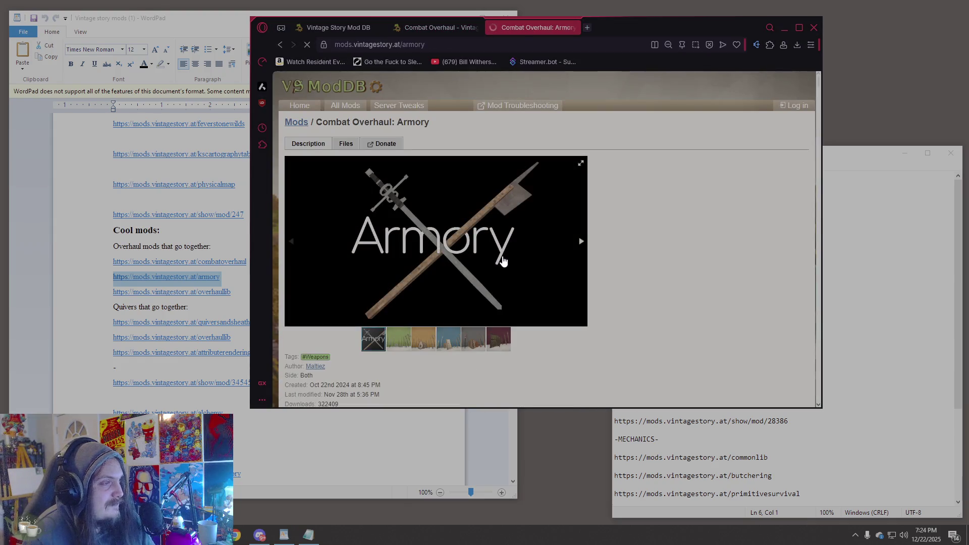
- Browse the Armory gallery screenshots through to the last, maroon one
scroll(503, 261, "down", 1)
left_click(404, 291)
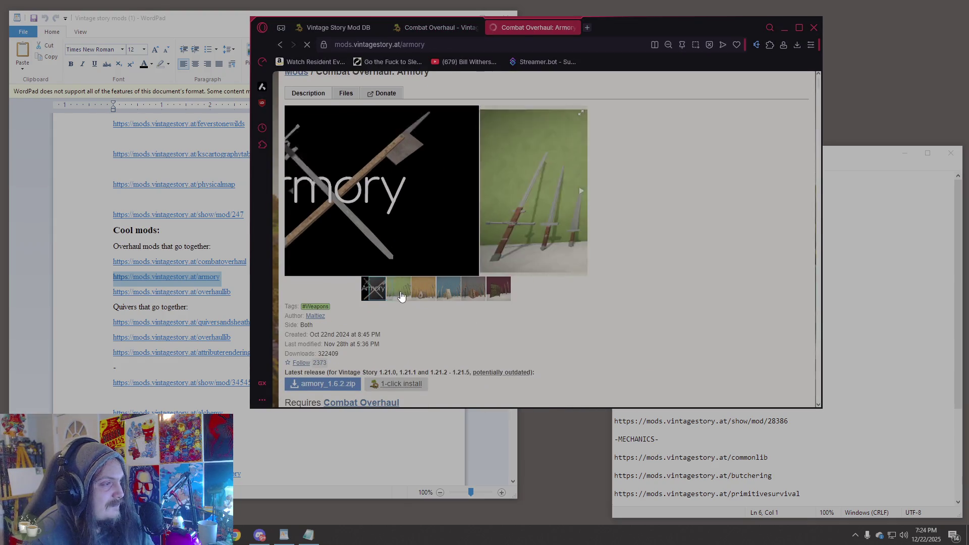
left_click(422, 294)
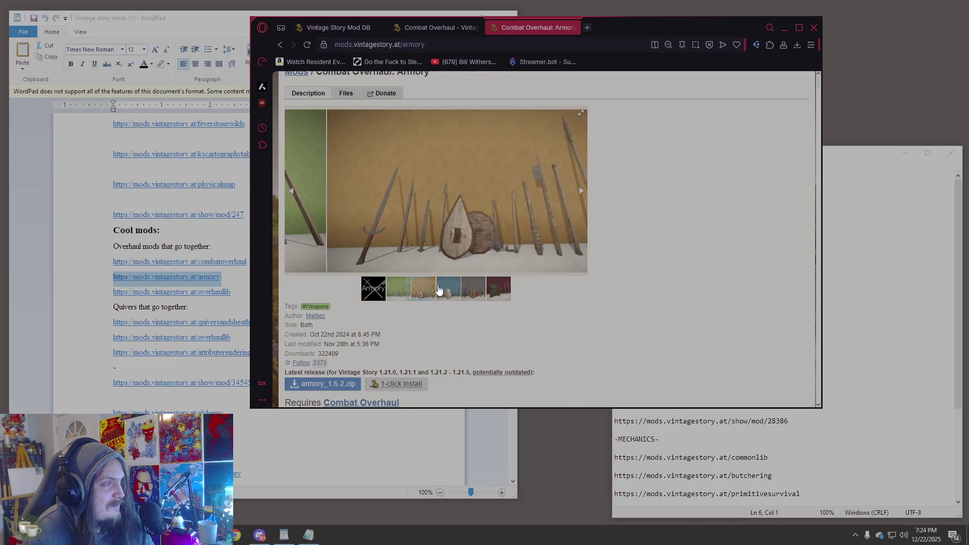
left_click(448, 295)
left_click(473, 294)
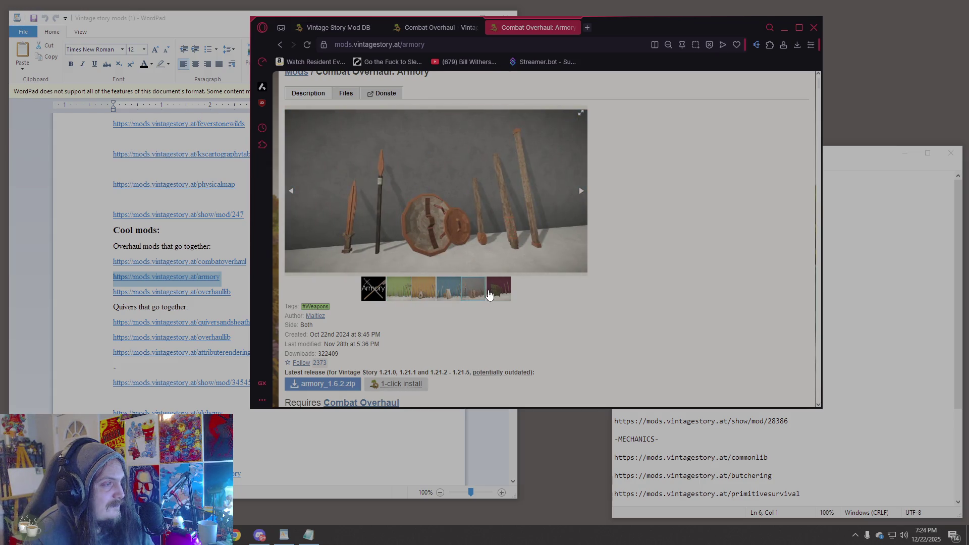
left_click(491, 290)
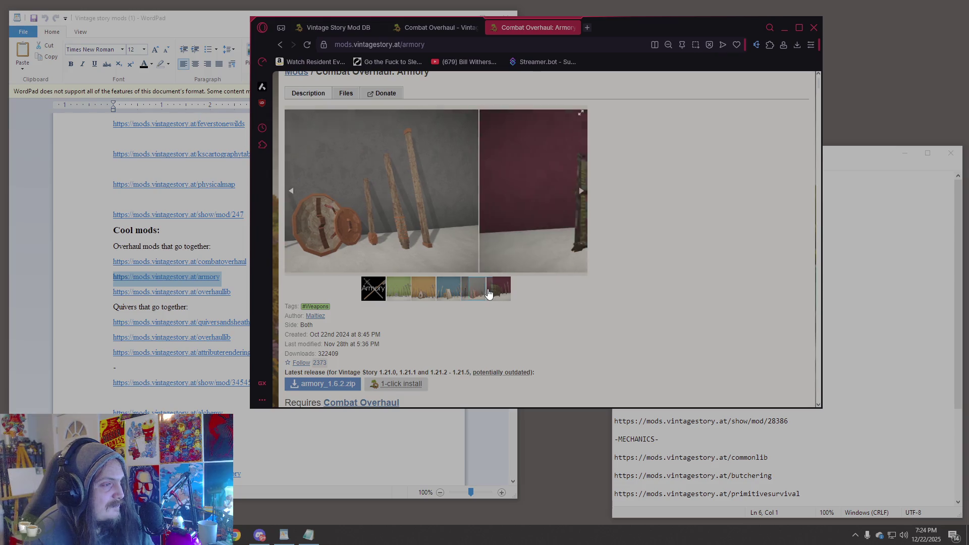
- Open the Overhaul lib page (overhaullib) in a new tab and scroll it
left_click(115, 295)
left_click(106, 295)
key("ctrl+c")
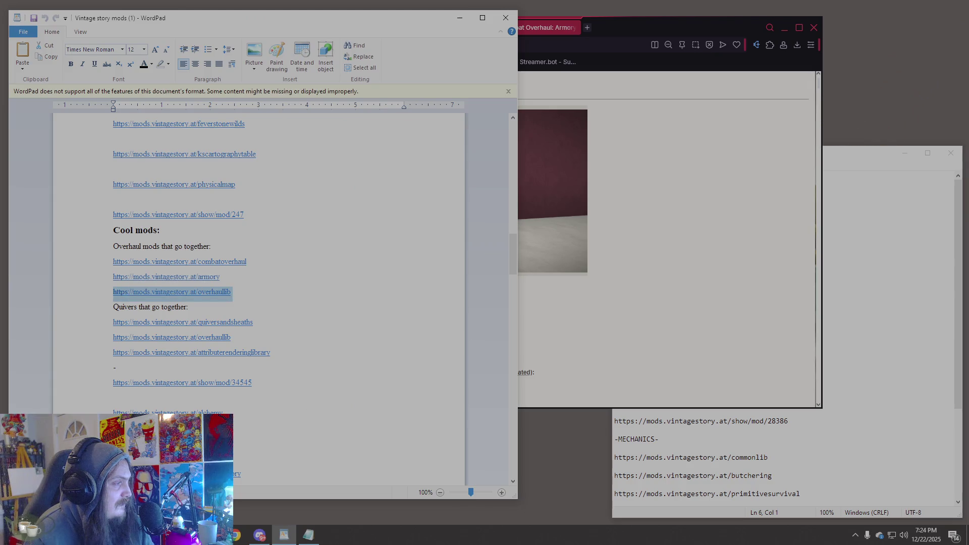
left_click(588, 27)
key("ctrl+v")
key("Return")
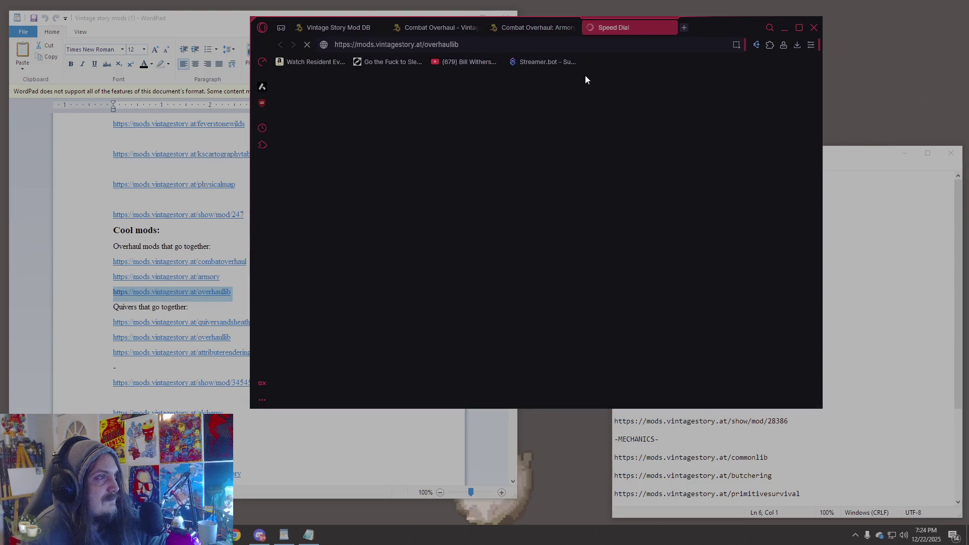
scroll(545, 299, "down", 5)
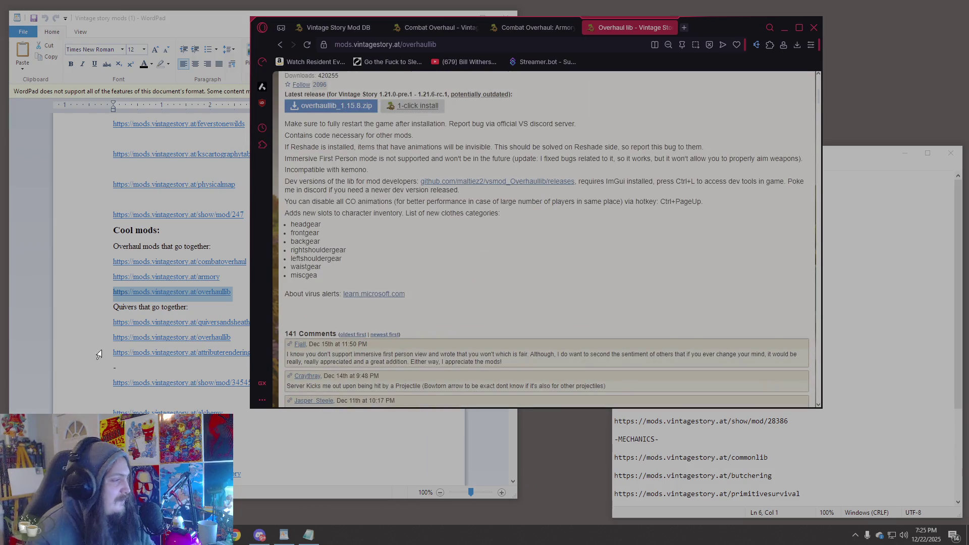
key("alt+Tab")
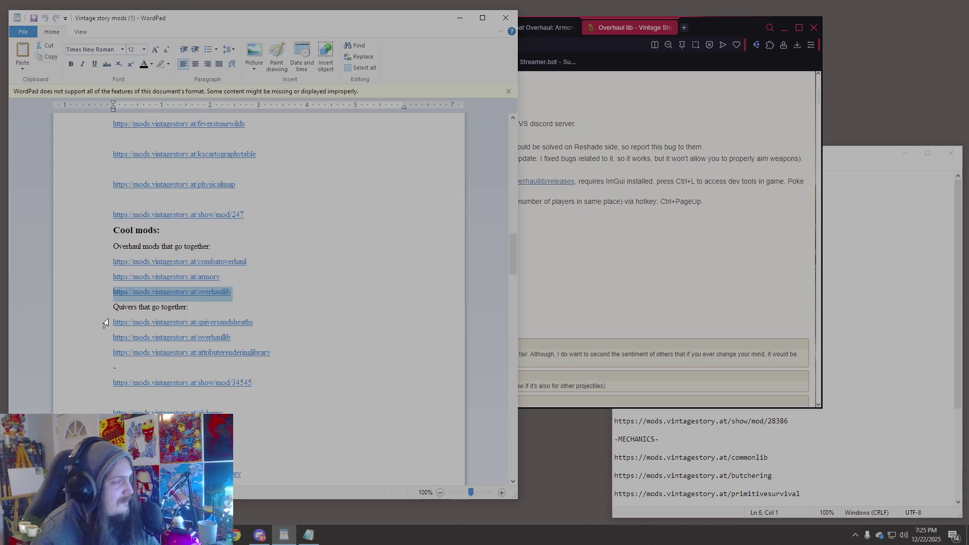
- Open the quiversandsheaths link from WordPad in a new browser tab
left_click(105, 323)
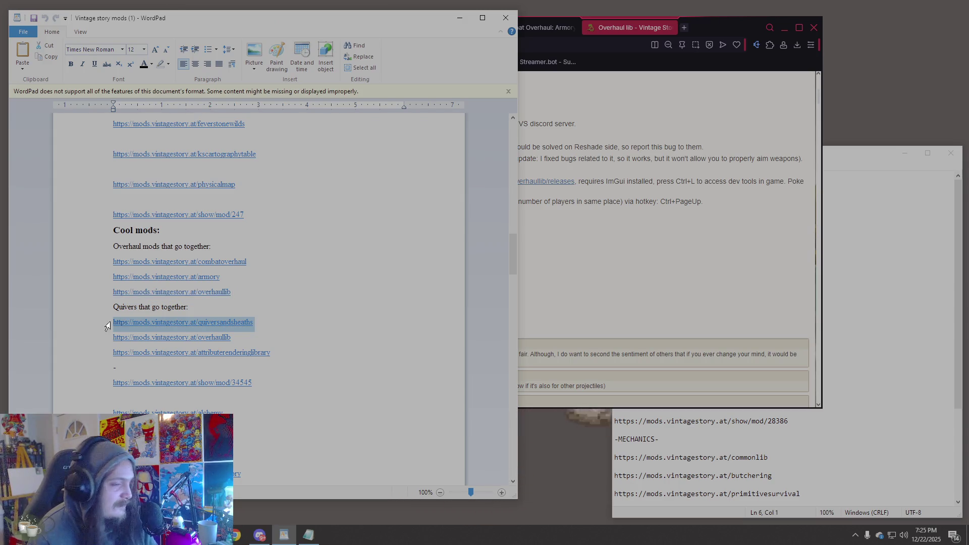
left_click(616, 171)
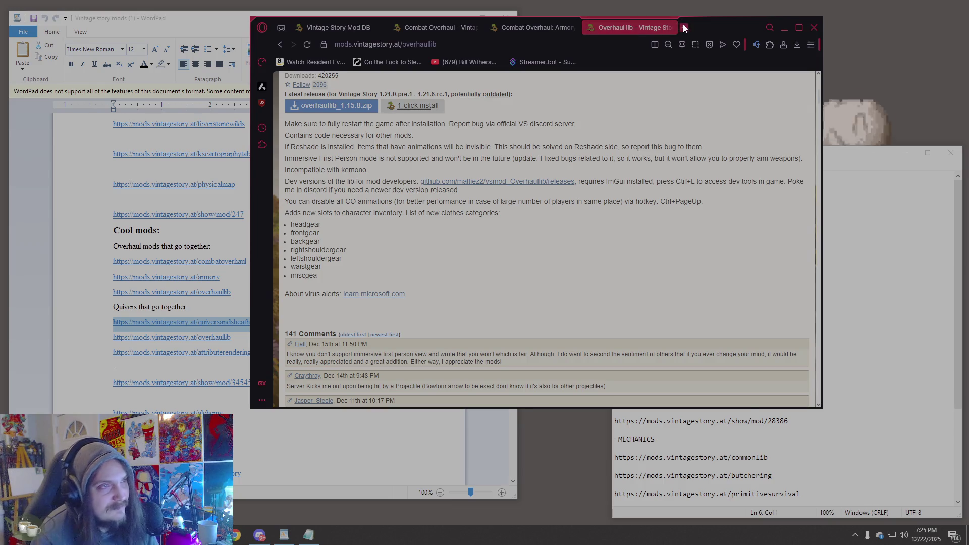
left_click(684, 27)
key("ctrl+v")
key("Return")
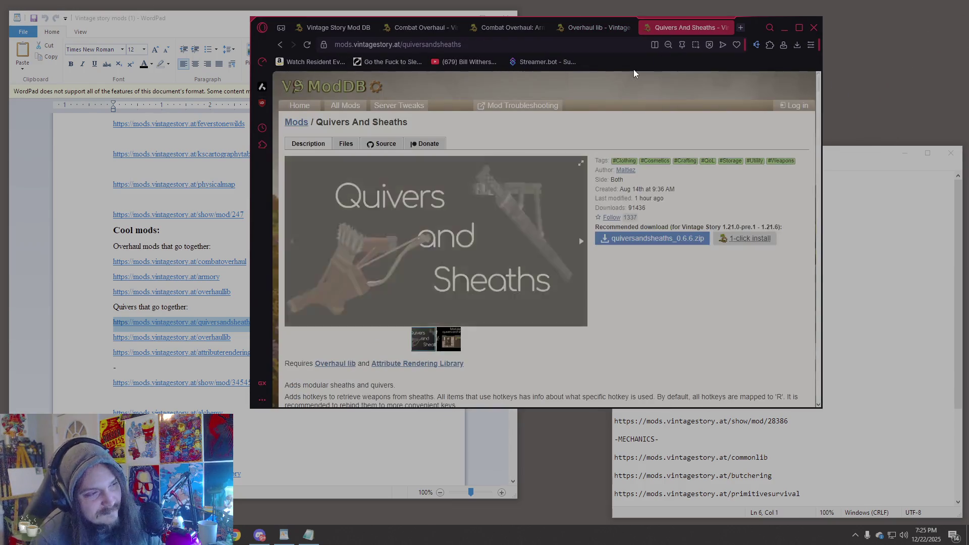
- Review the Quivers And Sheaths page, its gallery and Overhaul lib requirement
scroll(553, 163, "down", 1)
left_click(452, 296)
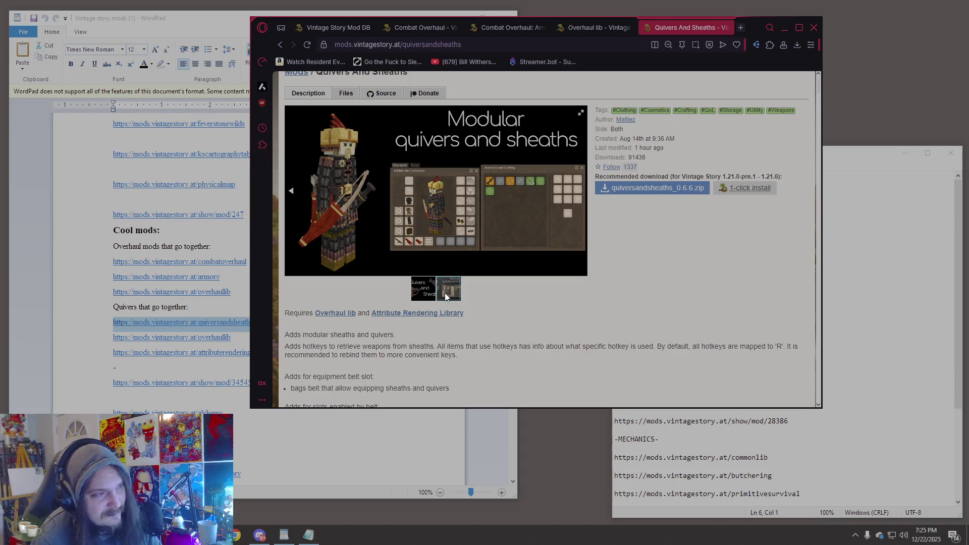
scroll(440, 298, "down", 5)
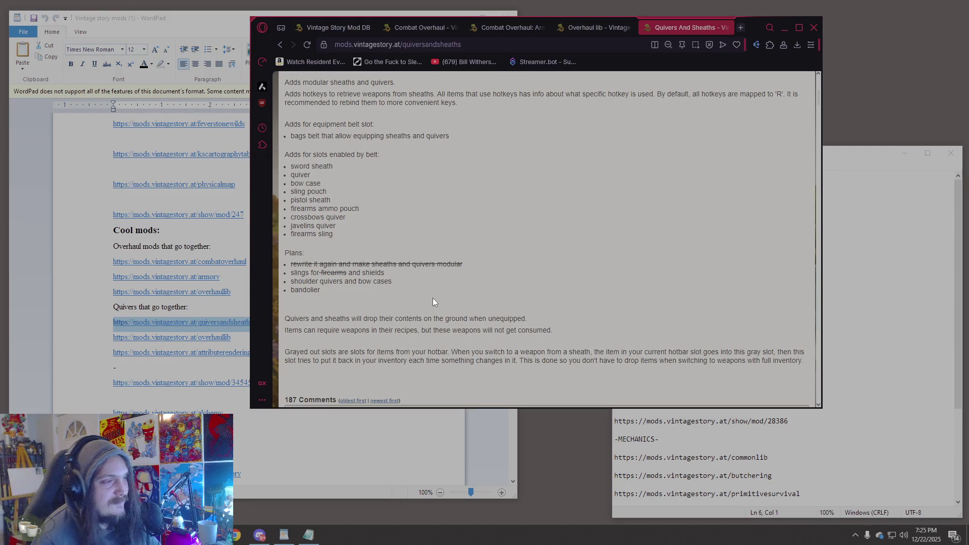
scroll(433, 298, "down", 5)
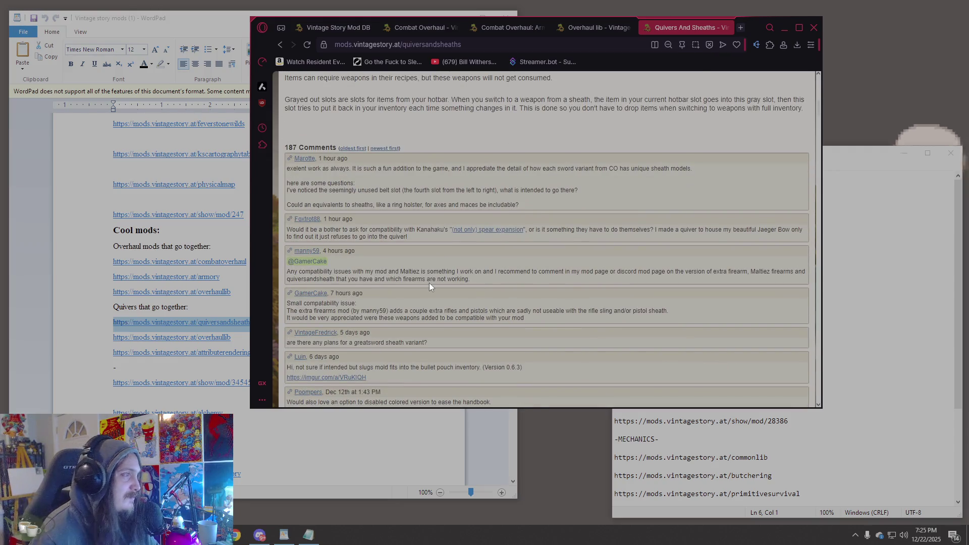
scroll(429, 286, "up", 4)
scroll(429, 283, "up", 5)
scroll(425, 286, "down", 5)
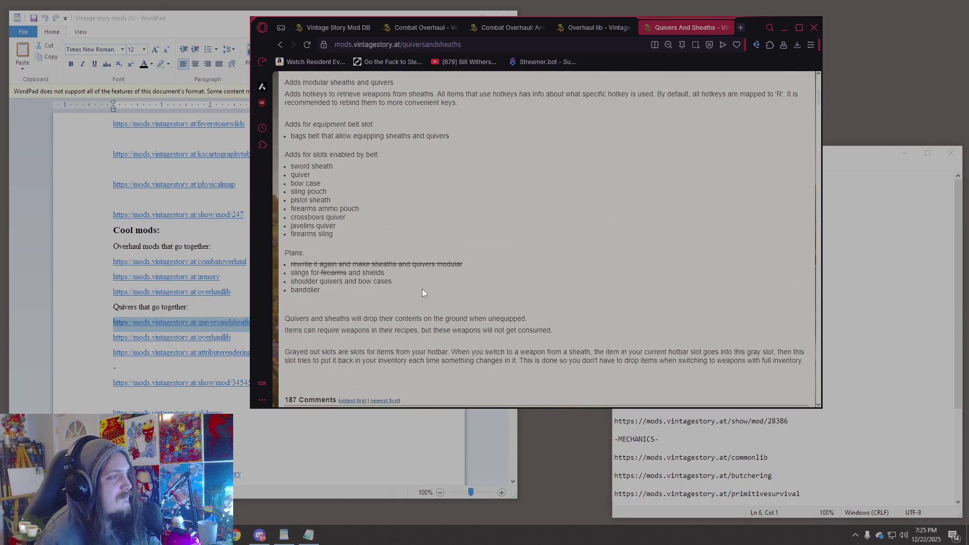
scroll(422, 291, "up", 5)
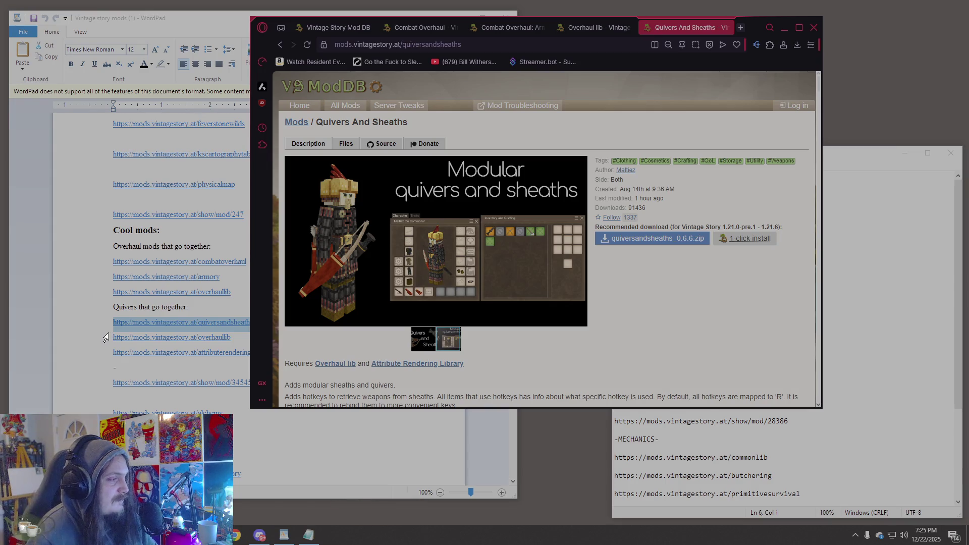
scroll(105, 338, "down", 5)
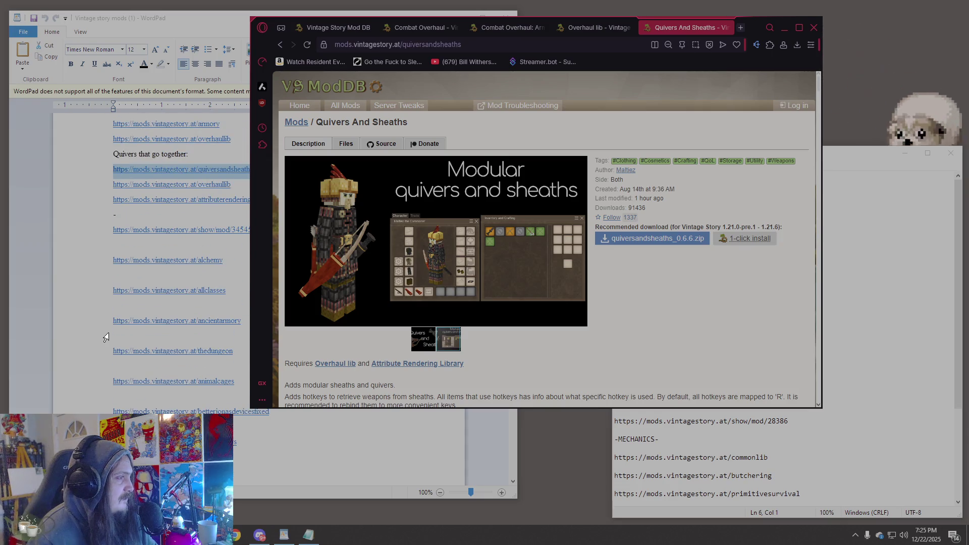
left_click(104, 303)
left_click(106, 295)
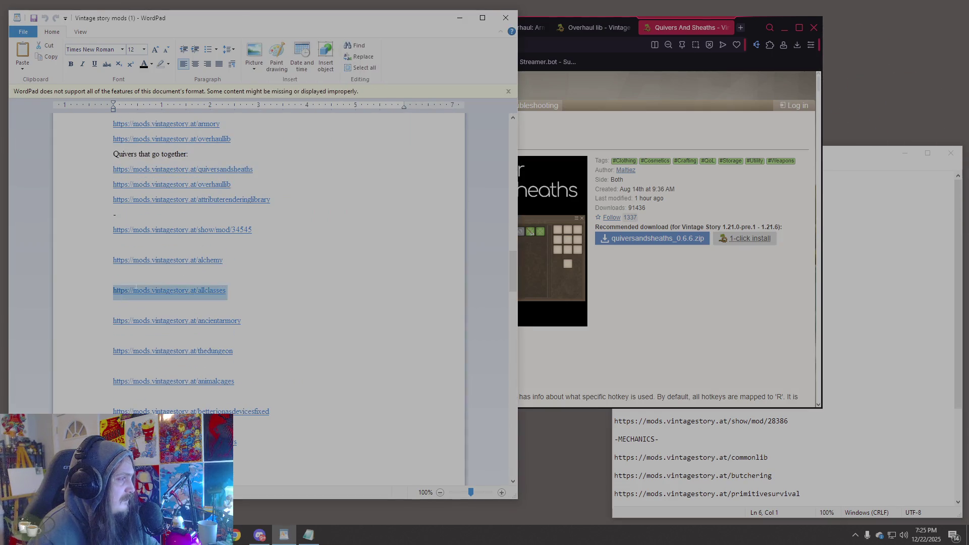
left_click(740, 27)
key("ctrl+v")
key("Return")
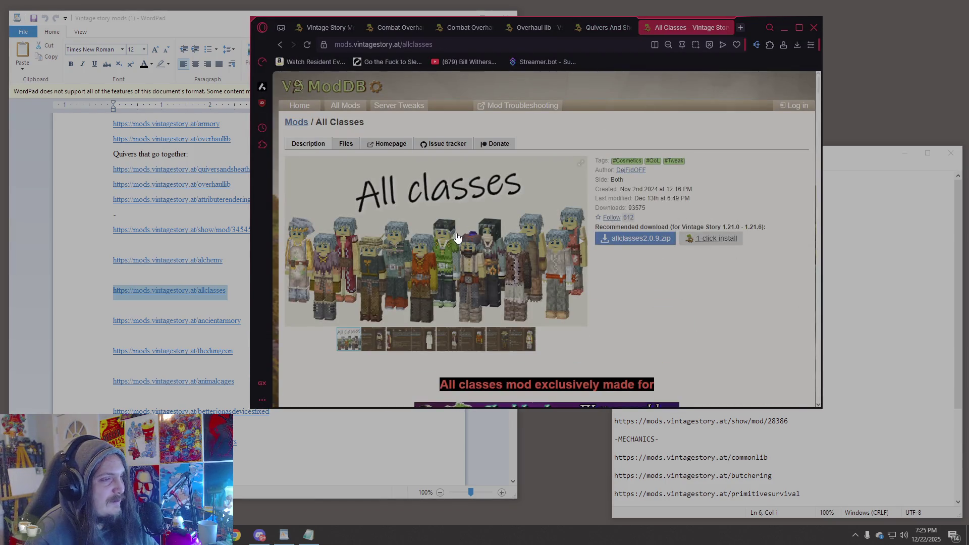
left_click(727, 27)
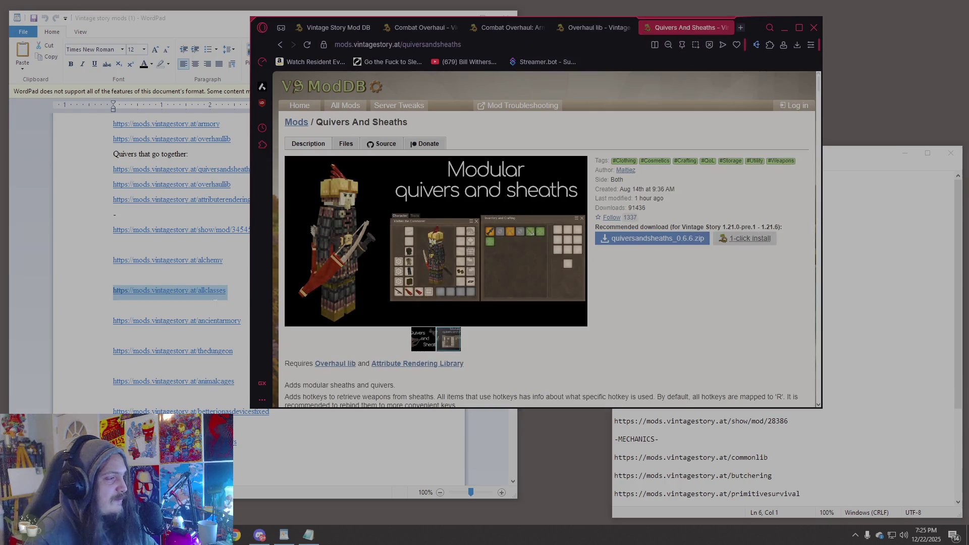
scroll(127, 304, "down", 6)
scroll(127, 305, "down", 15)
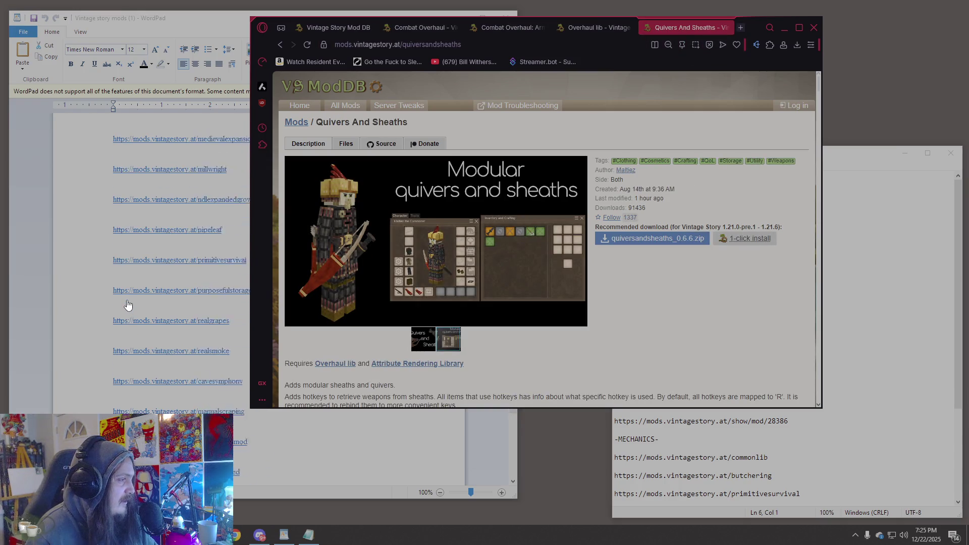
scroll(126, 296, "up", 3)
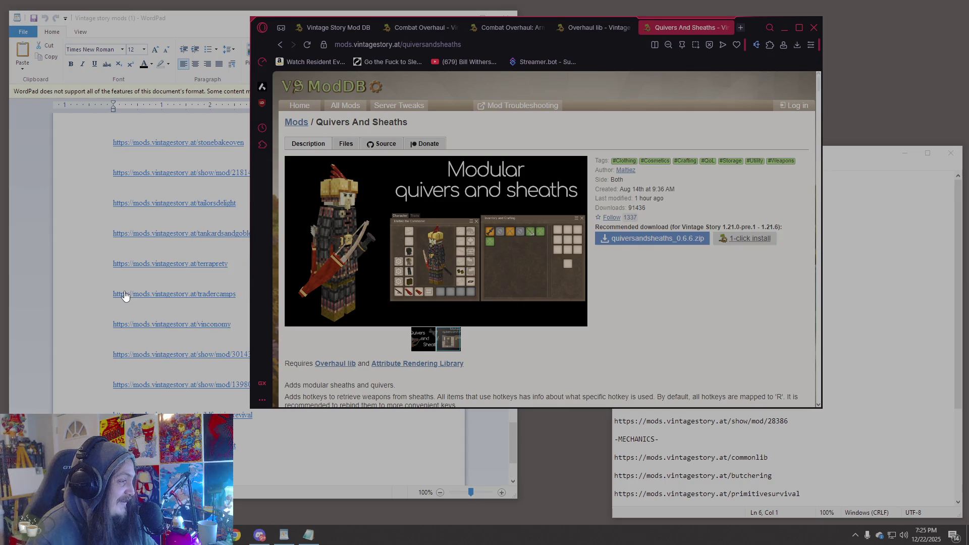
scroll(127, 298, "up", 4)
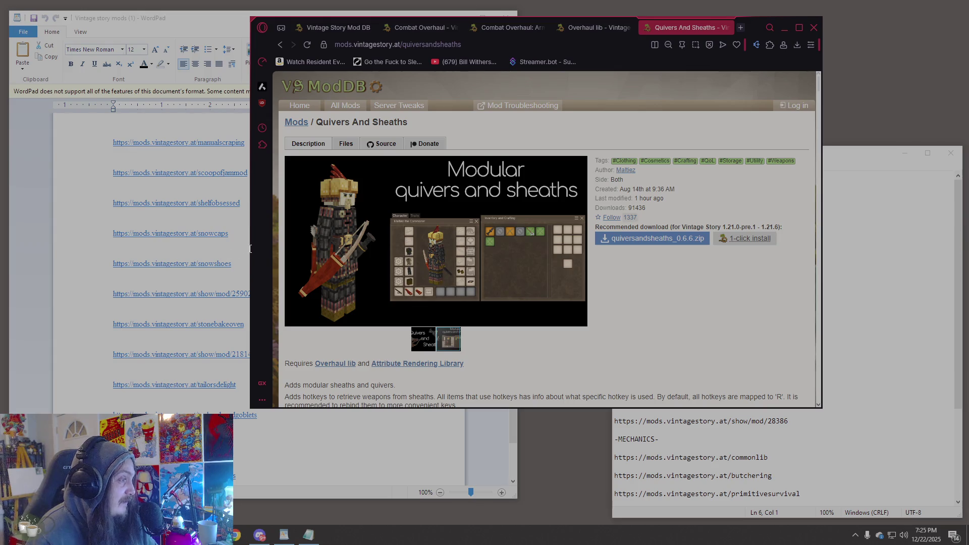
left_click_drag(250, 247, 272, 248)
scroll(268, 247, "up", 5)
scroll(161, 286, "up", 4)
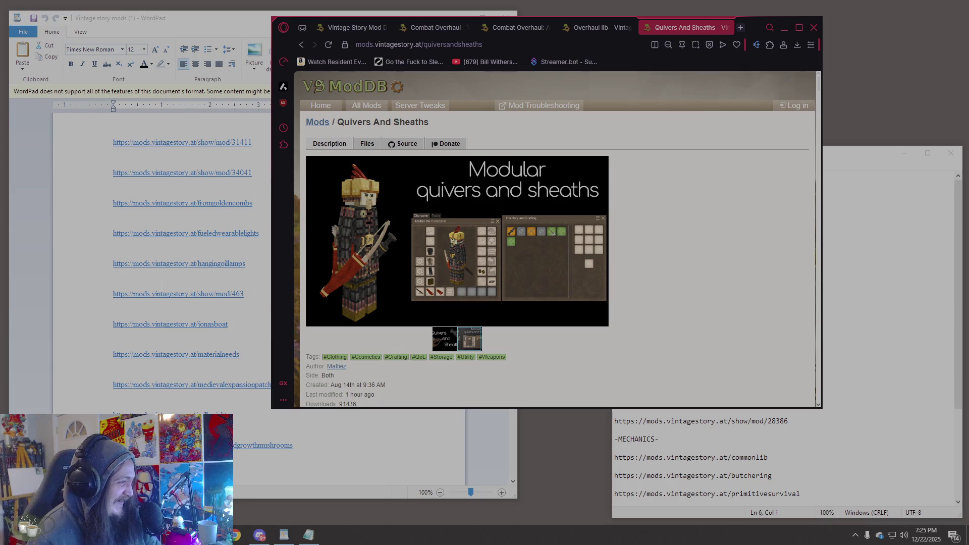
scroll(162, 294, "up", 3)
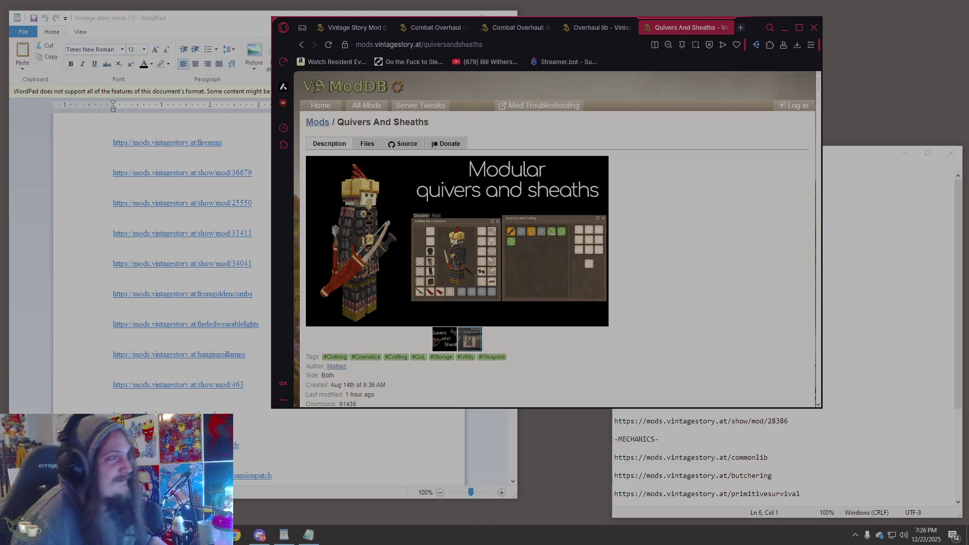
left_click(333, 29)
- Scroll the 'race' search results, from Player Model lib to Racial Equality (Visual)
left_click(329, 131)
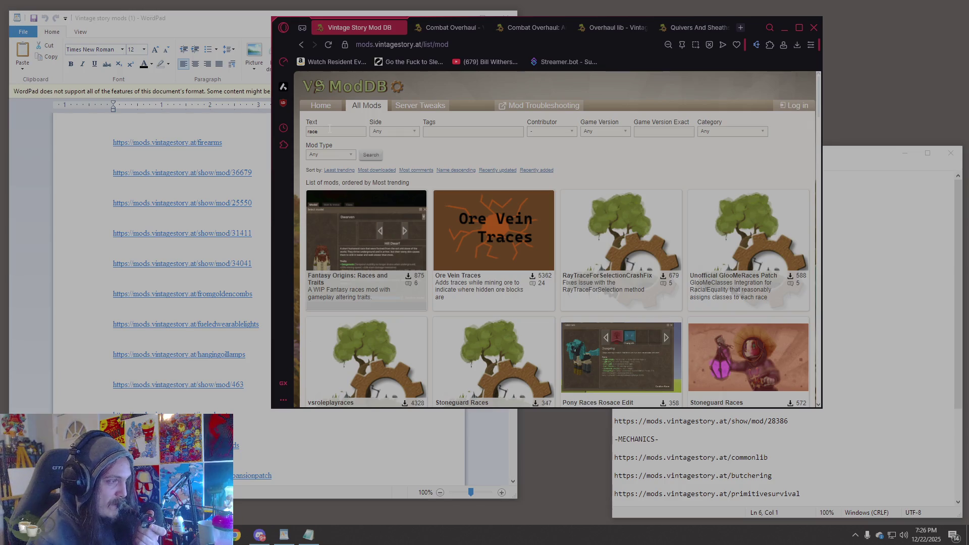
scroll(572, 256, "down", 1)
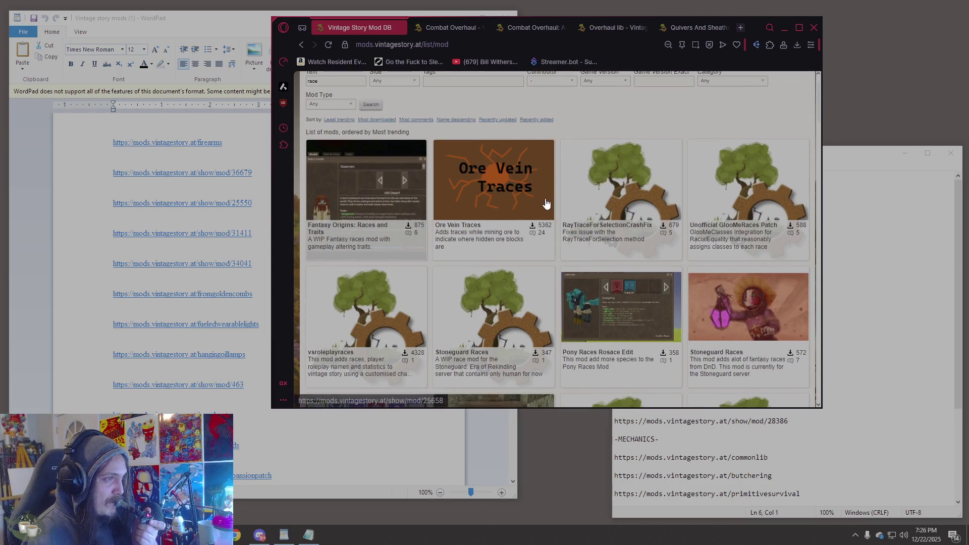
scroll(529, 192, "down", 5)
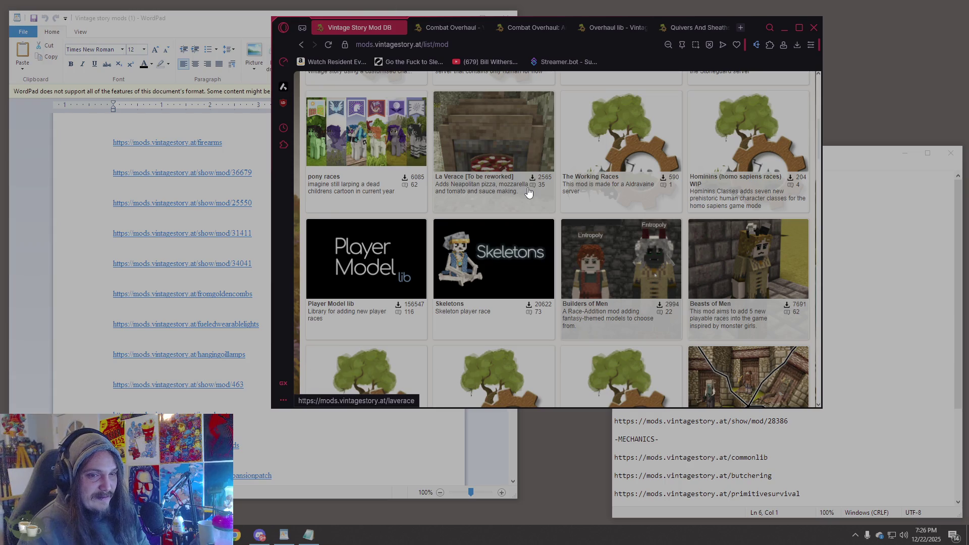
scroll(571, 202, "down", 2)
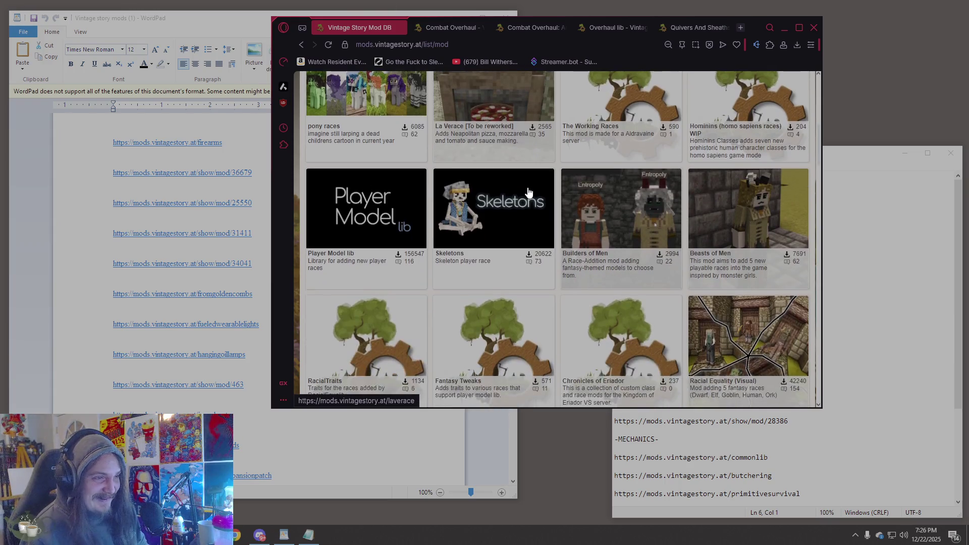
scroll(611, 216, "down", 1)
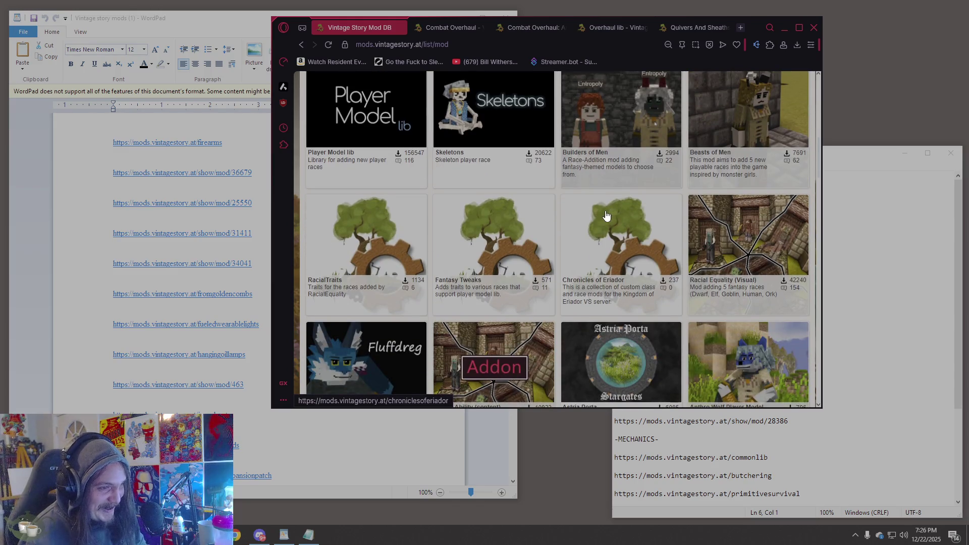
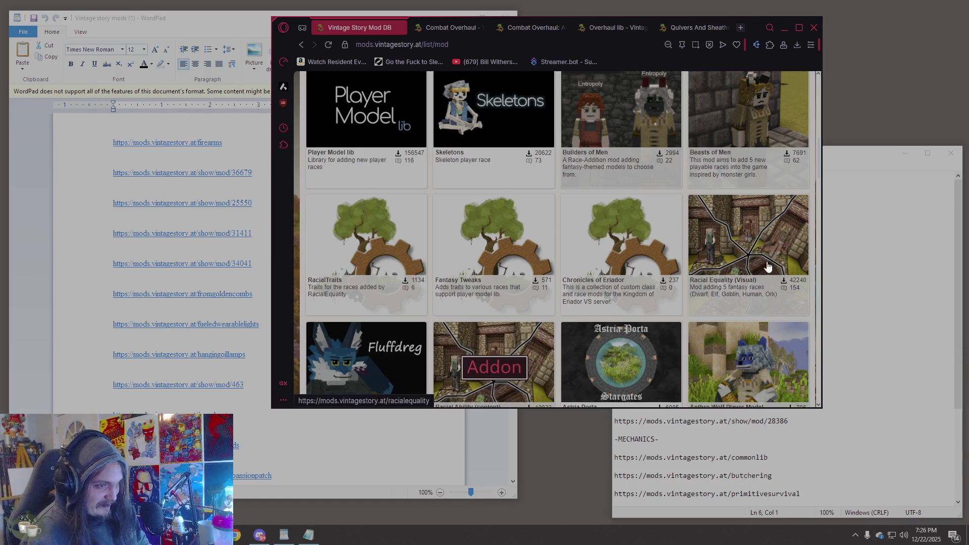
- Open the Racial Equality (Visual) mod page from the mod list
scroll(743, 263, "up", 10)
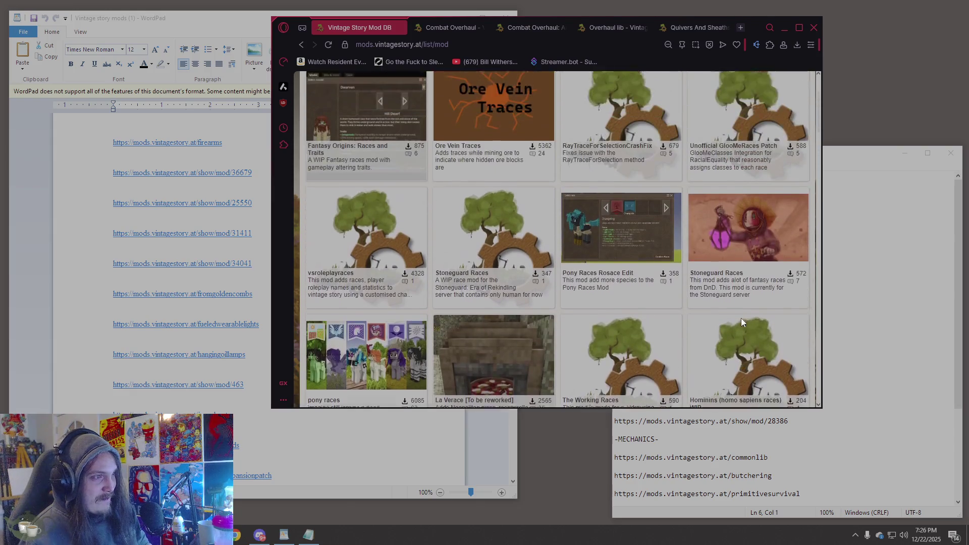
scroll(742, 323, "down", 10)
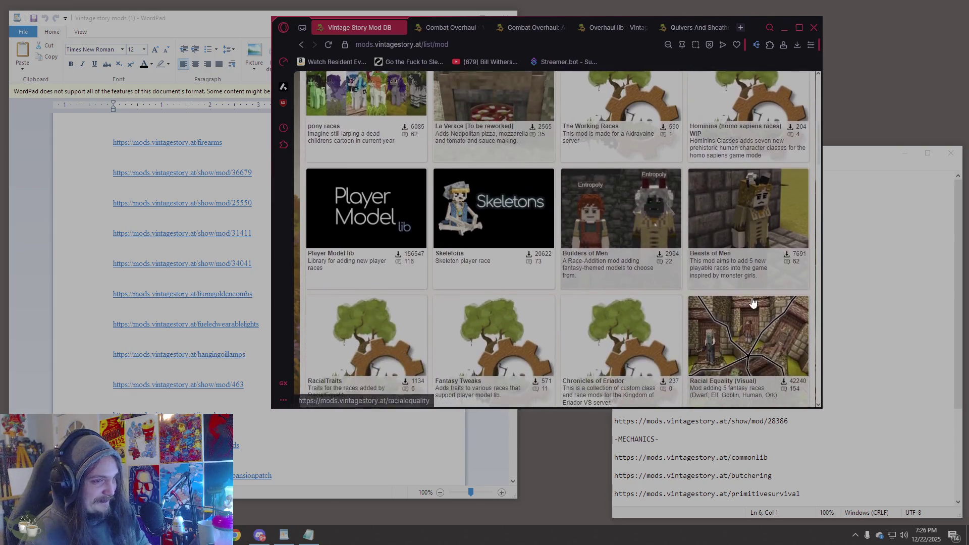
left_click(740, 201)
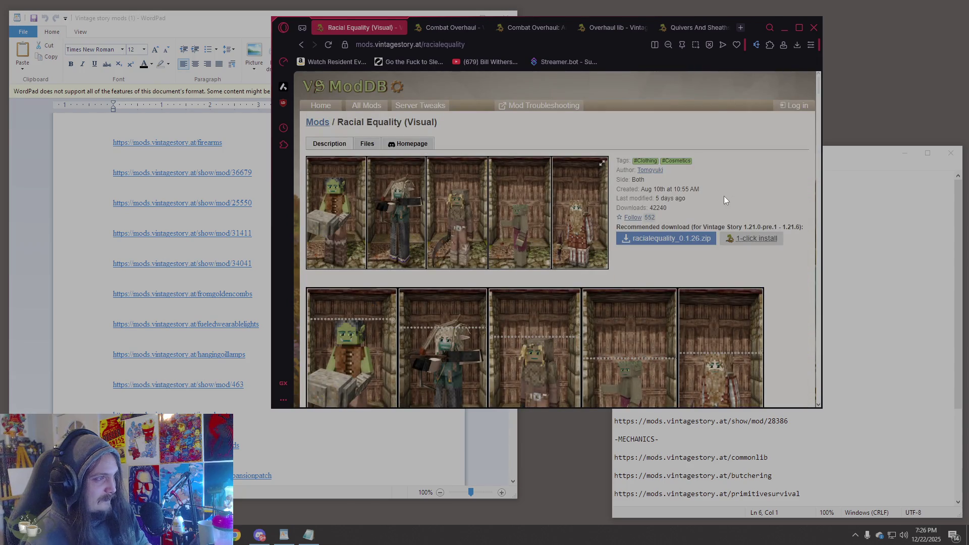
- Read how the mod splits into visual and content parts, then follow the Racial Ability link
left_click_drag(438, 122, 420, 123)
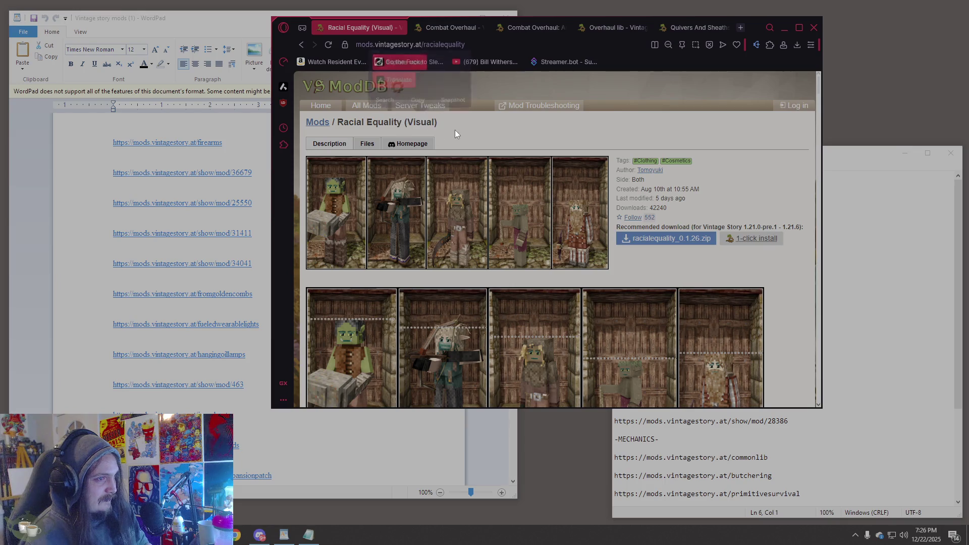
scroll(565, 210, "down", 5)
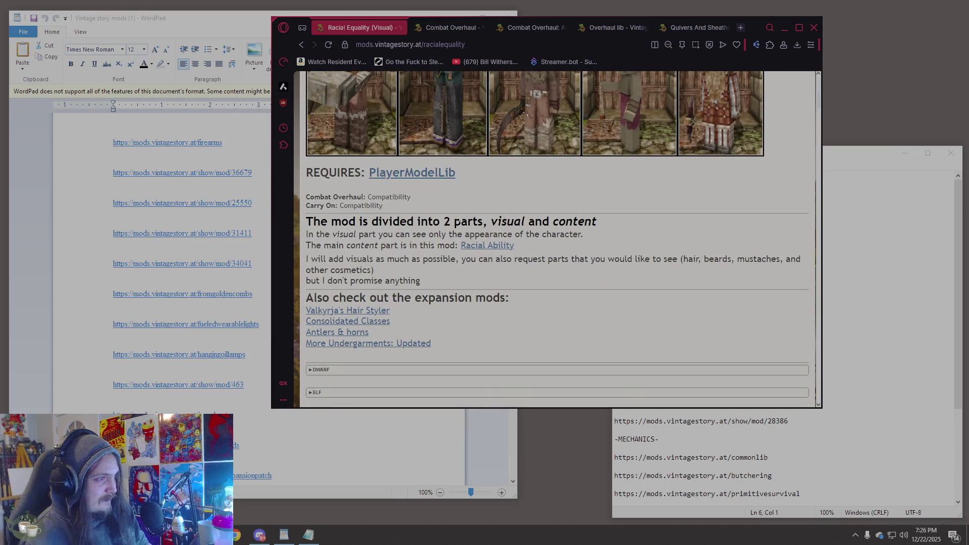
left_click_drag(448, 222, 602, 218)
left_click_drag(339, 235, 591, 239)
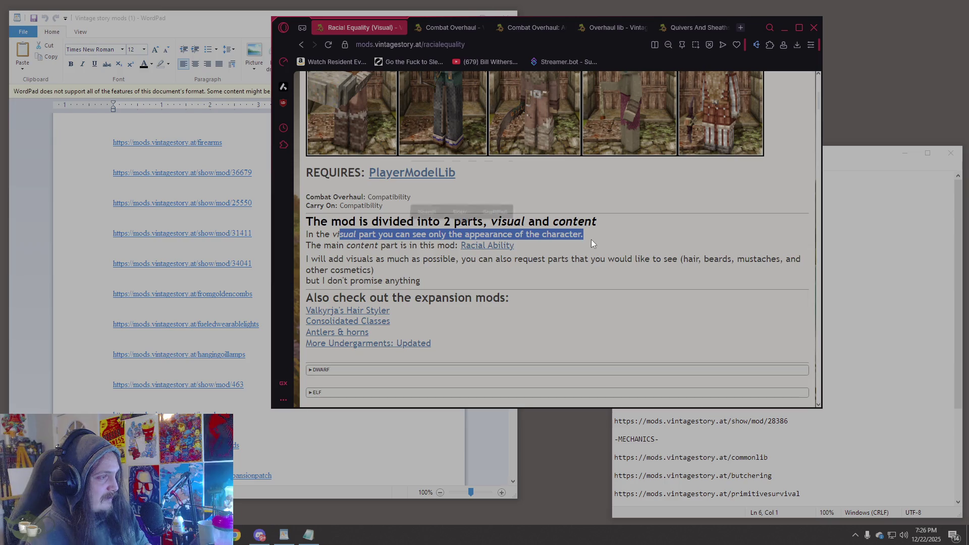
left_click(591, 239)
left_click_drag(412, 245, 477, 245)
left_click(499, 246)
scroll(539, 286, "down", 5)
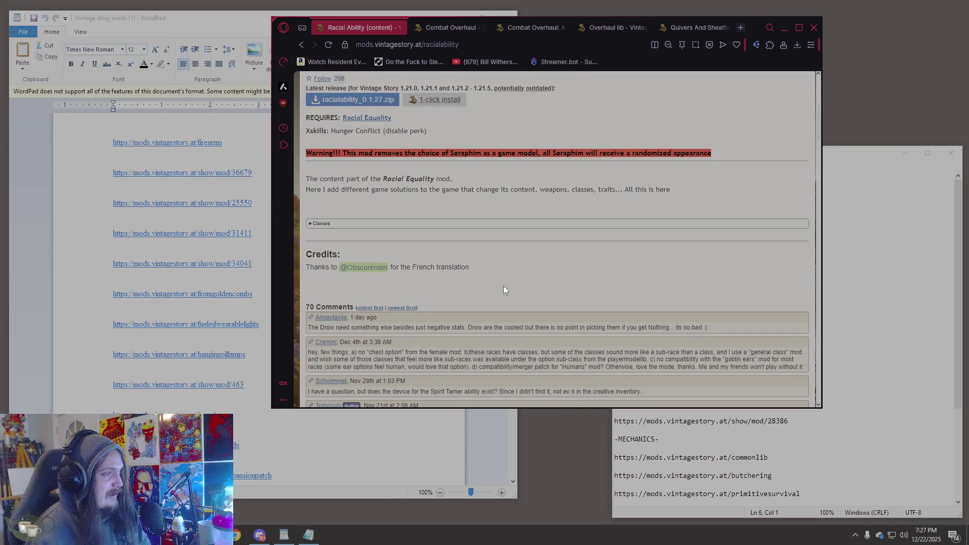
scroll(510, 282, "down", 3)
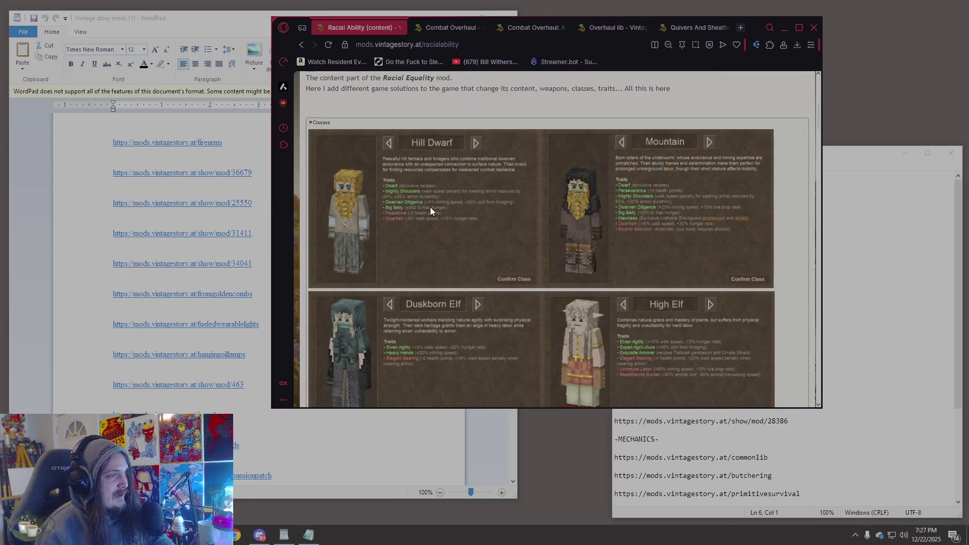
scroll(536, 212, "down", 15)
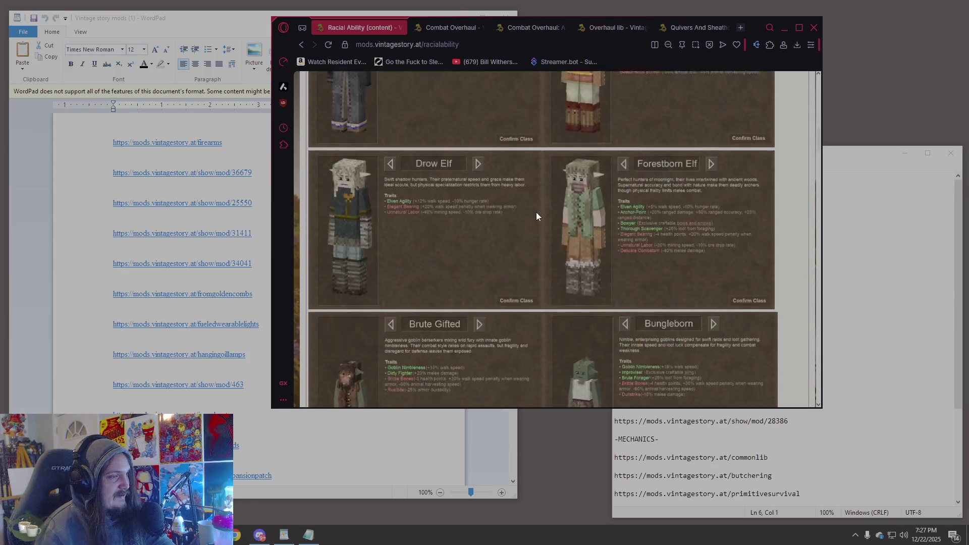
scroll(536, 223, "up", 10)
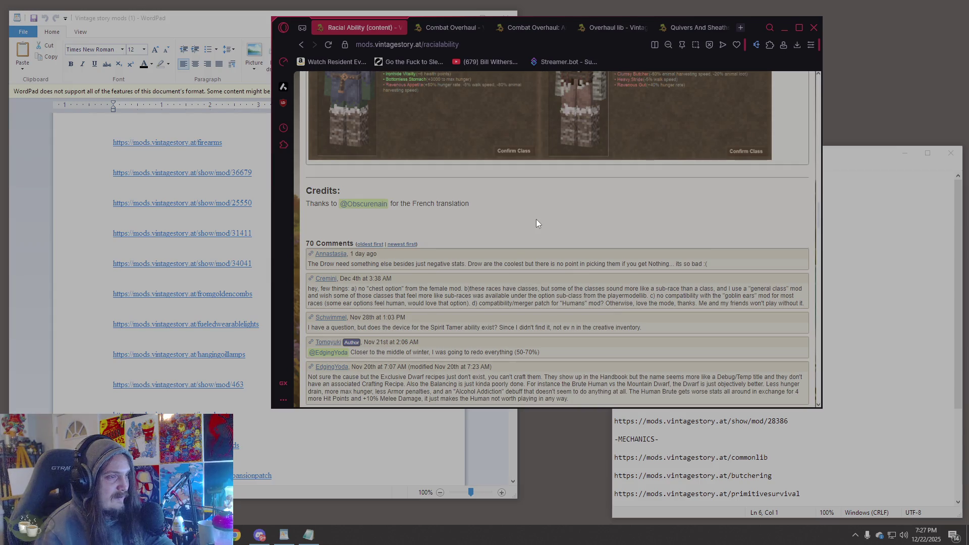
scroll(537, 224, "up", 5)
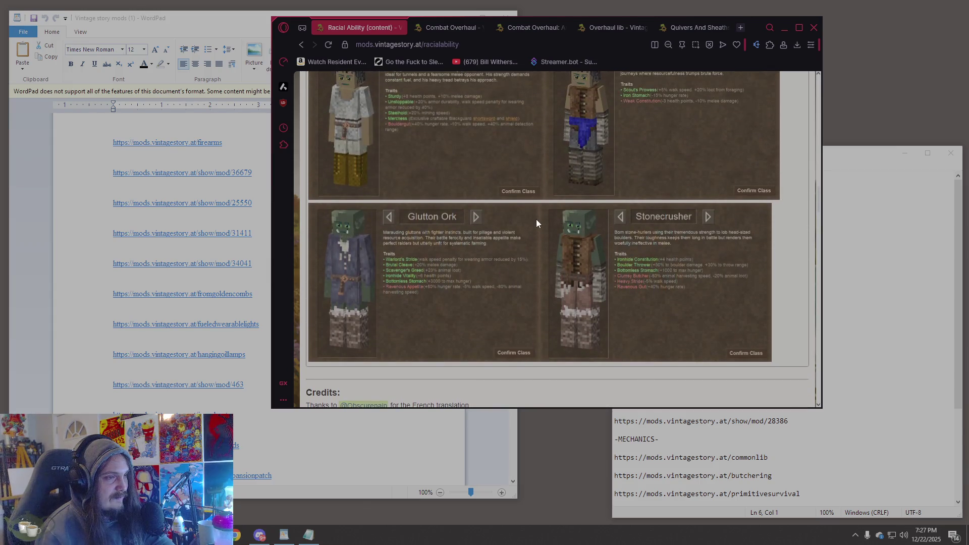
scroll(536, 223, "up", 2)
scroll(536, 223, "up", 2)
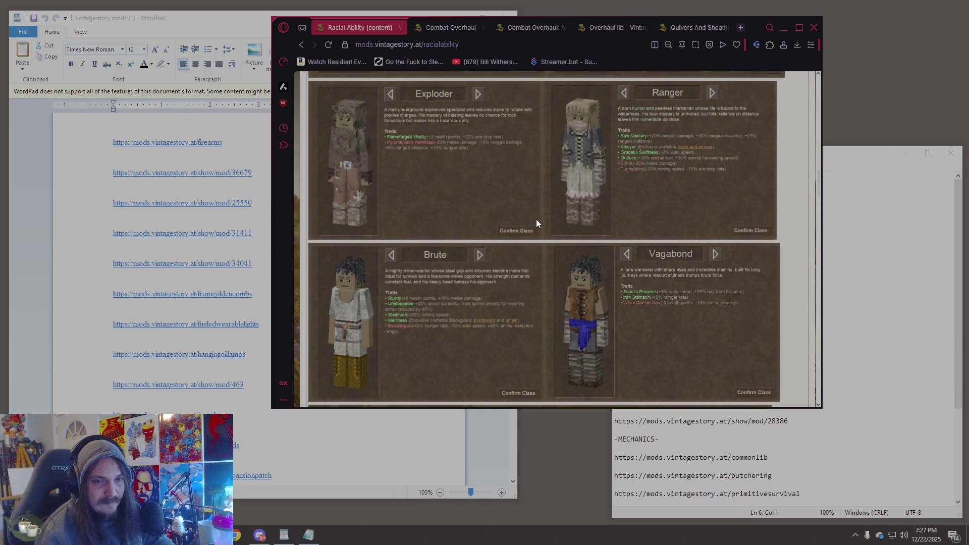
scroll(537, 223, "down", 3)
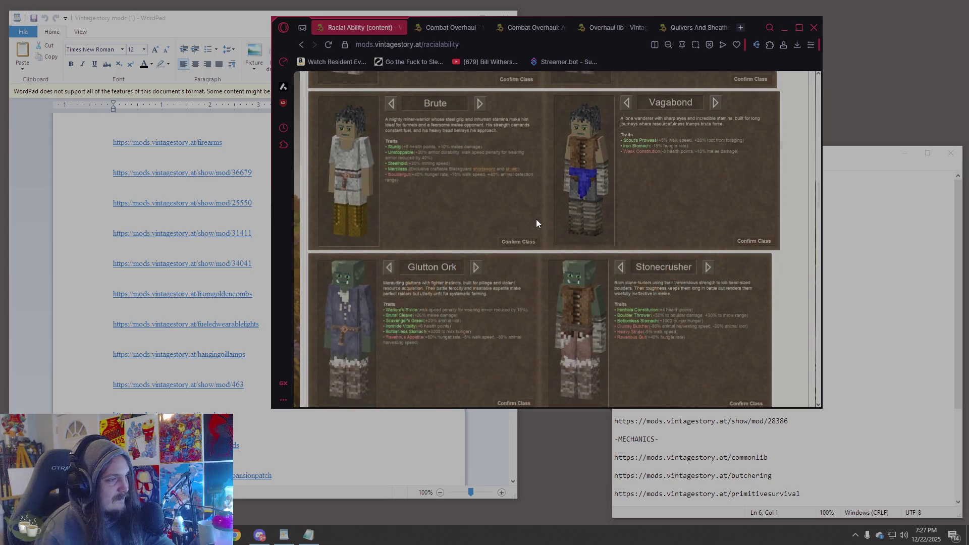
scroll(537, 223, "up", 2)
scroll(536, 223, "up", 1)
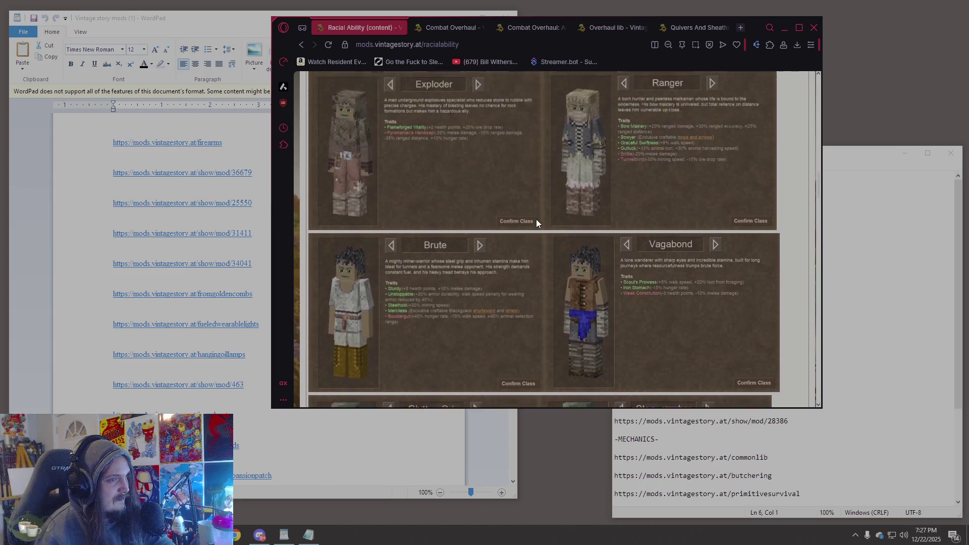
scroll(537, 223, "up", 1)
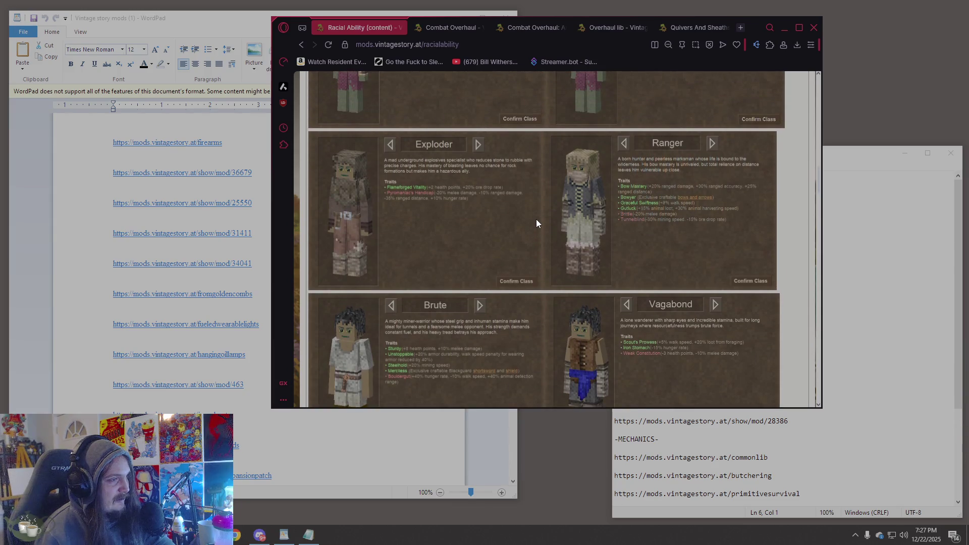
scroll(536, 219, "up", 4)
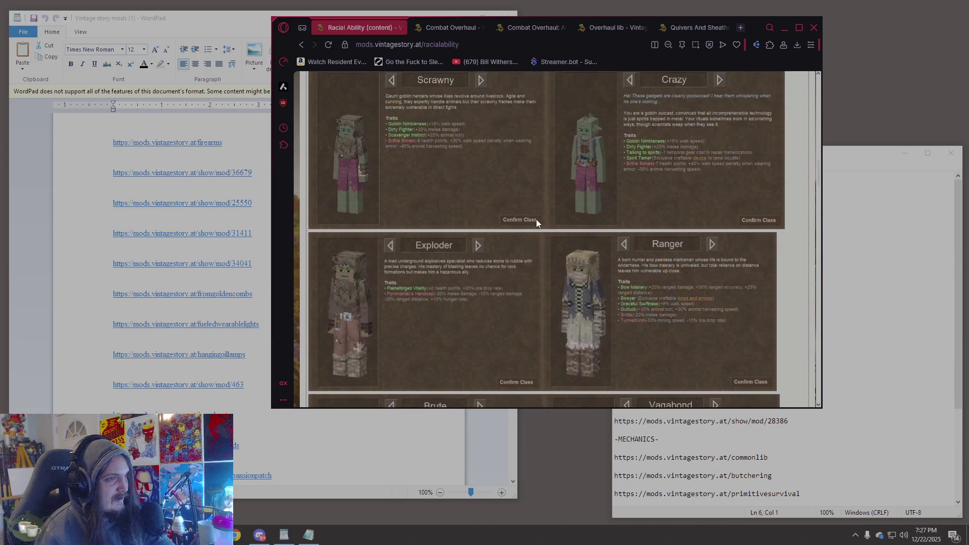
scroll(536, 219, "up", 9)
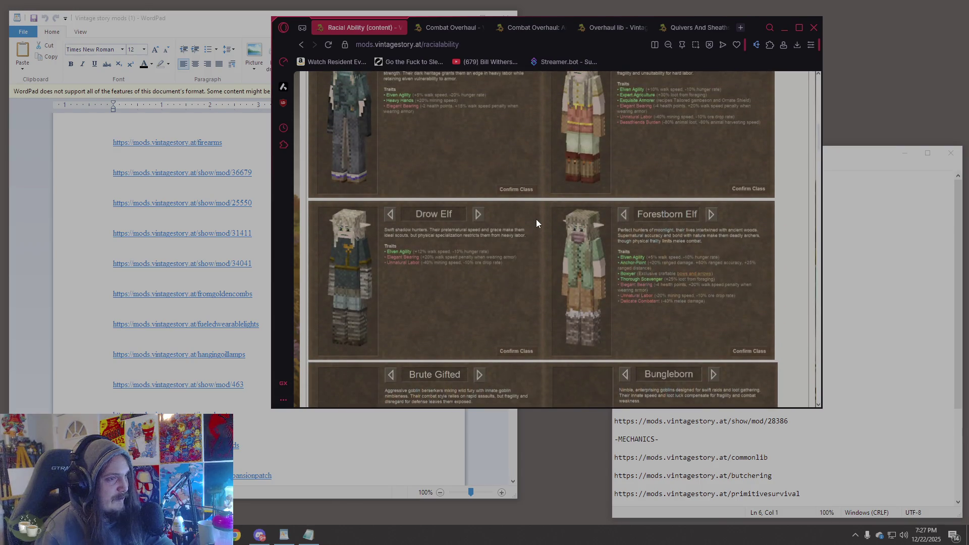
scroll(537, 219, "up", 3)
scroll(536, 223, "up", 3)
scroll(537, 219, "down", 10)
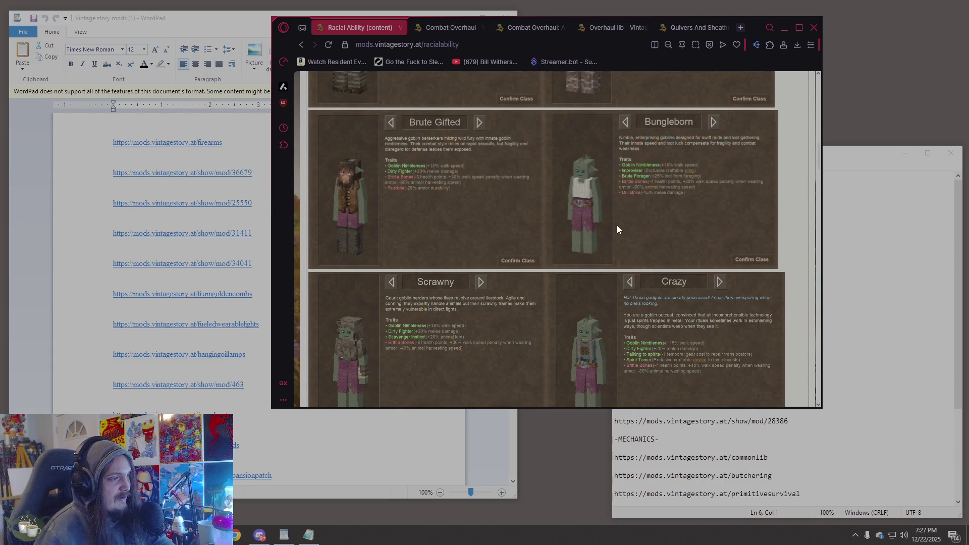
scroll(544, 188, "down", 3)
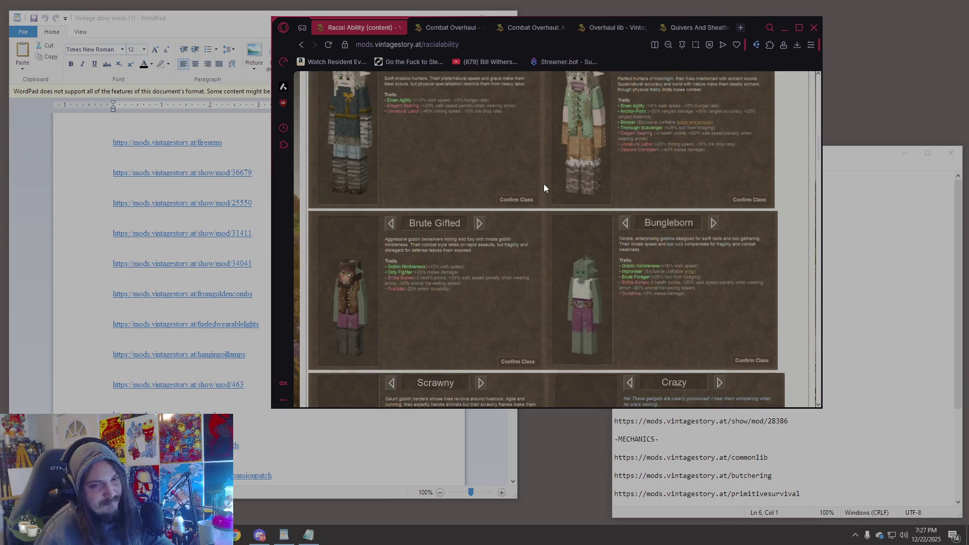
scroll(544, 183, "up", 8)
scroll(562, 280, "up", 3)
left_click(407, 45)
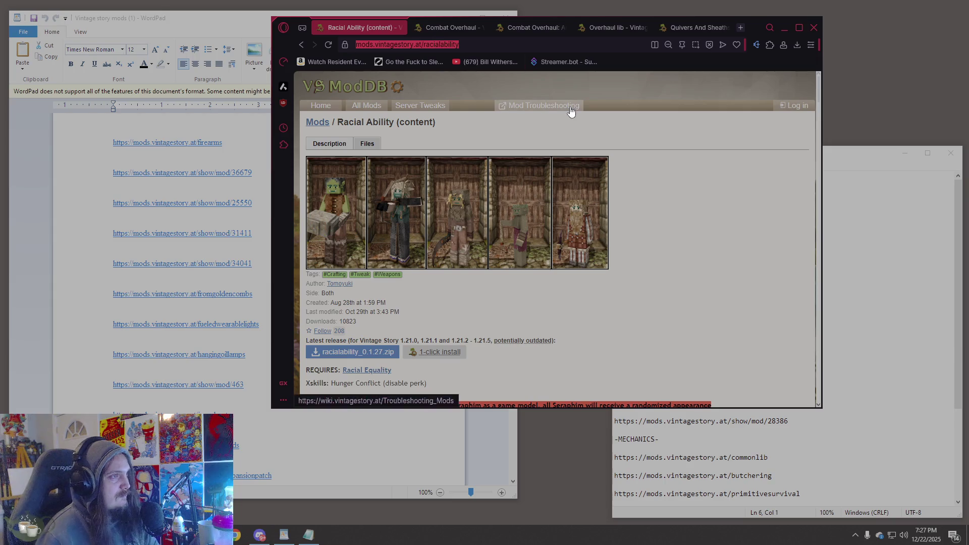
scroll(513, 207, "down", 10)
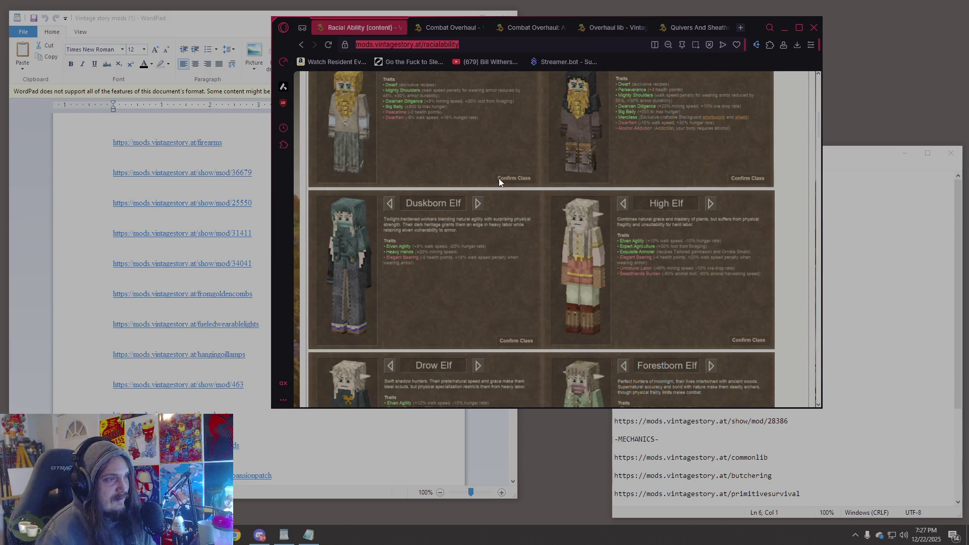
scroll(498, 180, "down", 4)
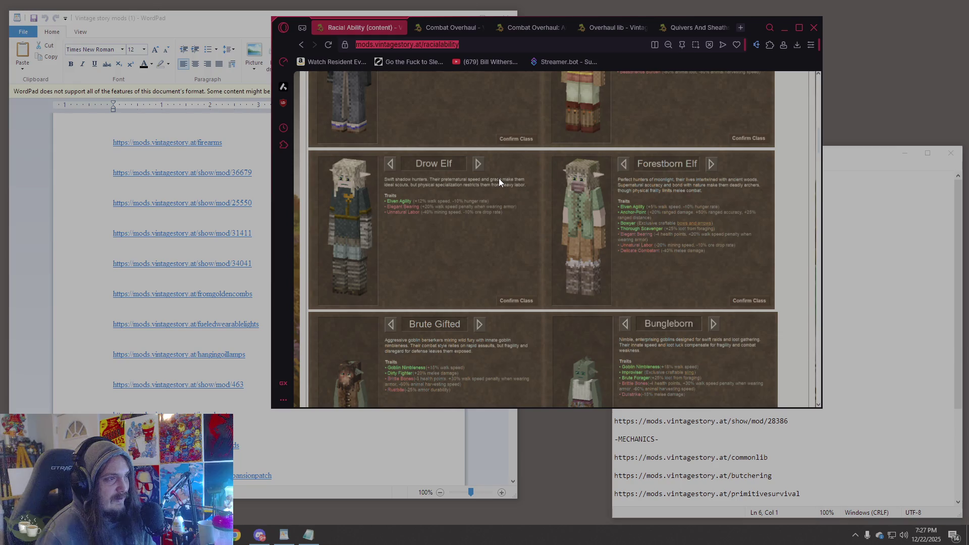
scroll(499, 182, "down", 4)
scroll(499, 182, "down", 13)
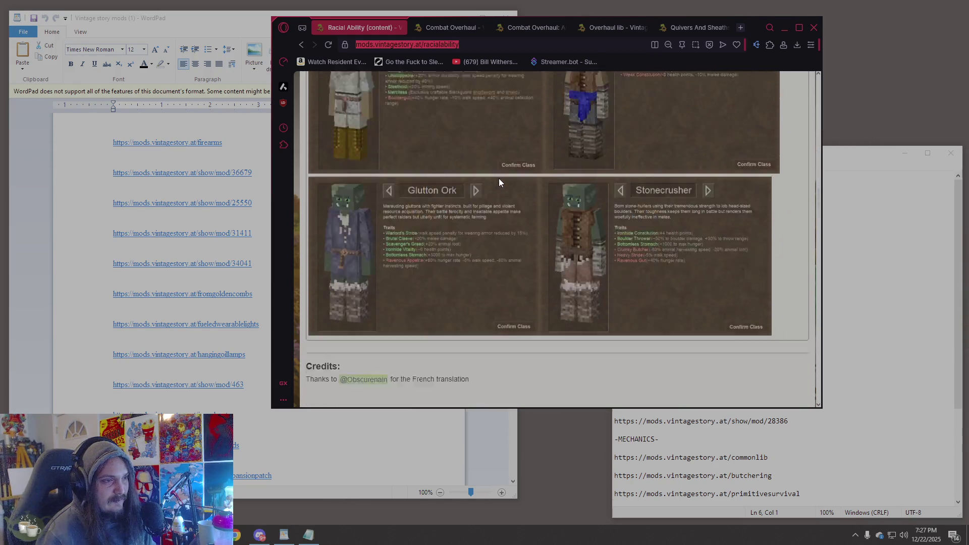
scroll(499, 177, "up", 4)
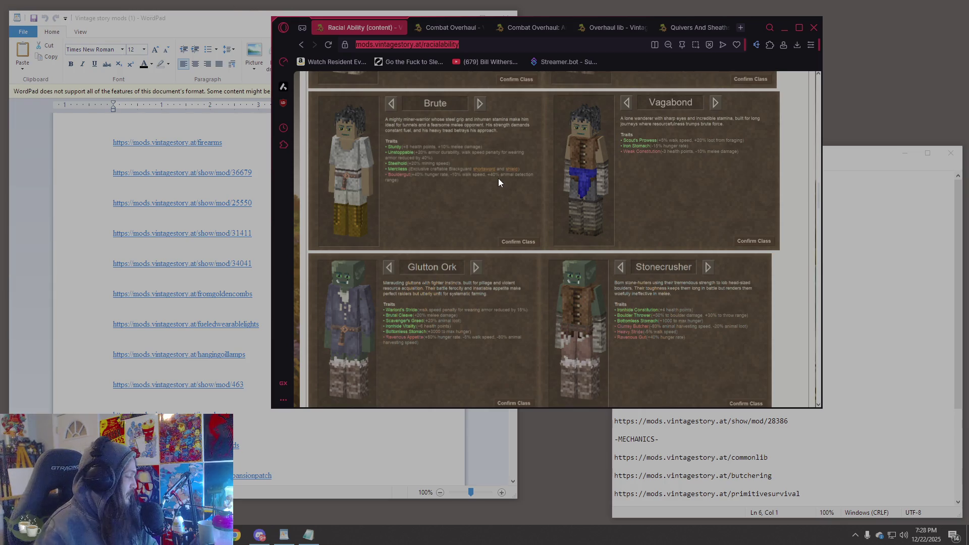
scroll(509, 178, "down", 5)
scroll(501, 185, "up", 10)
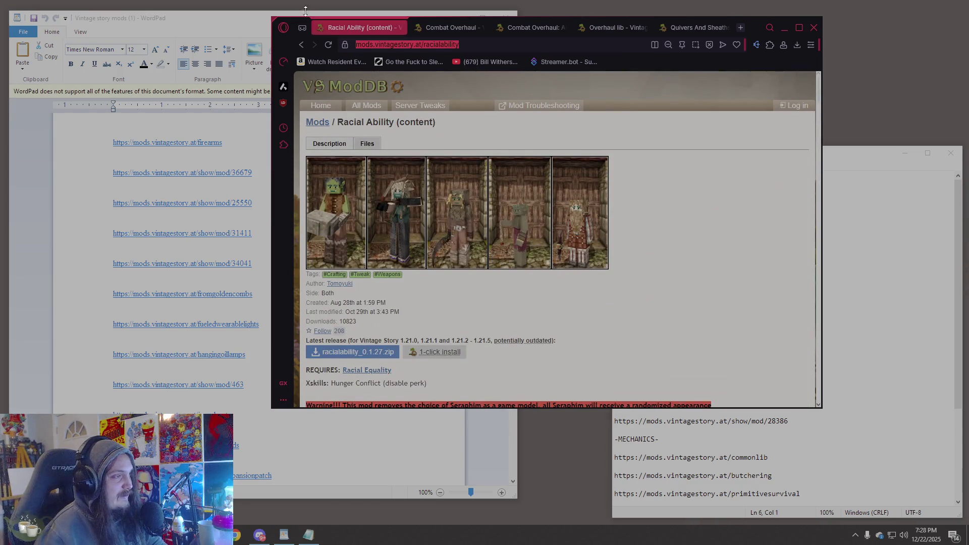
left_click(303, 45)
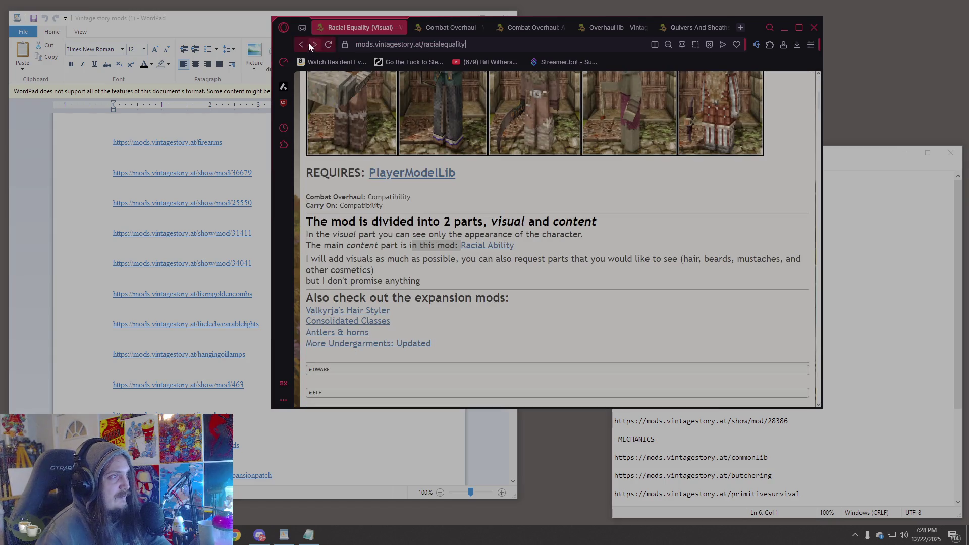
left_click(306, 44)
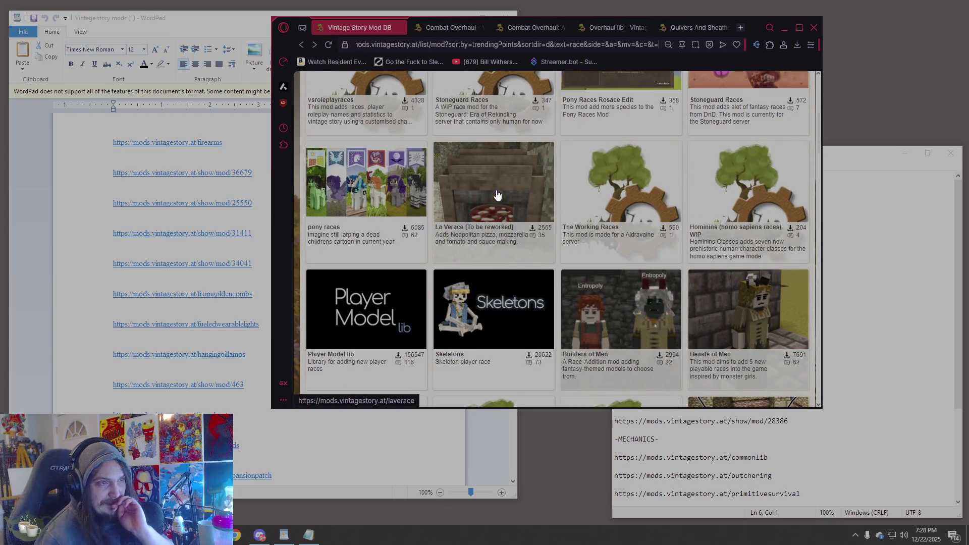
scroll(497, 197, "down", 3)
scroll(454, 182, "up", 3)
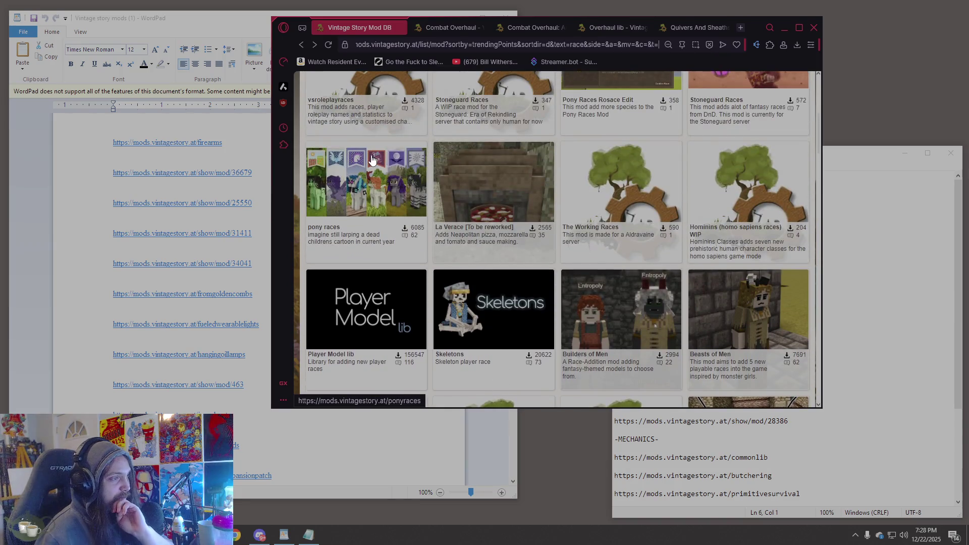
scroll(372, 160, "down", 5)
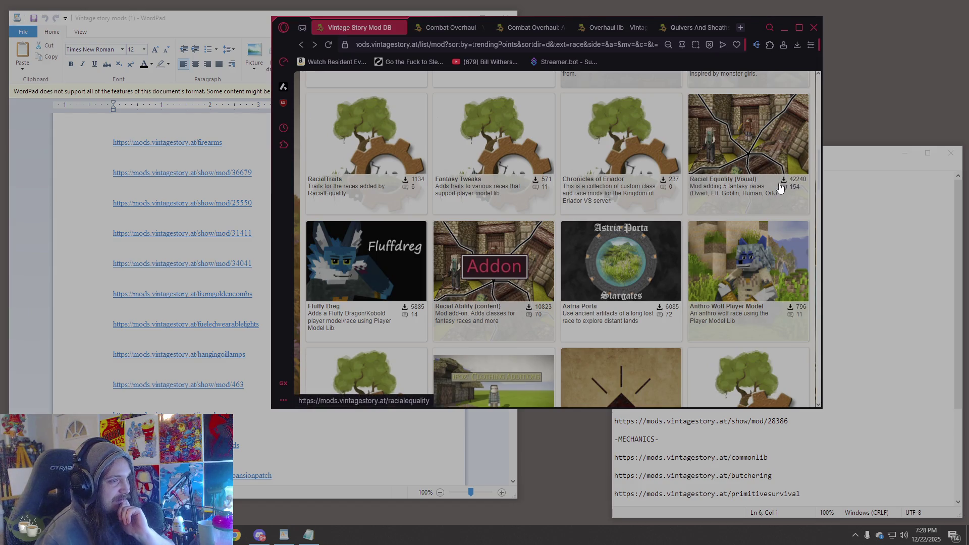
scroll(507, 288, "down", 2)
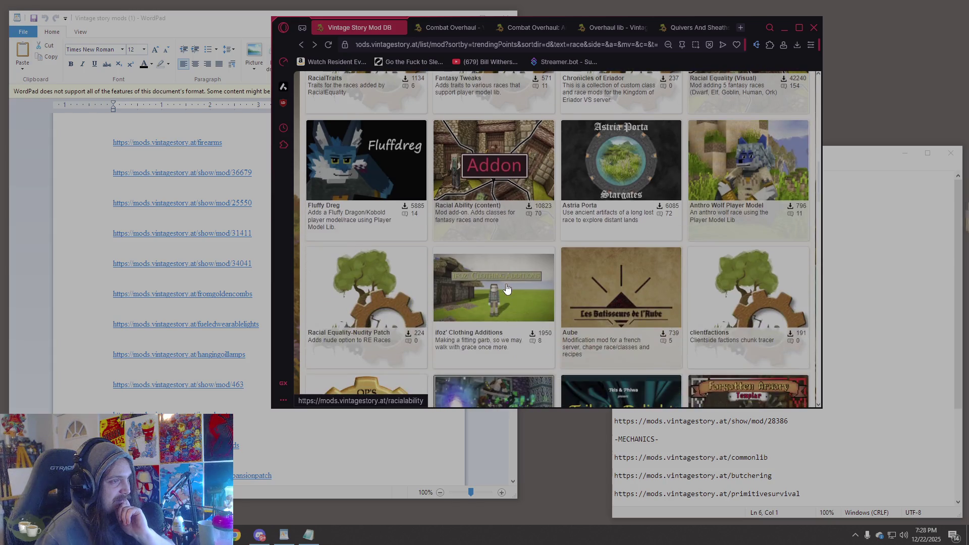
scroll(508, 289, "down", 5)
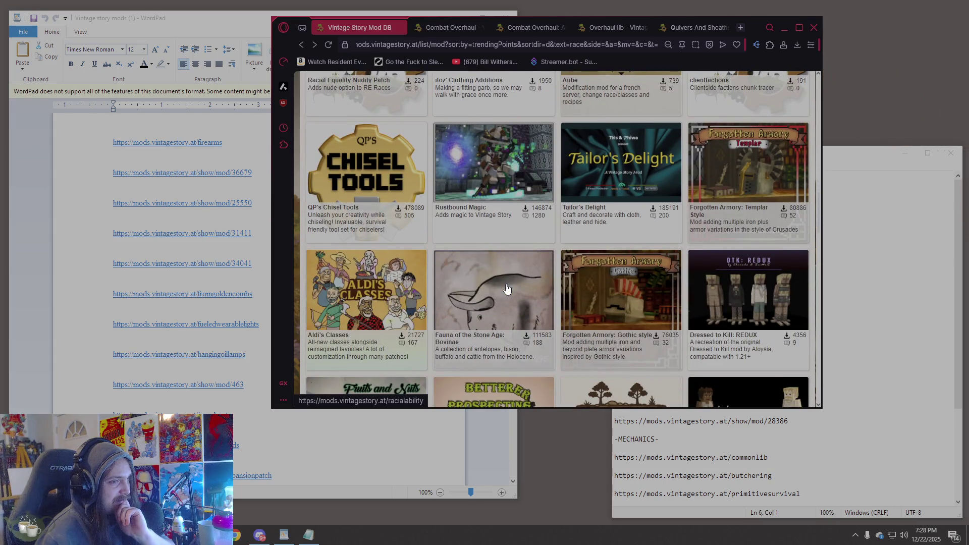
scroll(508, 289, "down", 2)
scroll(507, 289, "down", 3)
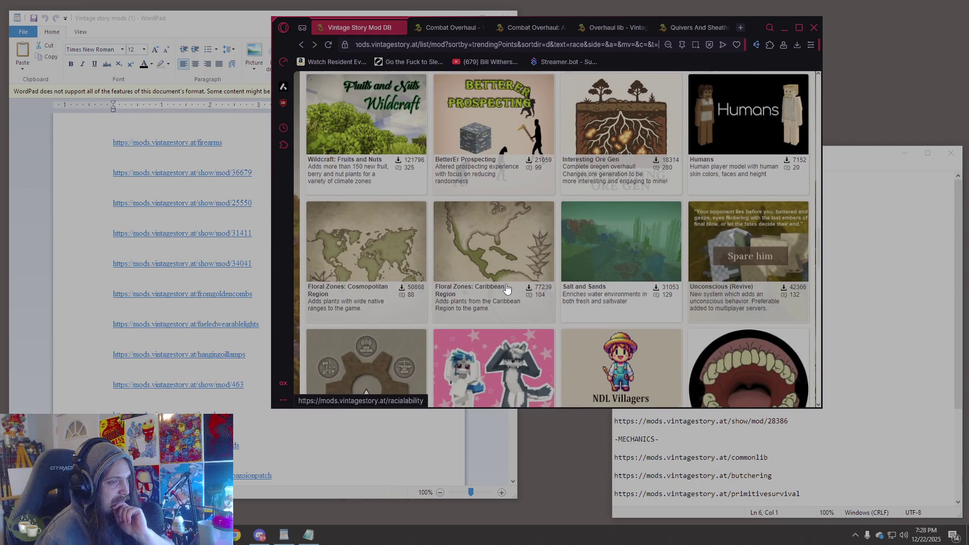
scroll(507, 289, "down", 4)
scroll(507, 288, "down", 3)
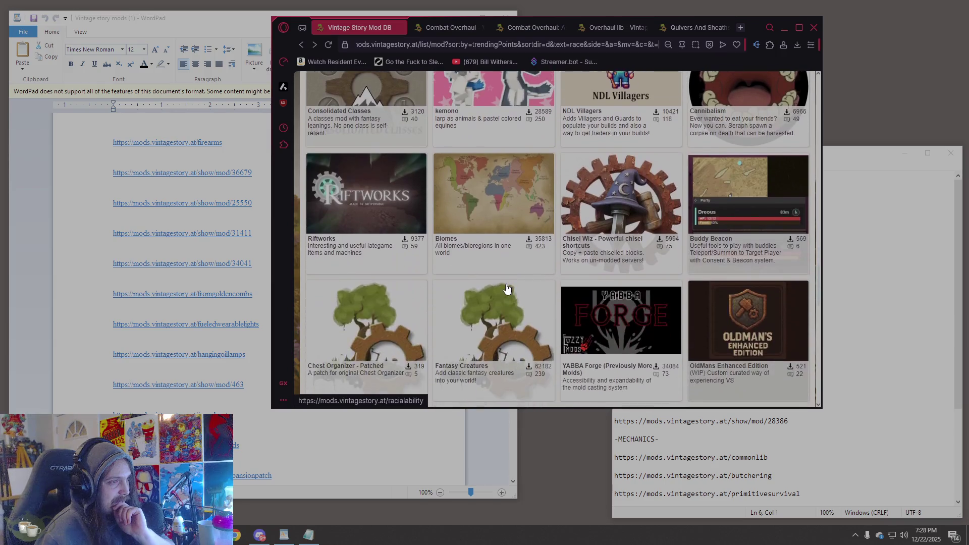
scroll(508, 289, "down", 6)
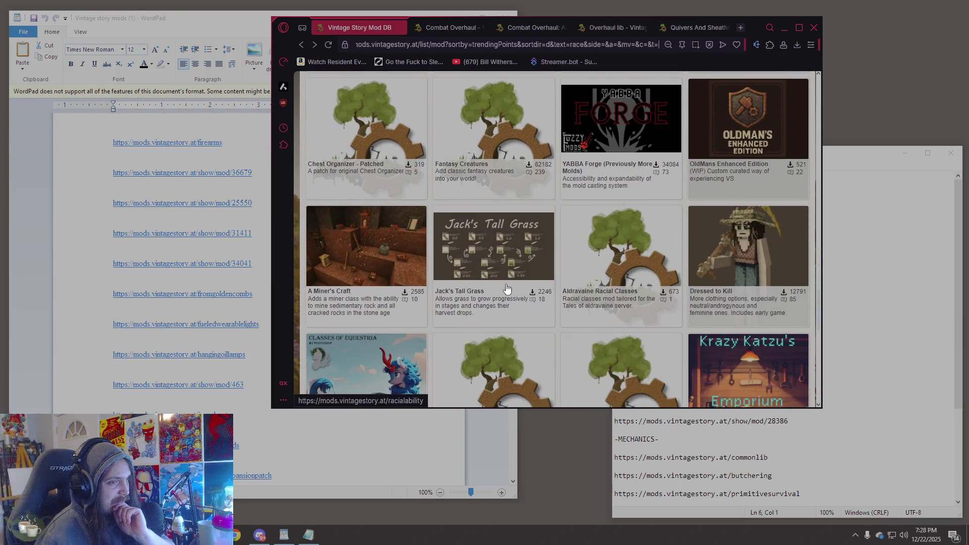
scroll(508, 289, "down", 4)
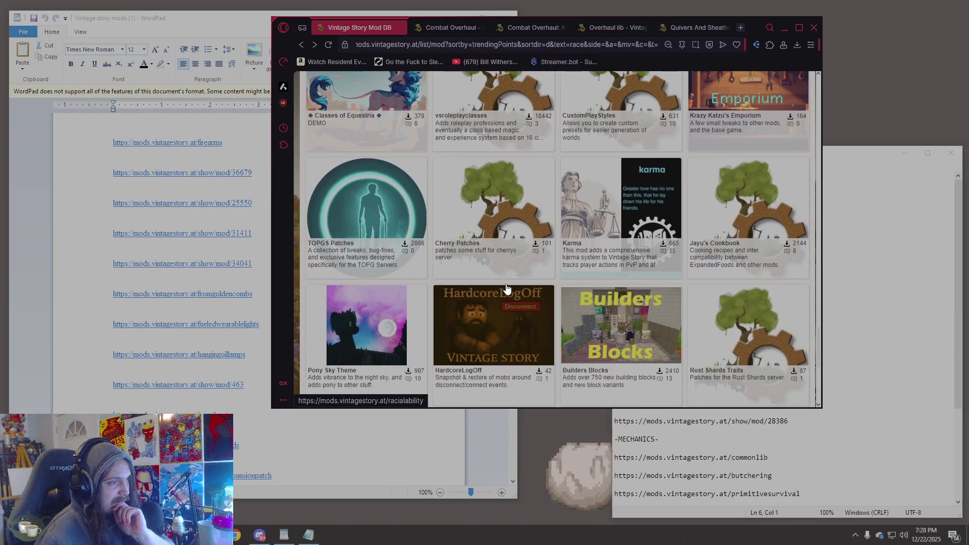
scroll(508, 289, "down", 2)
scroll(508, 289, "down", 3)
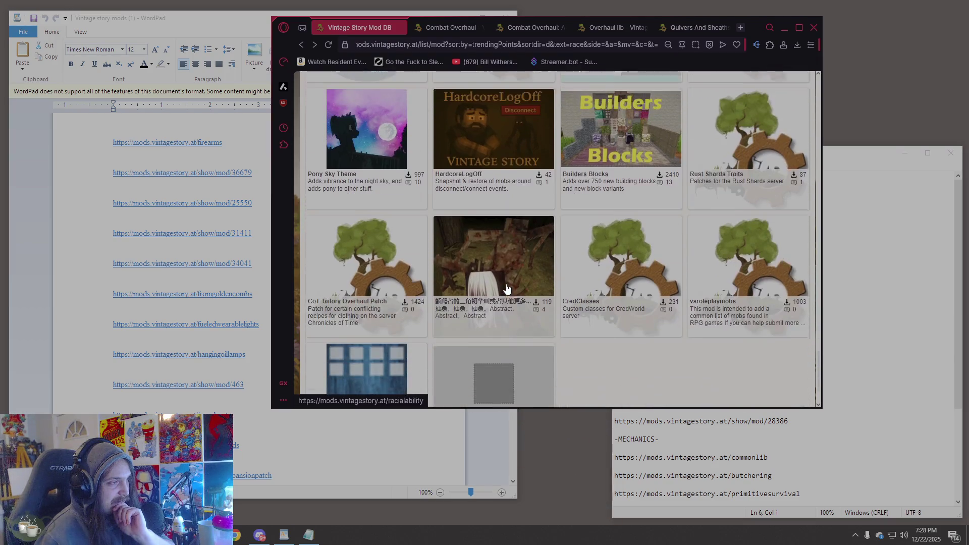
scroll(507, 289, "down", 2)
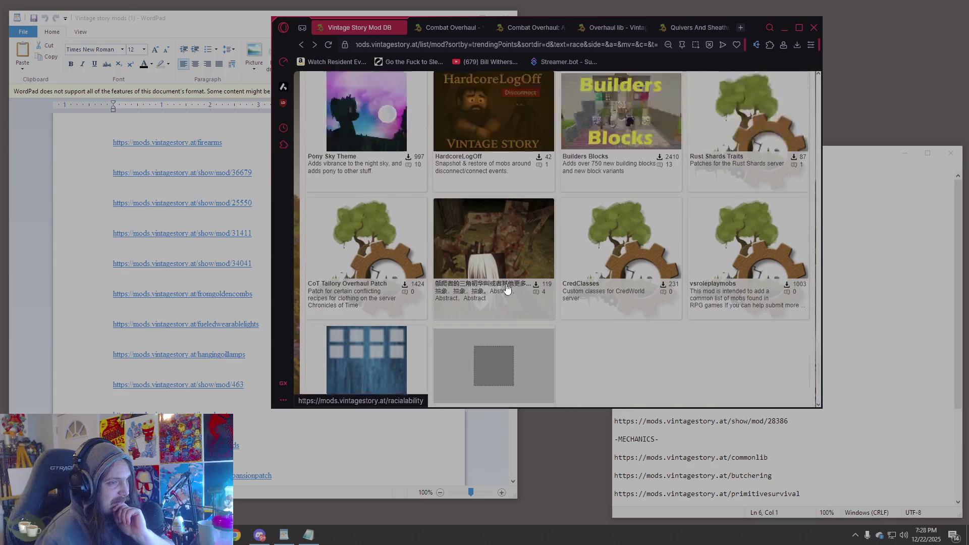
scroll(507, 289, "up", 10)
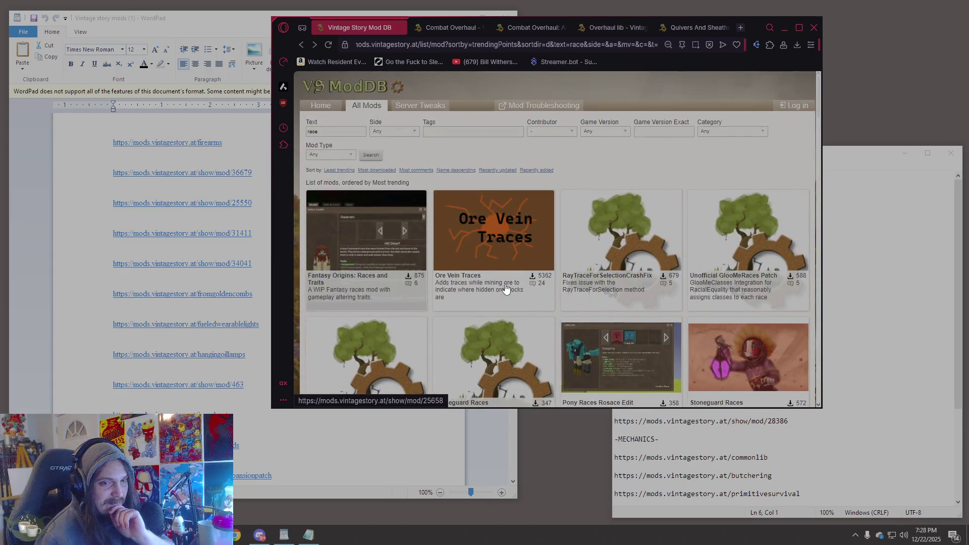
scroll(483, 257, "down", 5)
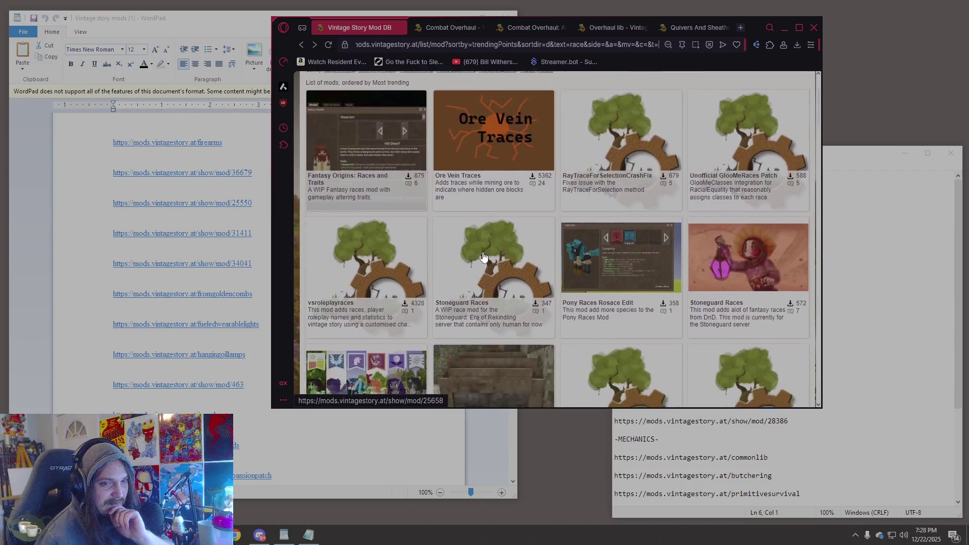
scroll(483, 257, "down", 4)
scroll(483, 257, "down", 1)
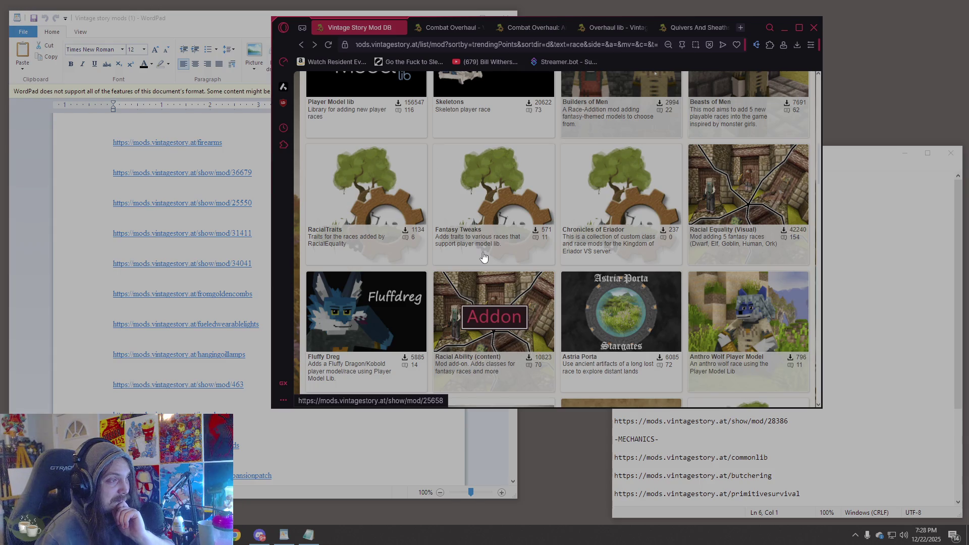
left_click(384, 195)
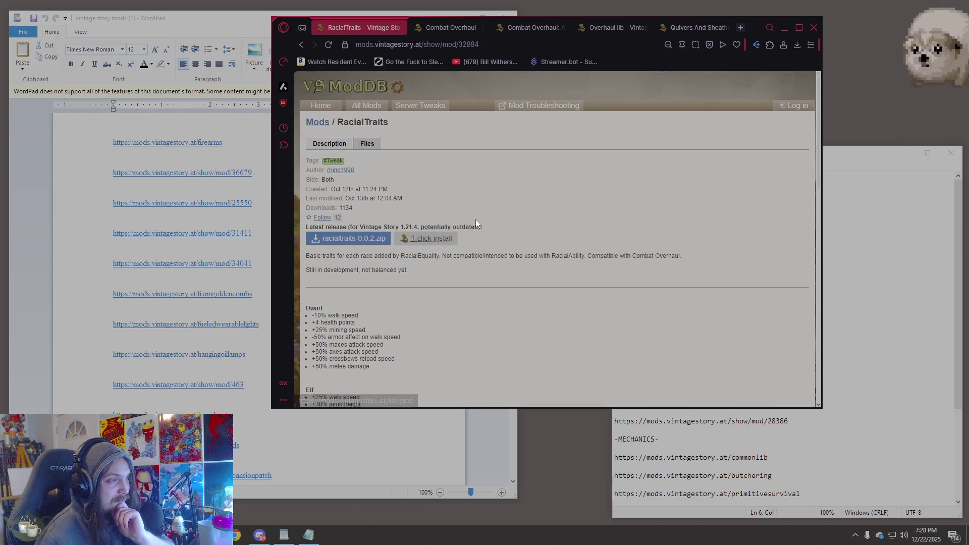
scroll(526, 253, "down", 9)
scroll(526, 253, "down", 3)
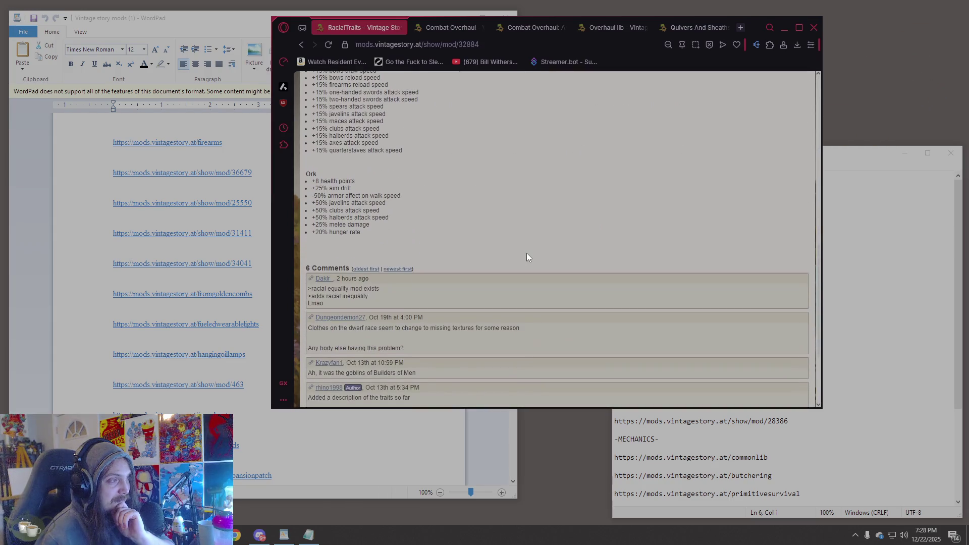
left_click(302, 44)
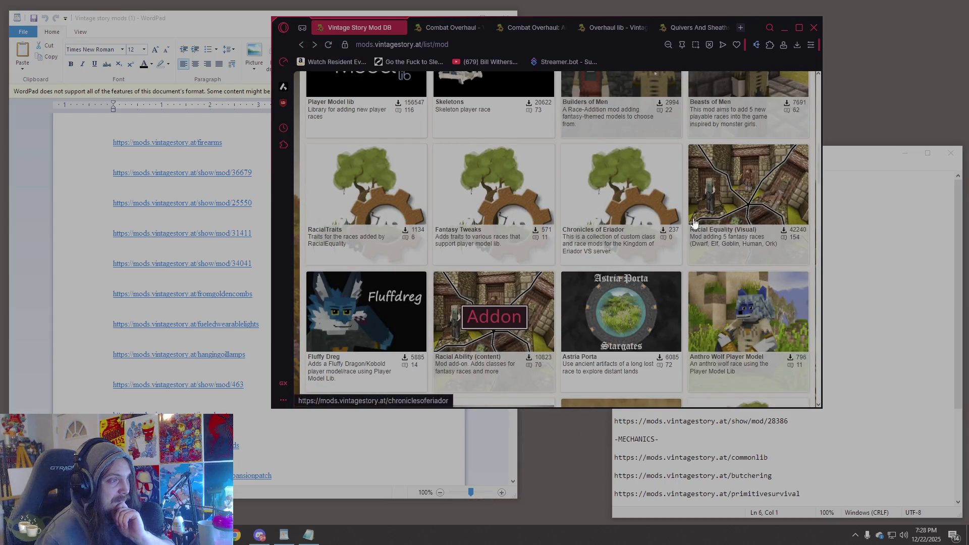
scroll(791, 235, "up", 2)
scroll(791, 236, "up", 2)
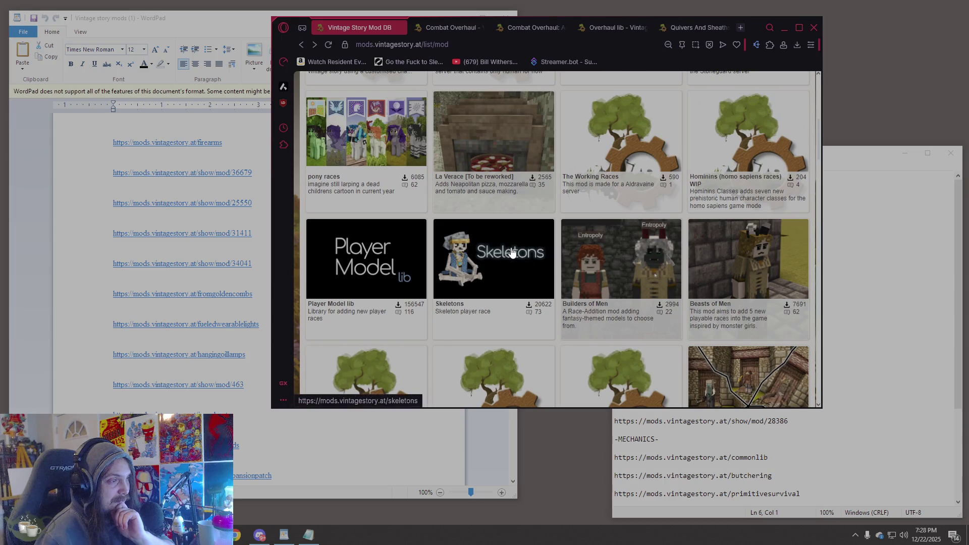
scroll(513, 252, "up", 4)
scroll(781, 329, "up", 3)
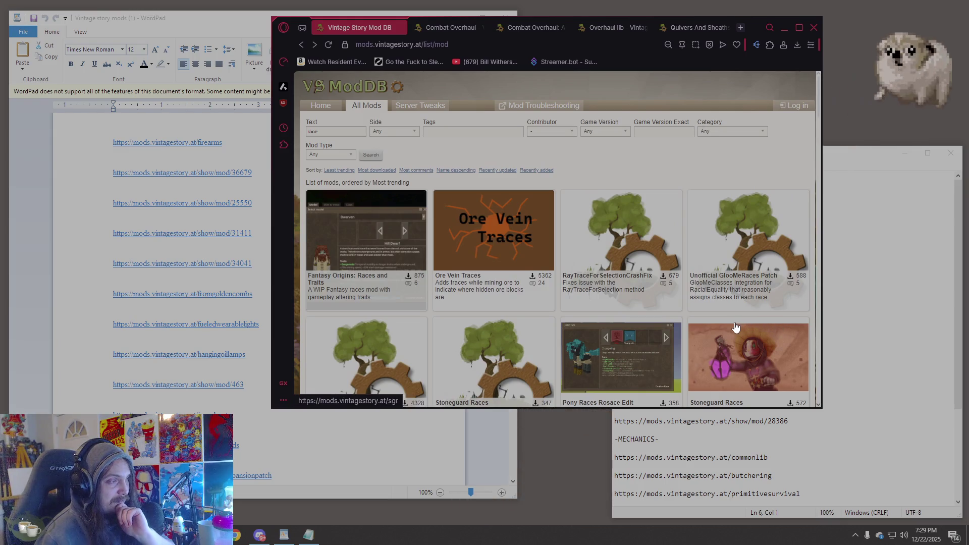
left_click(337, 242)
scroll(381, 245, "down", 6)
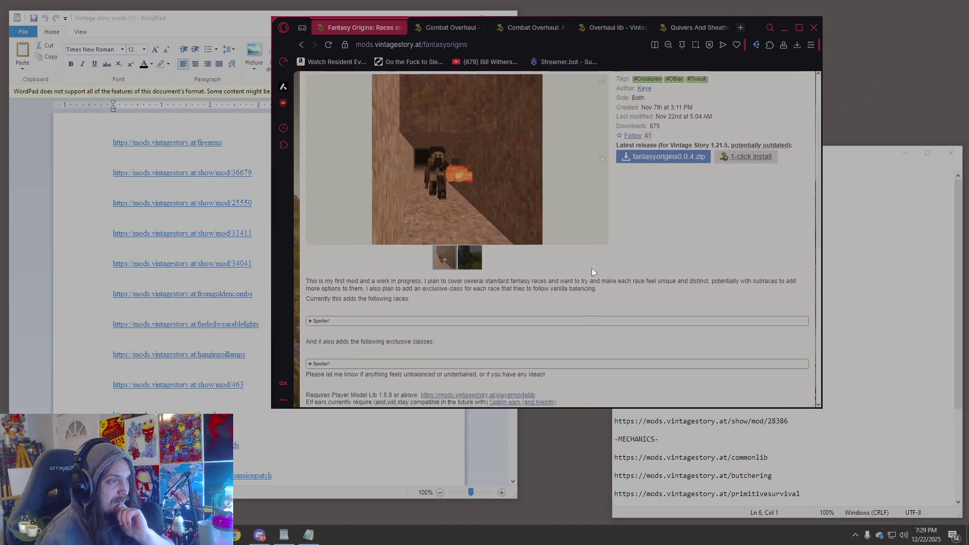
scroll(544, 245, "up", 1)
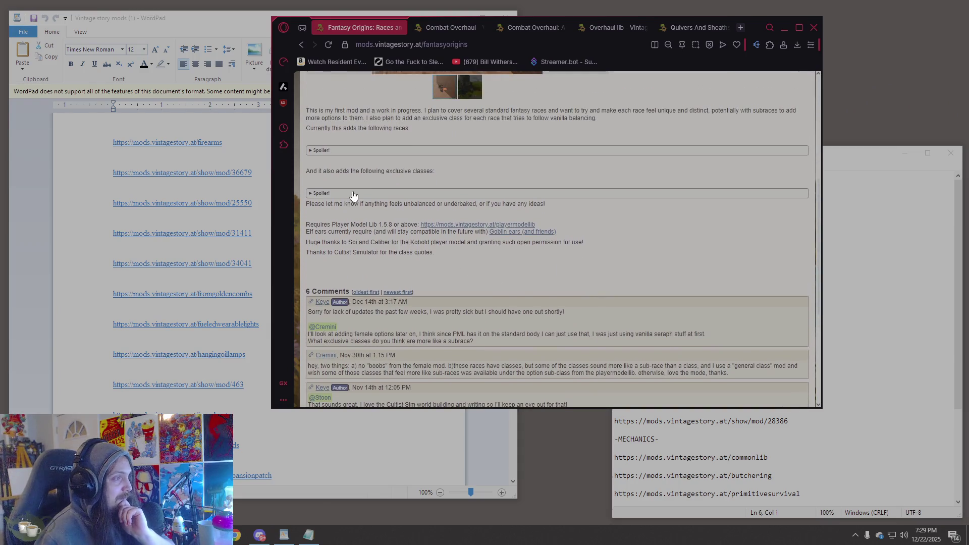
left_click(353, 195)
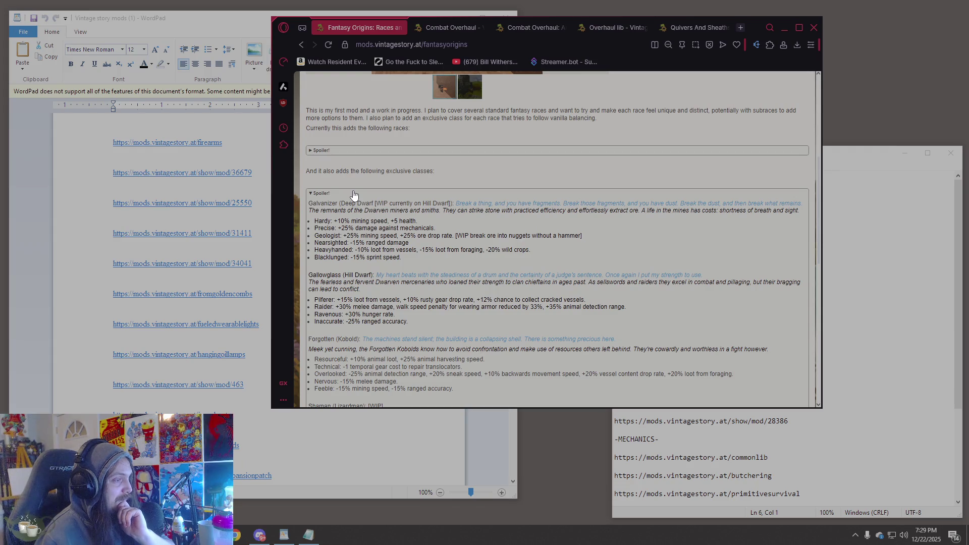
scroll(354, 195, "down", 4)
scroll(353, 192, "up", 10)
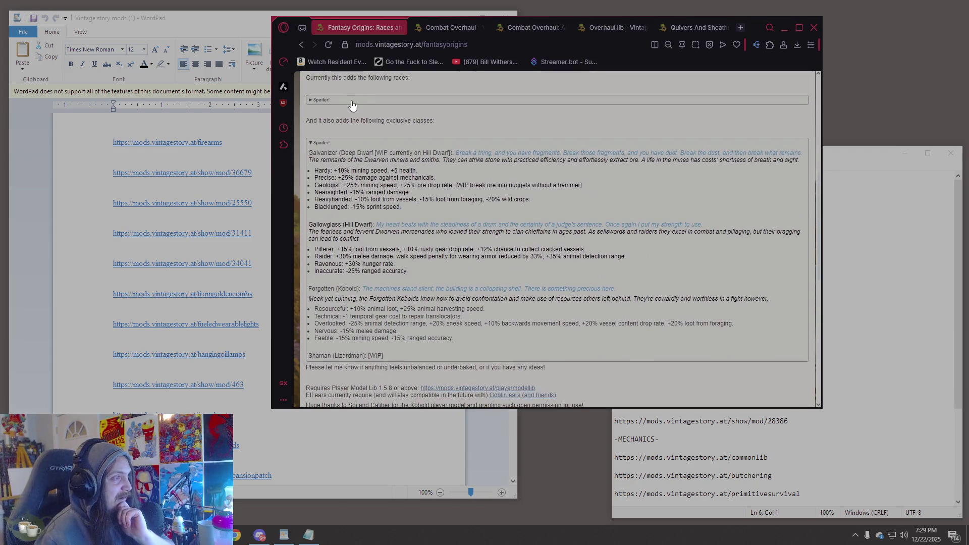
scroll(353, 106, "down", 3)
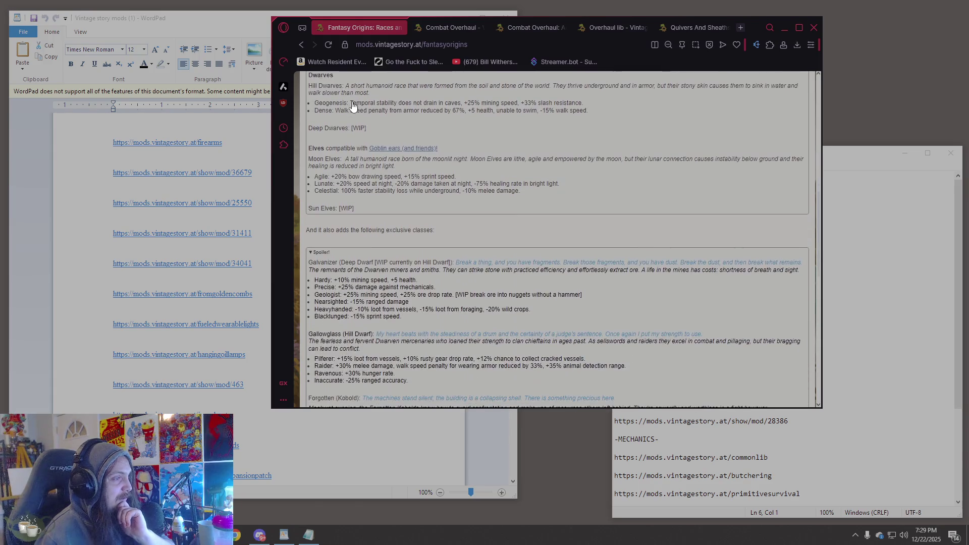
scroll(353, 105, "up", 8)
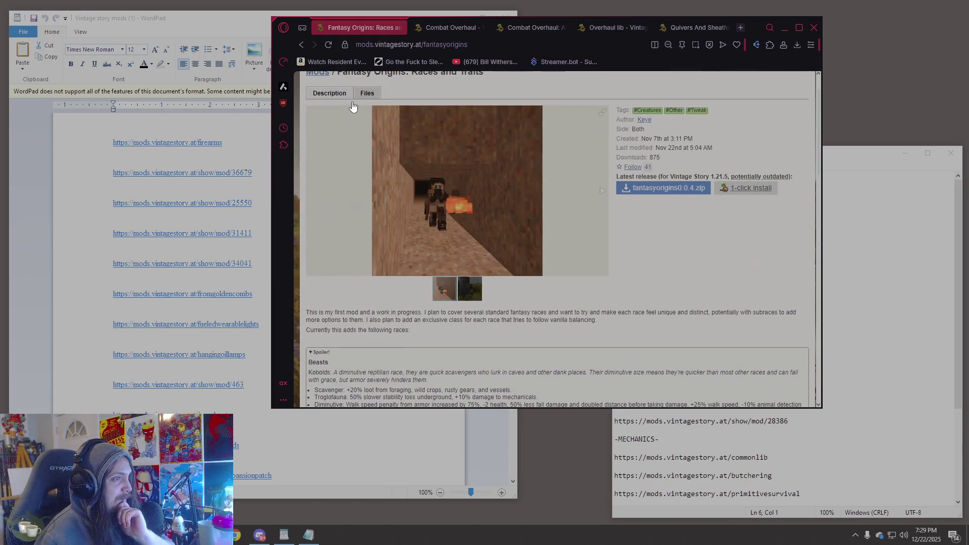
left_click(462, 285)
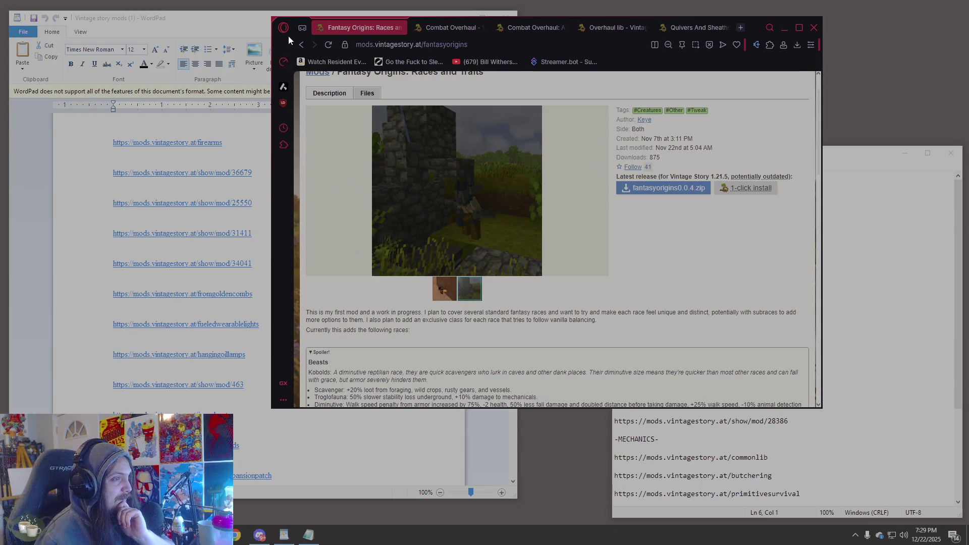
left_click(302, 45)
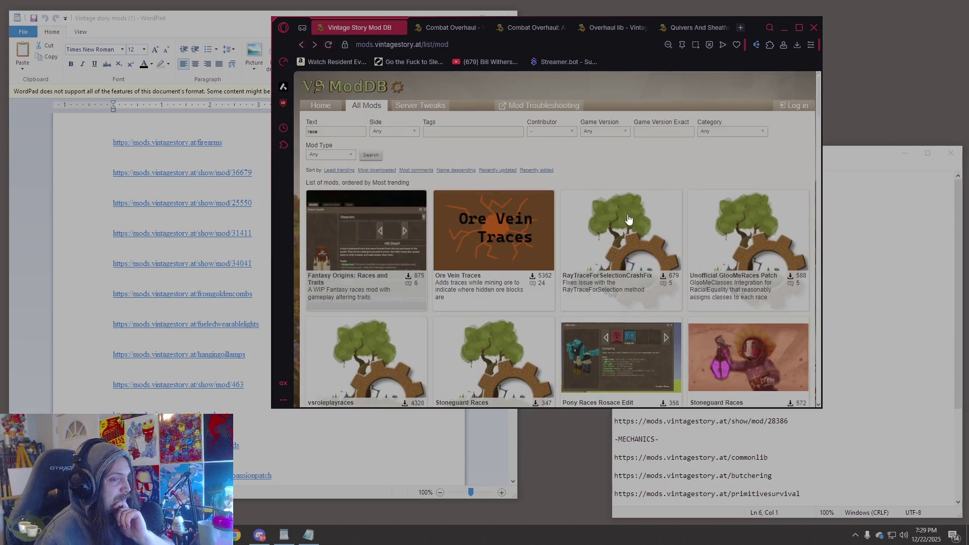
scroll(605, 207, "down", 10)
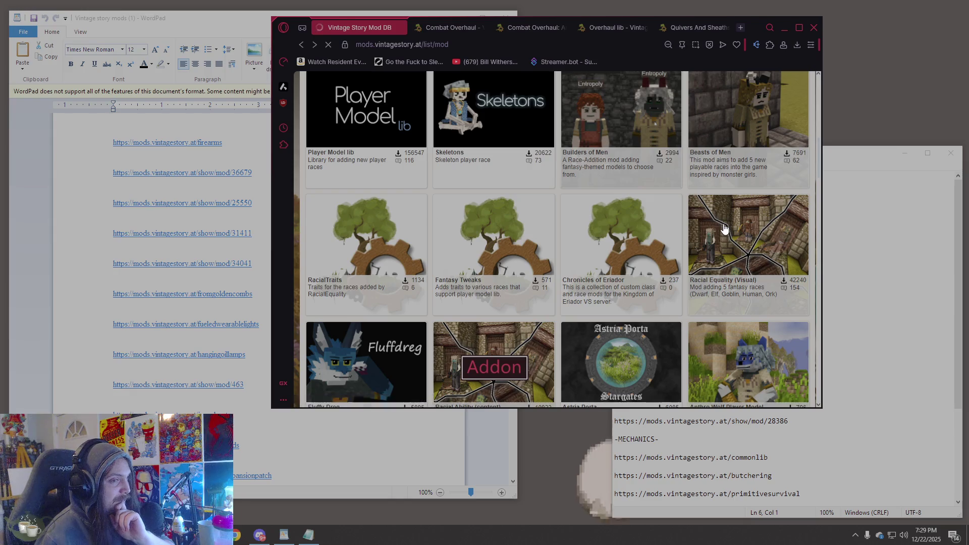
- Paste the Racial Equality (Visual) page URL on a new line below the noticeboard link in Notepad
left_click(725, 229)
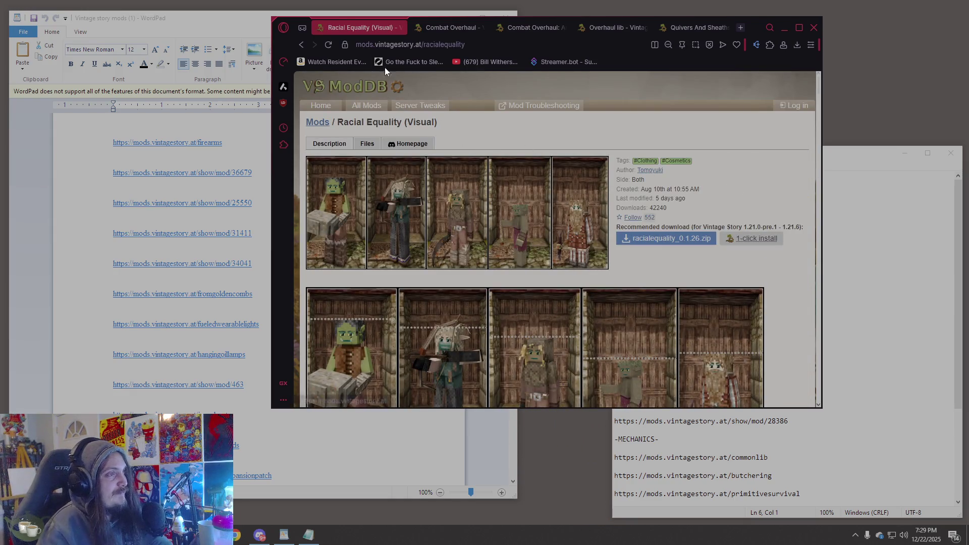
key("ctrl+l")
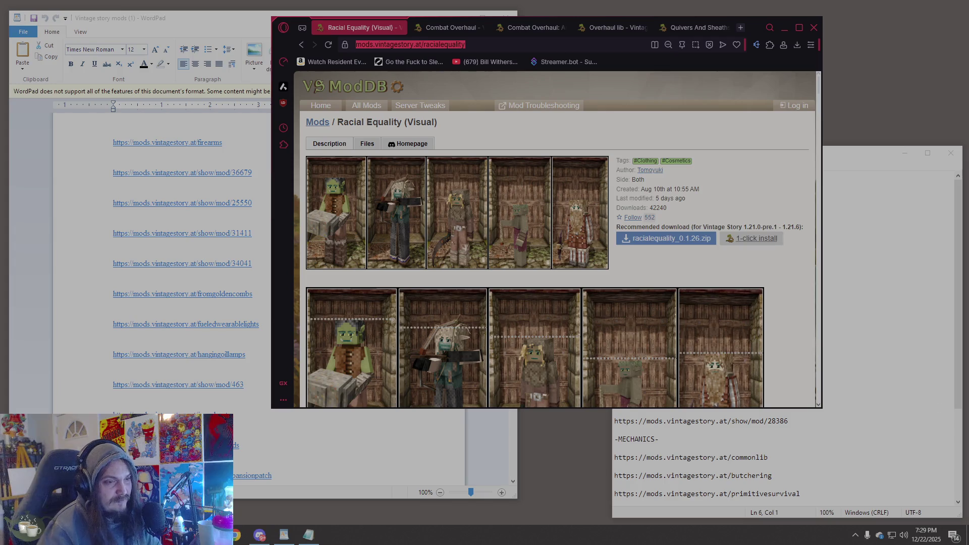
key("alt+Tab")
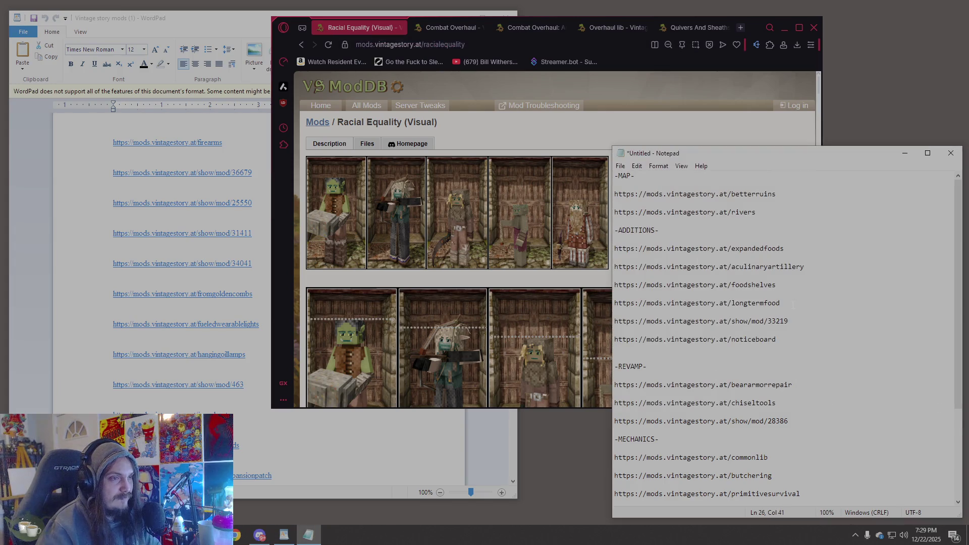
left_click(798, 342)
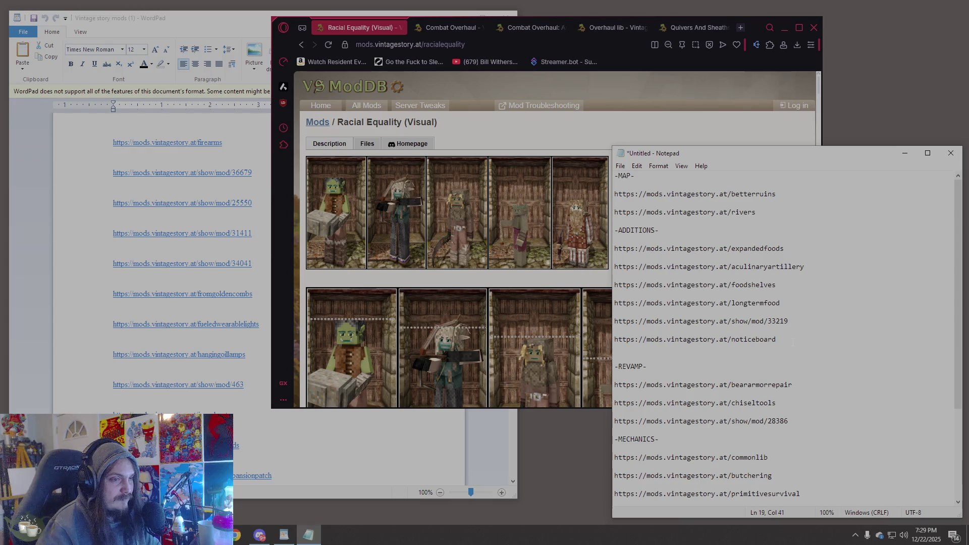
key("Return")
type("https://mods.vintagestory.at/racialequality")
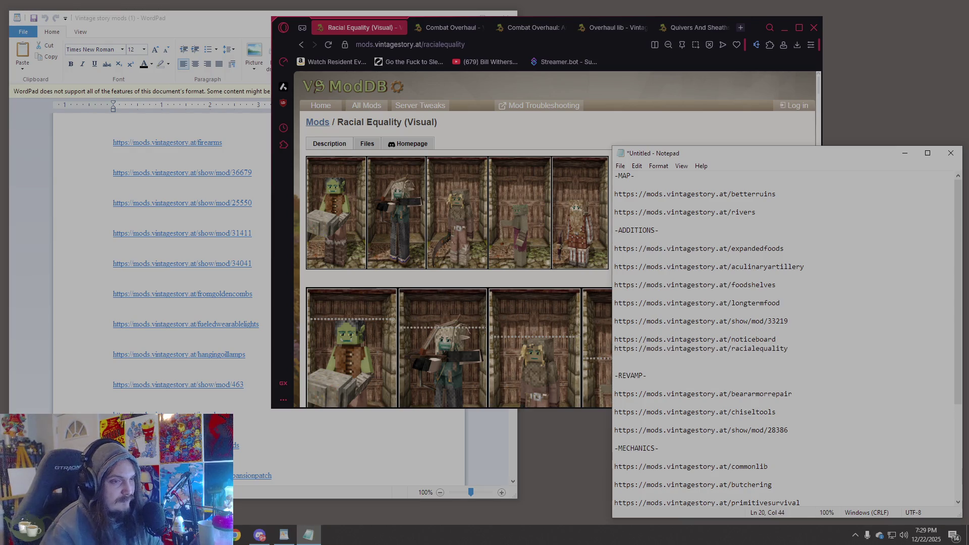
key("Return")
- Add the Racial Ability page URL below racialequality in Notepad, then return to Racial Equality
left_click(516, 314)
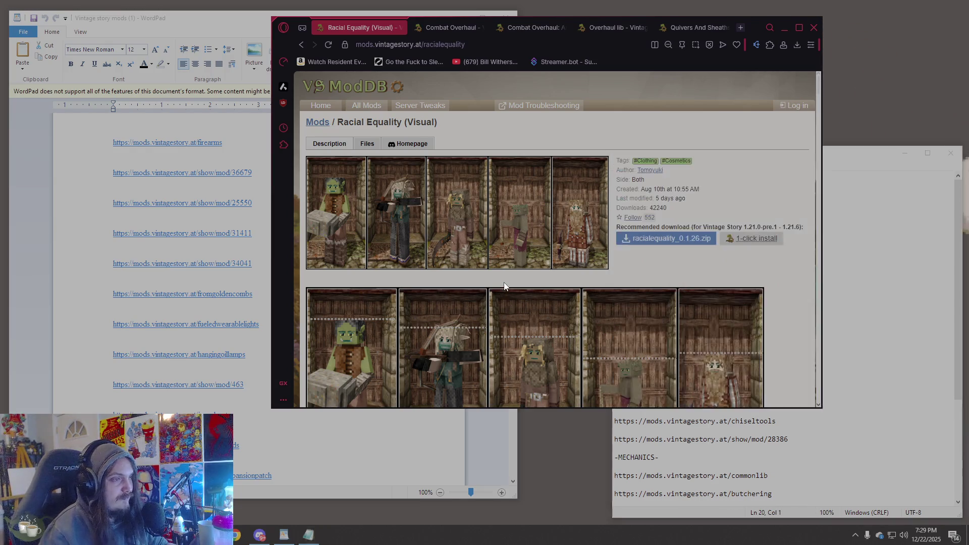
scroll(516, 314, "down", 4)
scroll(520, 320, "down", 3)
left_click(488, 267)
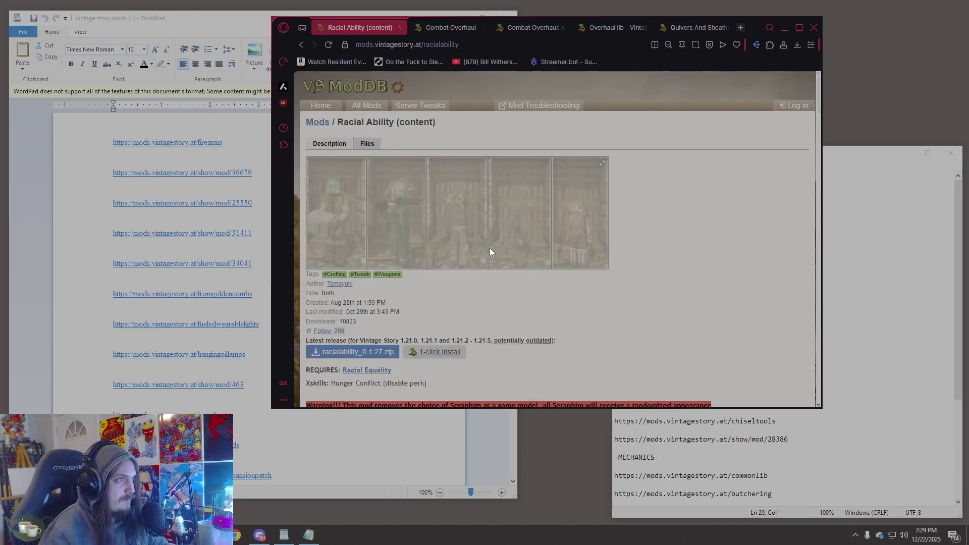
left_click(414, 49)
left_click(835, 286)
key("Return")
key("Return")
key("ctrl+v")
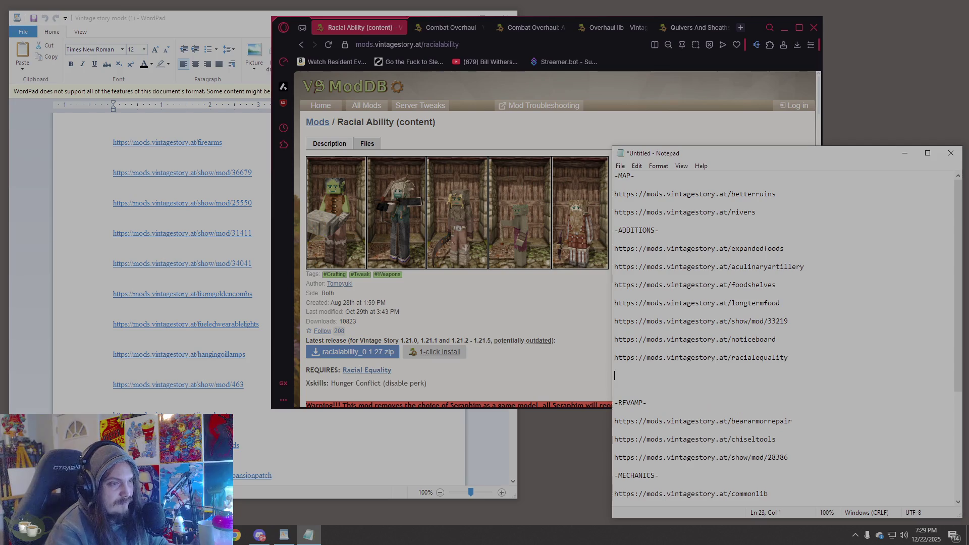
left_click(300, 43)
scroll(372, 215, "down", 3)
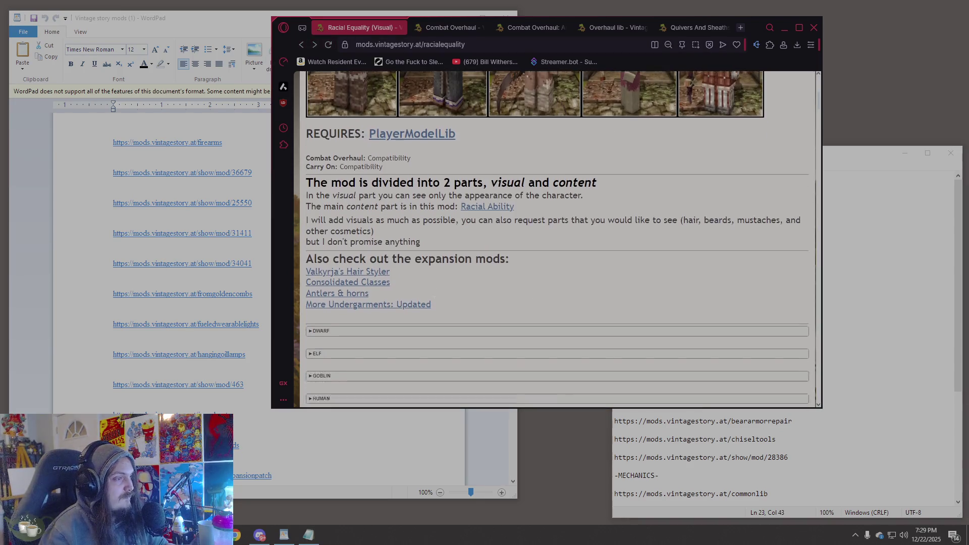
- Read Valkyrja's Hair Styler mod page and its comments, including the vanity mod suggestion
left_click(371, 212)
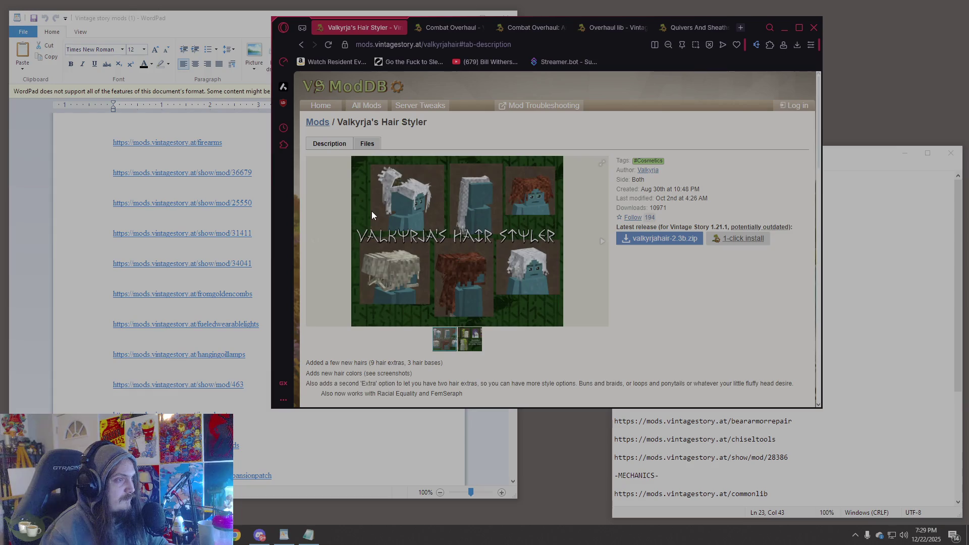
scroll(596, 292, "down", 1)
scroll(596, 292, "down", 2)
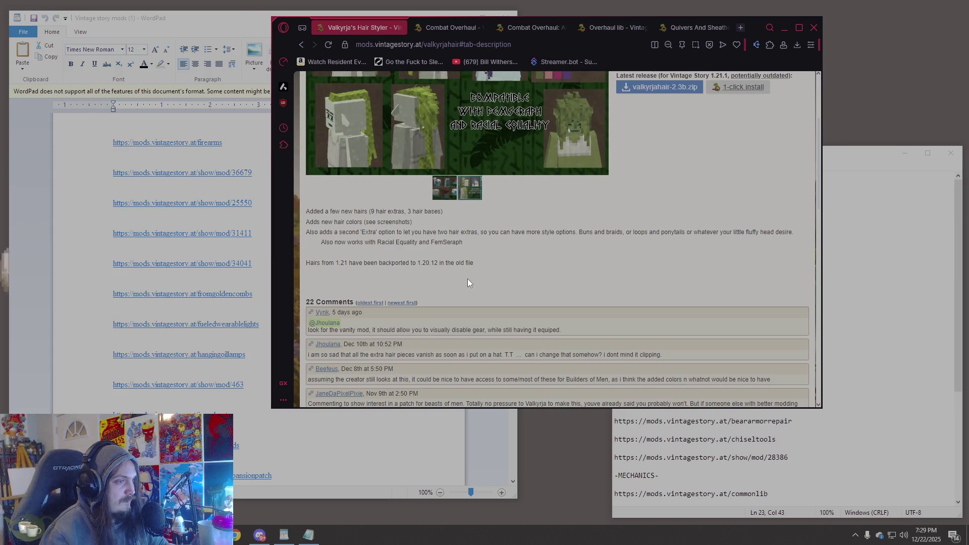
scroll(467, 282, "up", 2)
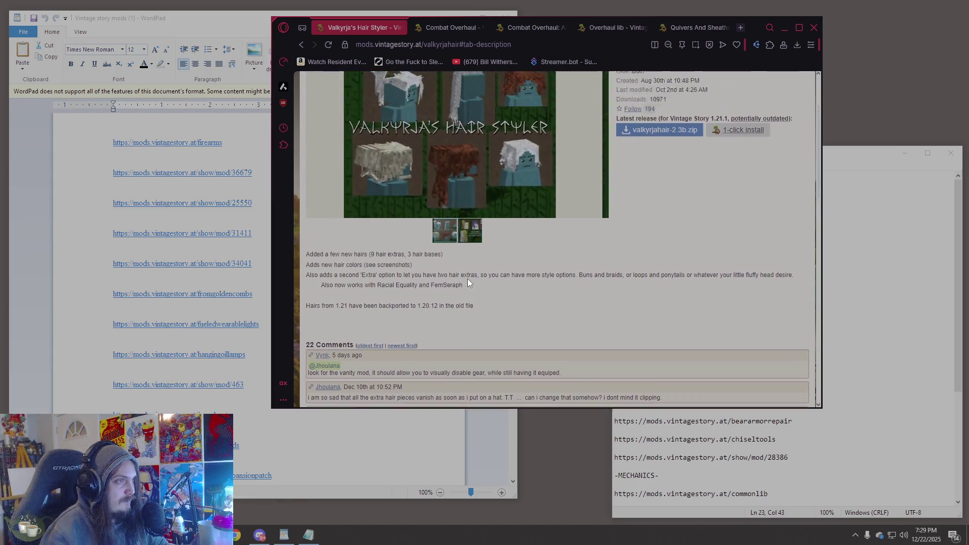
scroll(468, 282, "down", 4)
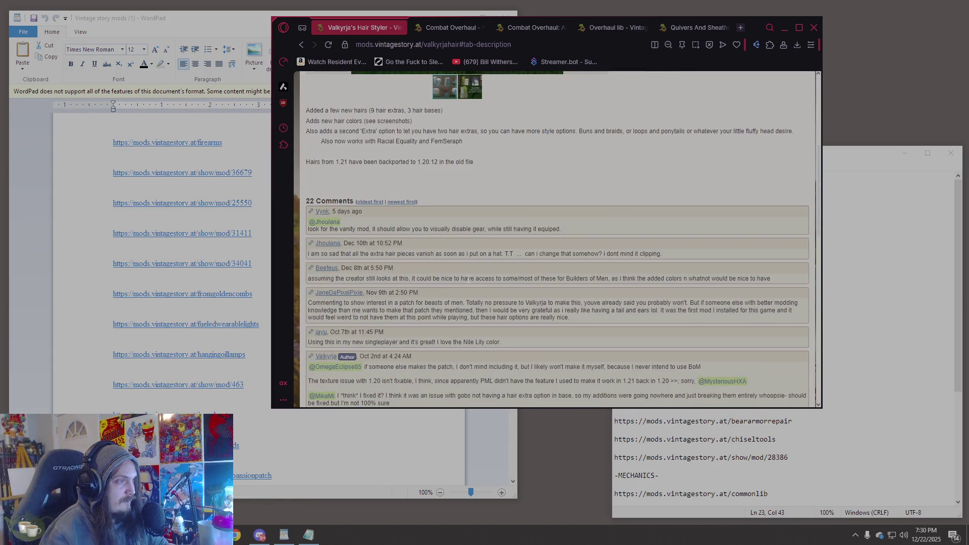
mouse_move(472, 254)
left_mouse_down()
mouse_move(420, 254)
mouse_move(662, 254)
left_mouse_up()
left_click(437, 225)
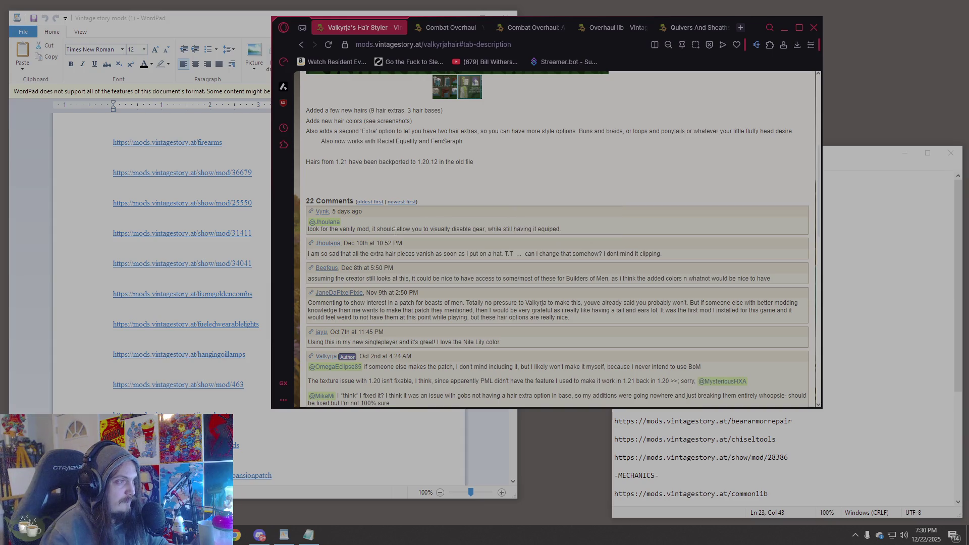
left_click_drag(324, 229, 556, 230)
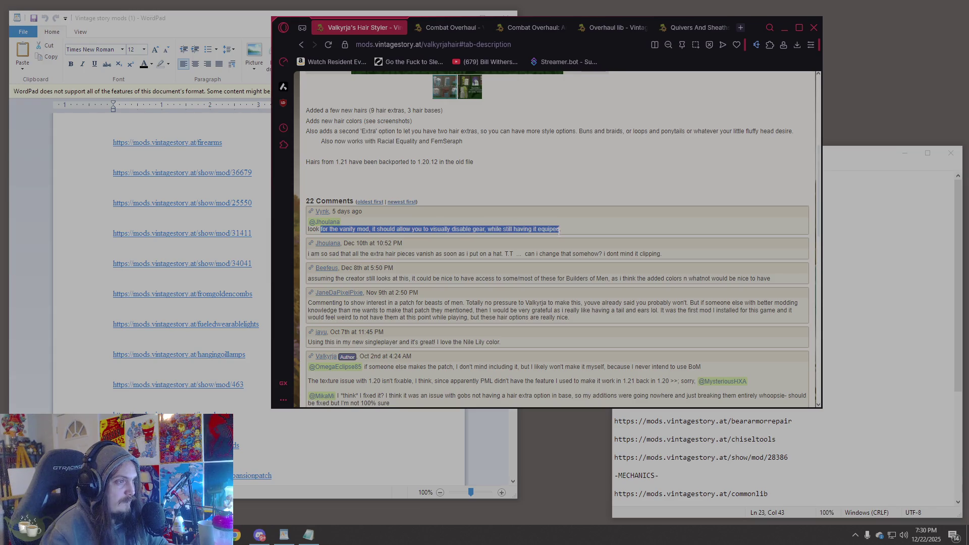
left_click(554, 256)
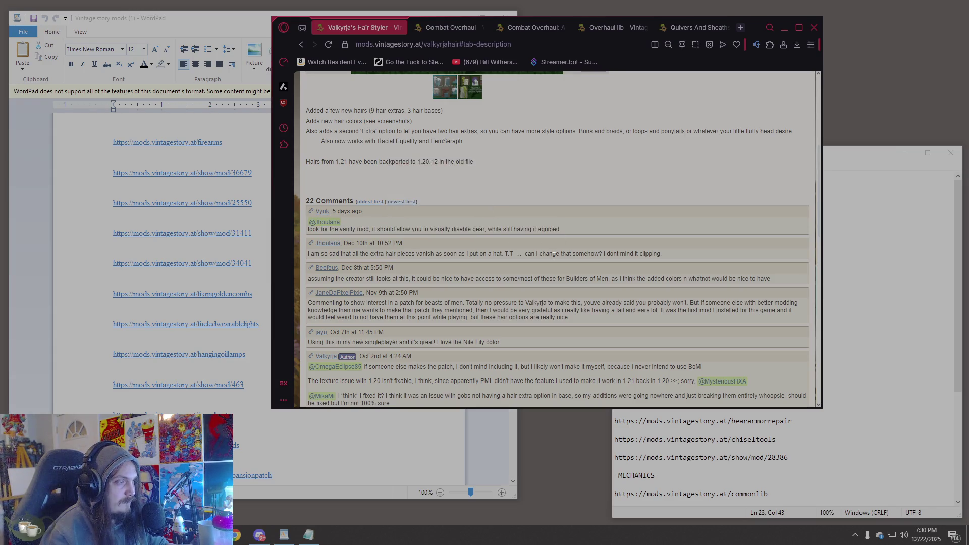
- Return to the Racial Equality page and open the Consolidated Classes mod
scroll(551, 256, "up", 5)
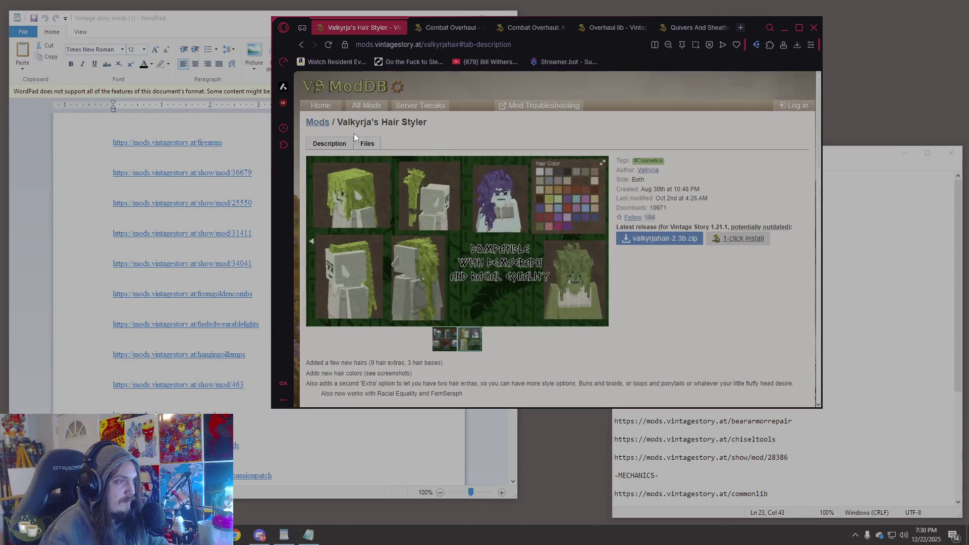
left_click(301, 46)
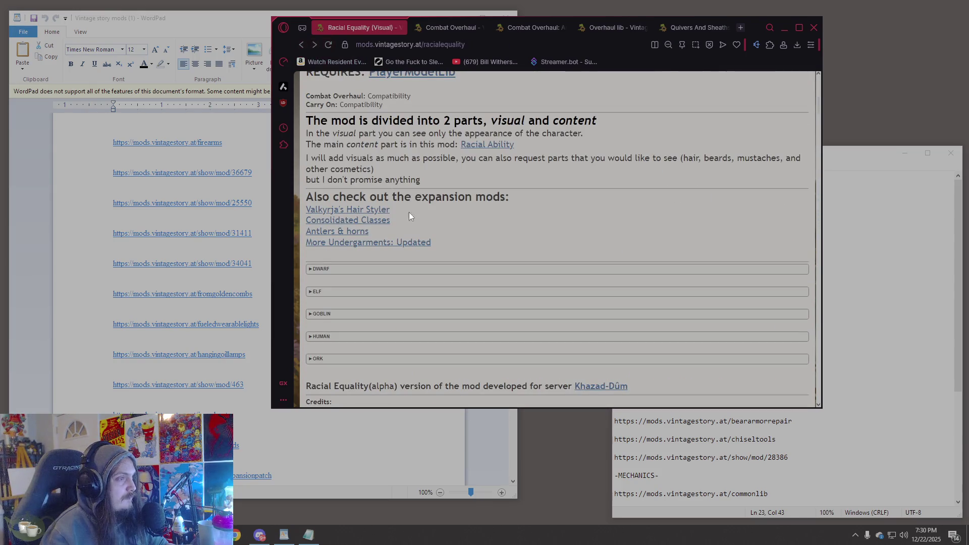
left_click(374, 222)
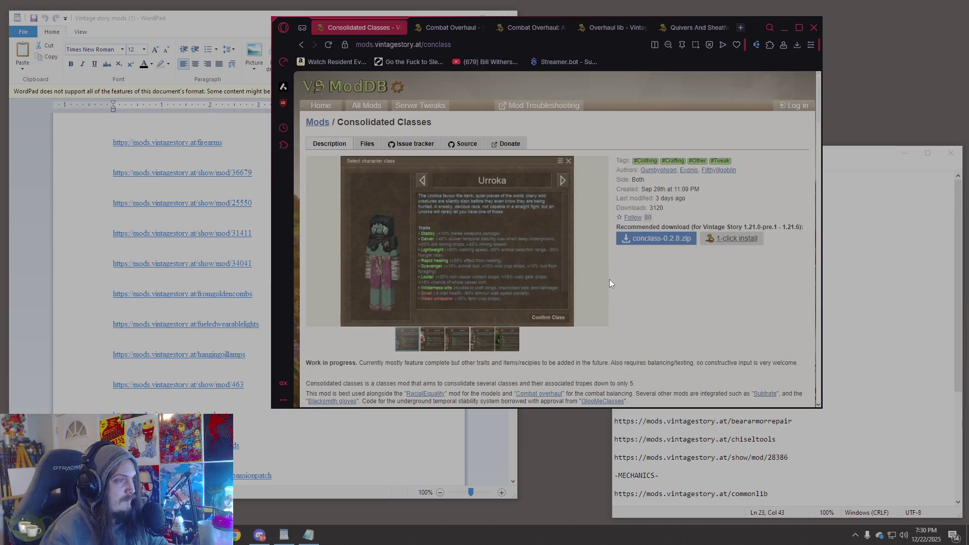
- Browse the Adamani, Dwarrow, Krohak, Ieldlis and Urroka class screenshots and the mod description
scroll(610, 283, "down", 2)
left_click(435, 242)
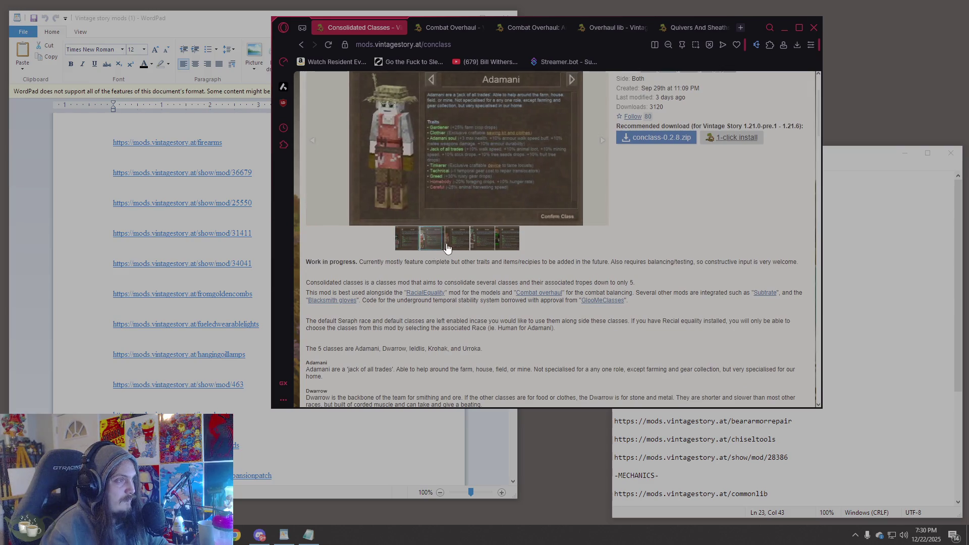
left_click(457, 246)
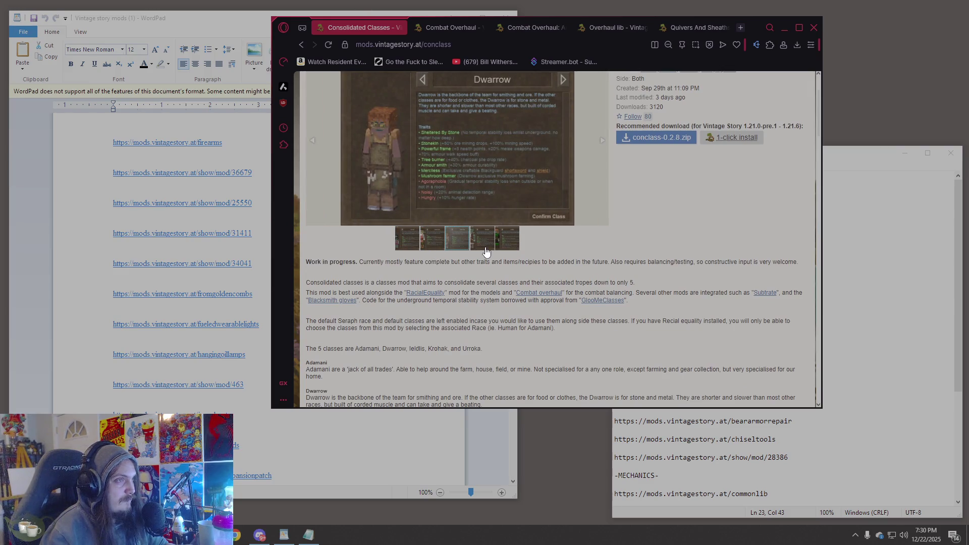
left_click(483, 247)
left_click(503, 244)
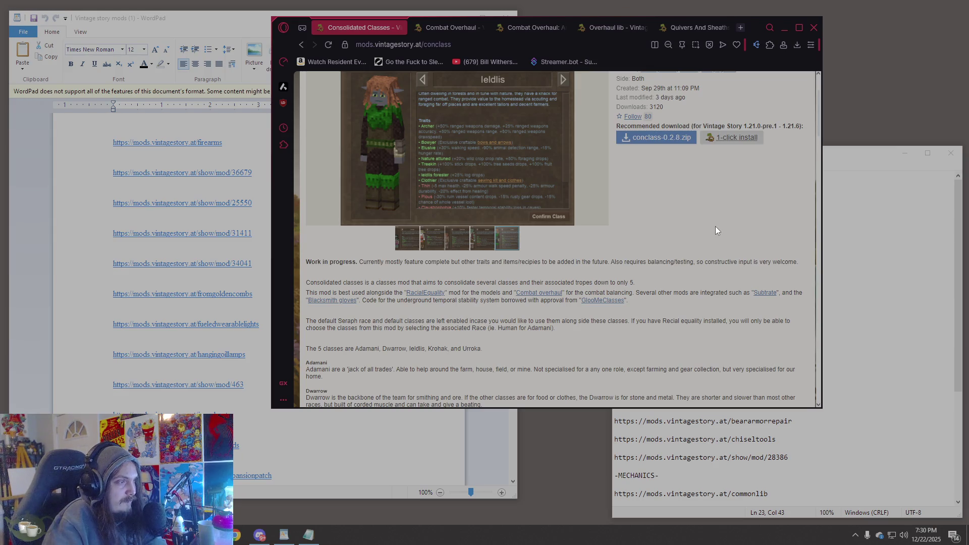
mouse_move(363, 283)
left_mouse_down()
mouse_move(529, 283)
mouse_move(313, 283)
mouse_move(658, 286)
left_mouse_up()
left_click(657, 286)
scroll(657, 287, "down", 2)
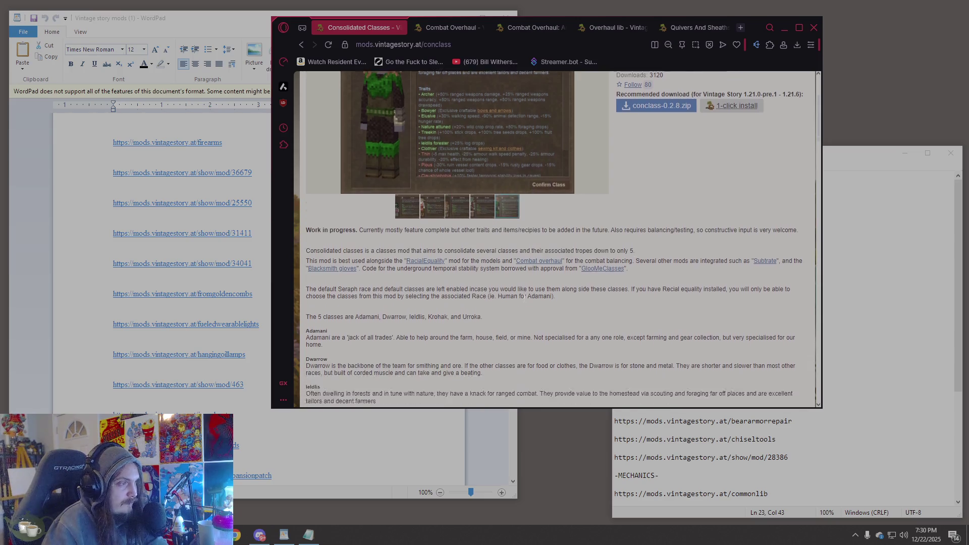
scroll(524, 297, "up", 1)
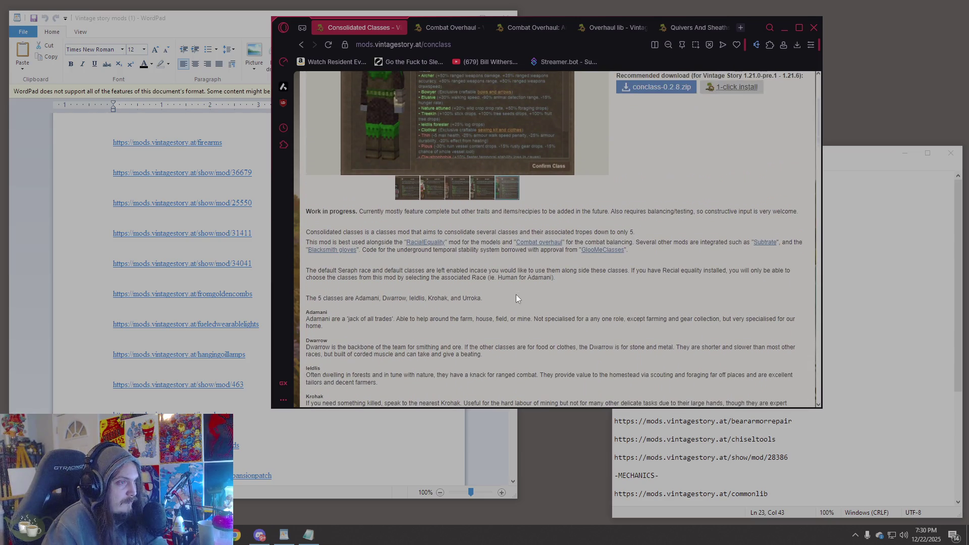
left_click(416, 195)
left_click(417, 196)
scroll(514, 253, "up", 2)
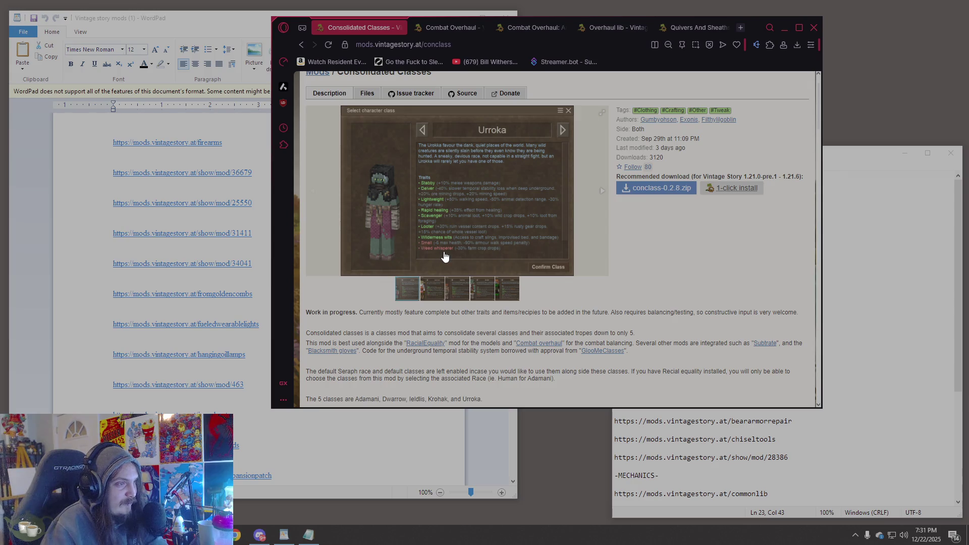
left_click(311, 191)
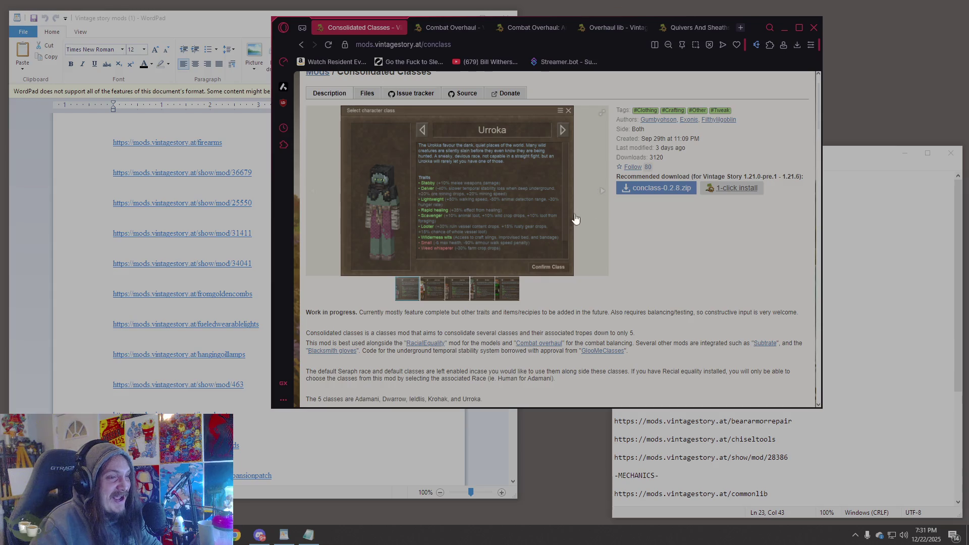
- Expand the Othermod changes and Incompatible mods sections to read the compatibility notes
scroll(580, 217, "down", 4)
scroll(536, 238, "down", 5)
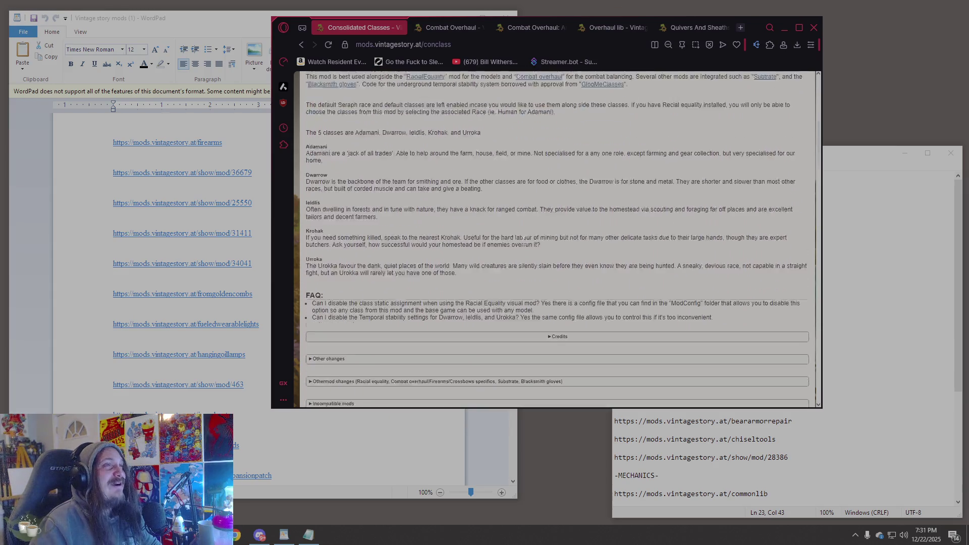
scroll(539, 216, "up", 1)
left_click(424, 247)
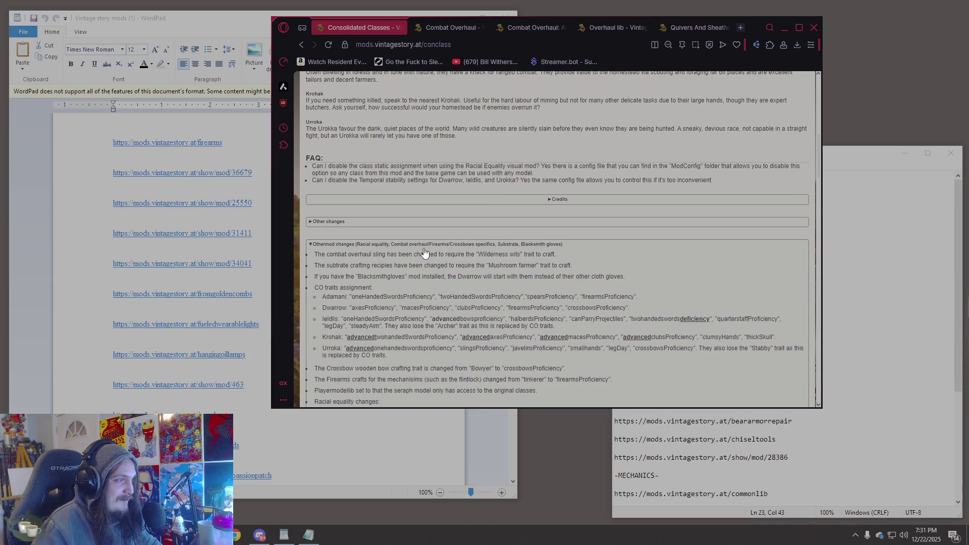
scroll(425, 253, "down", 4)
left_click(413, 260)
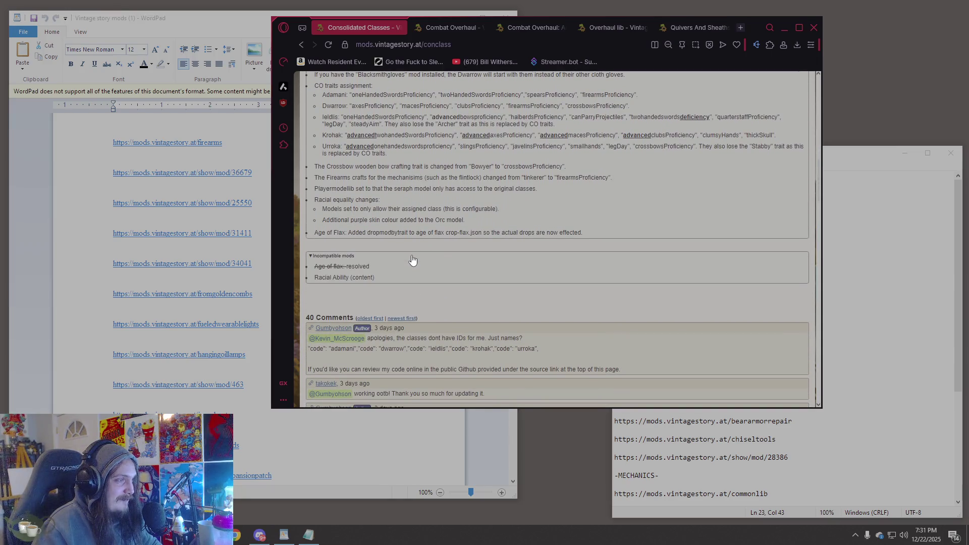
- Scroll back to the gallery and view the Adamani and Dwarrow class screenshots
scroll(406, 243, "up", 4)
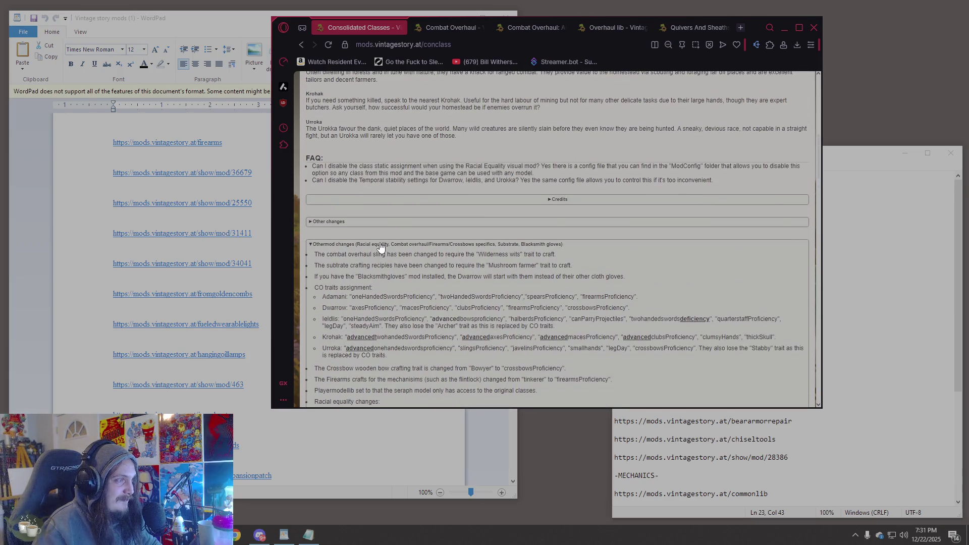
scroll(457, 240, "up", 7)
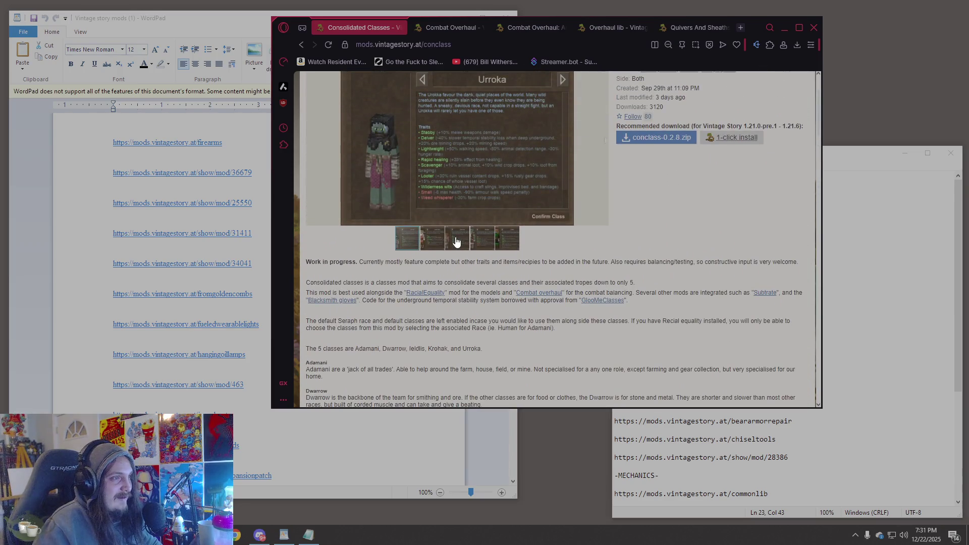
scroll(456, 241, "up", 2)
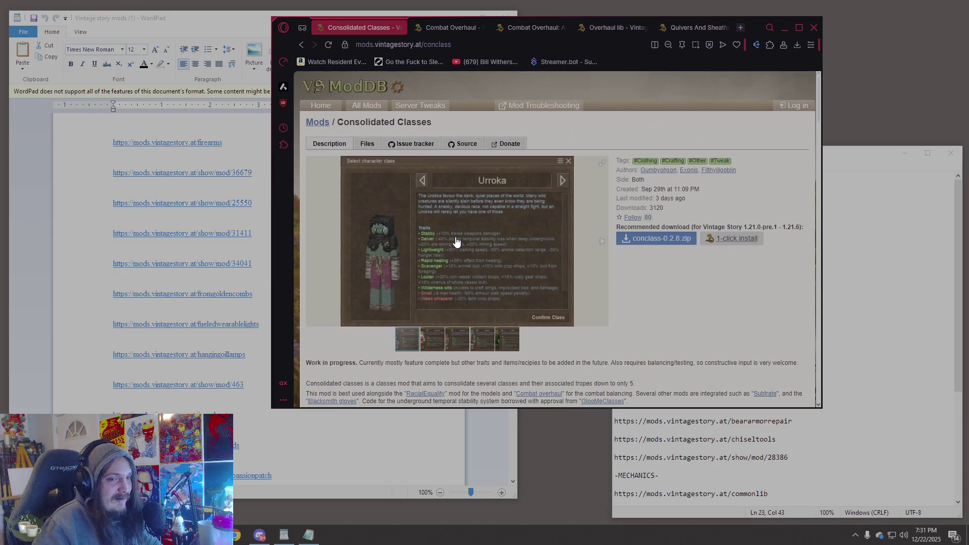
left_click(435, 336)
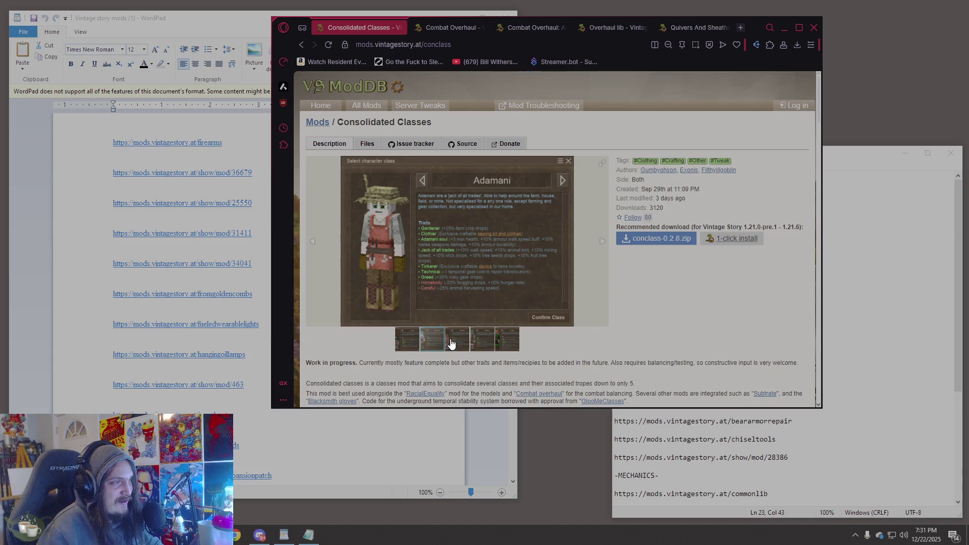
left_click(452, 343)
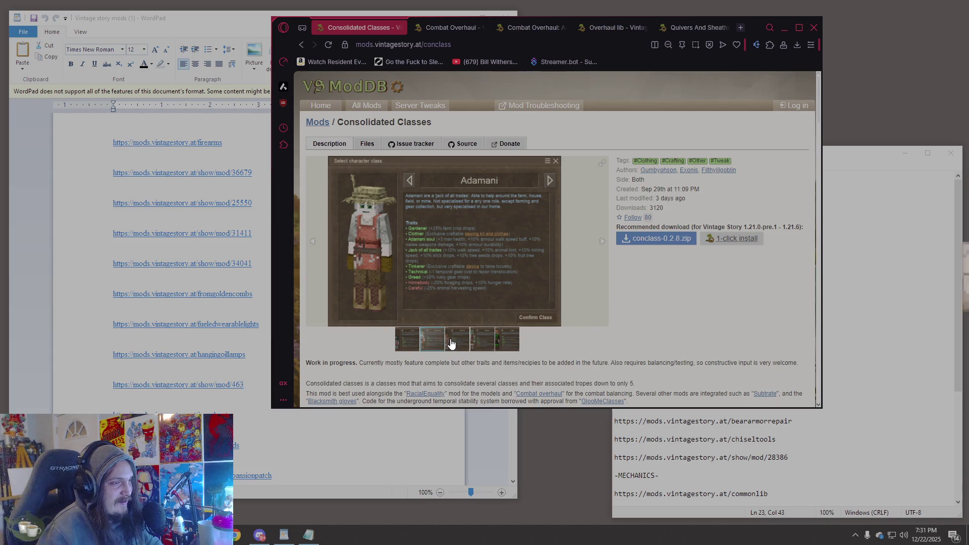
left_click(491, 346)
left_click(508, 345)
key("alt+Left")
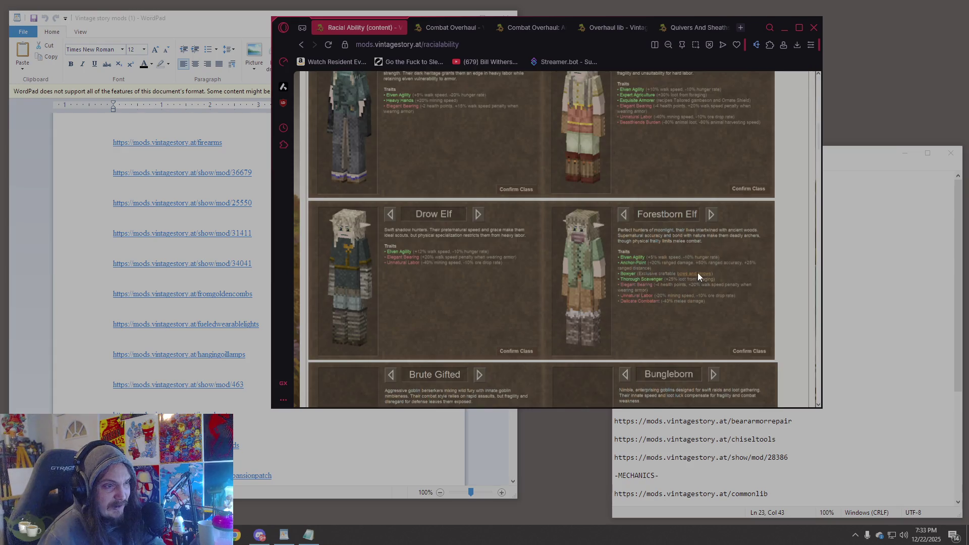
scroll(702, 275, "up", 2)
scroll(700, 278, "up", 3)
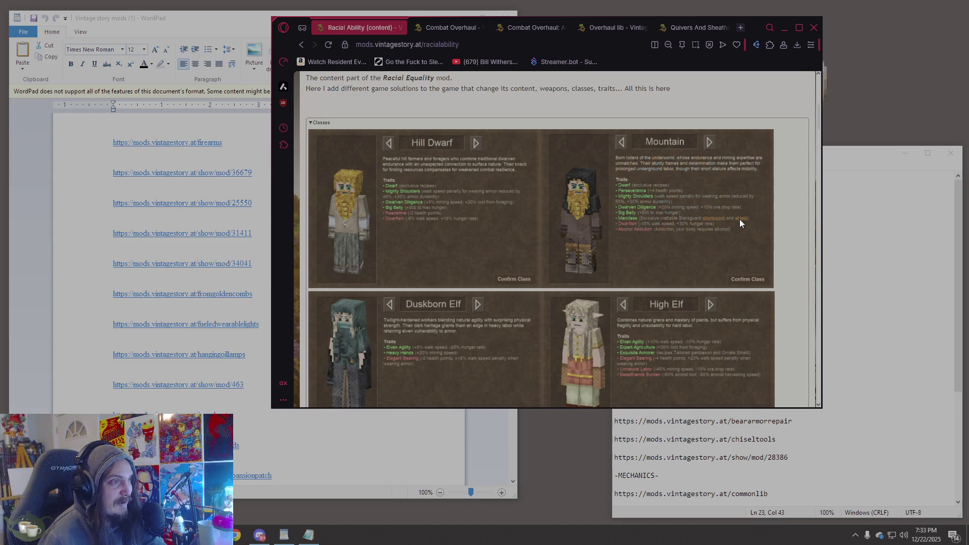
scroll(740, 219, "down", 5)
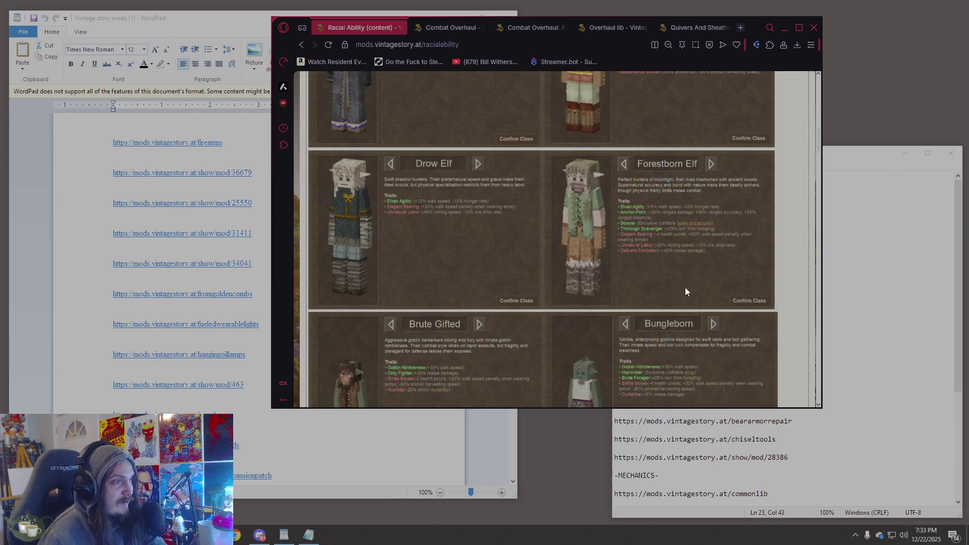
scroll(671, 294, "down", 3)
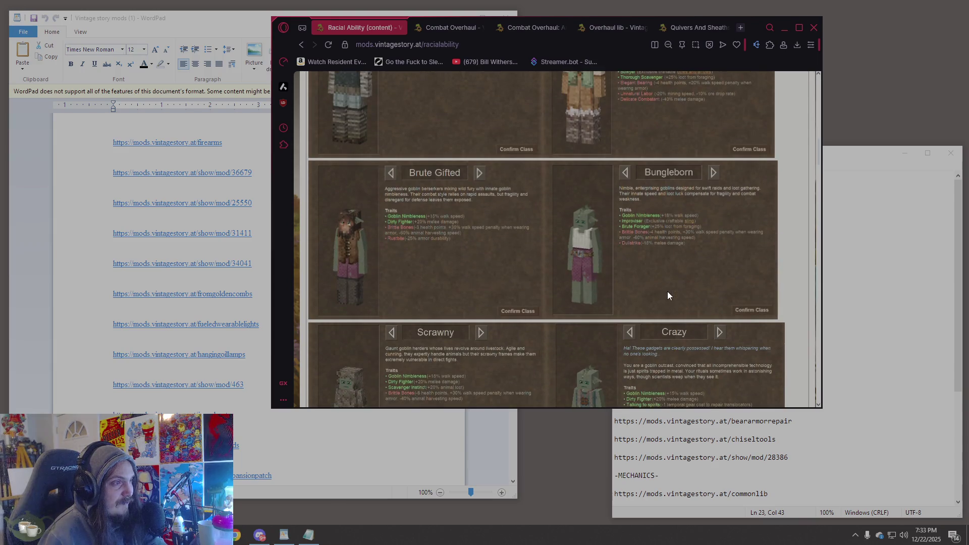
scroll(668, 296, "down", 1)
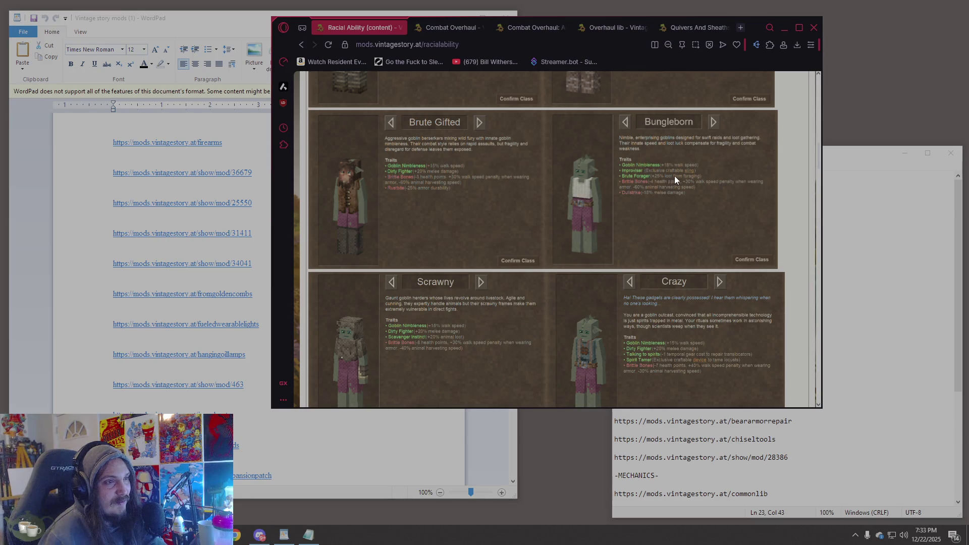
scroll(693, 171, "down", 1)
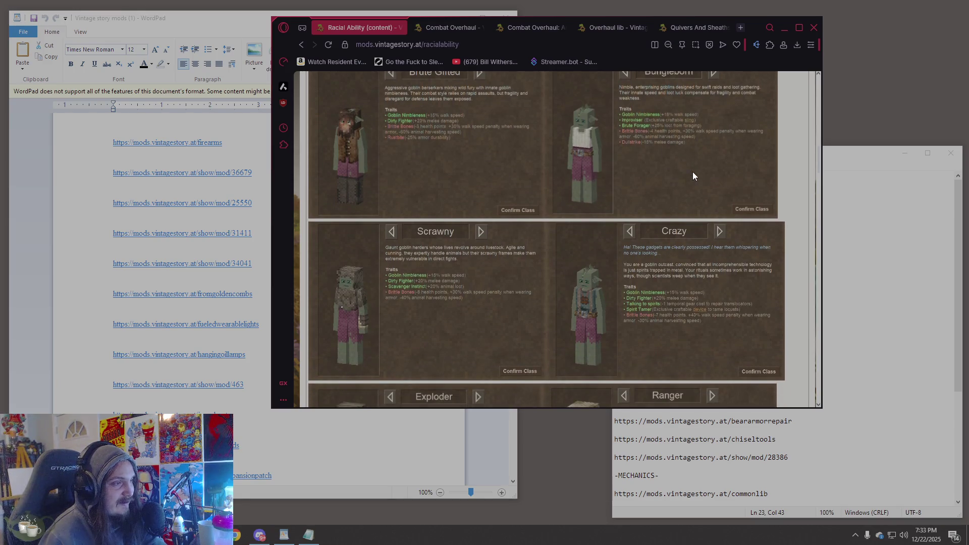
scroll(693, 172, "down", 3)
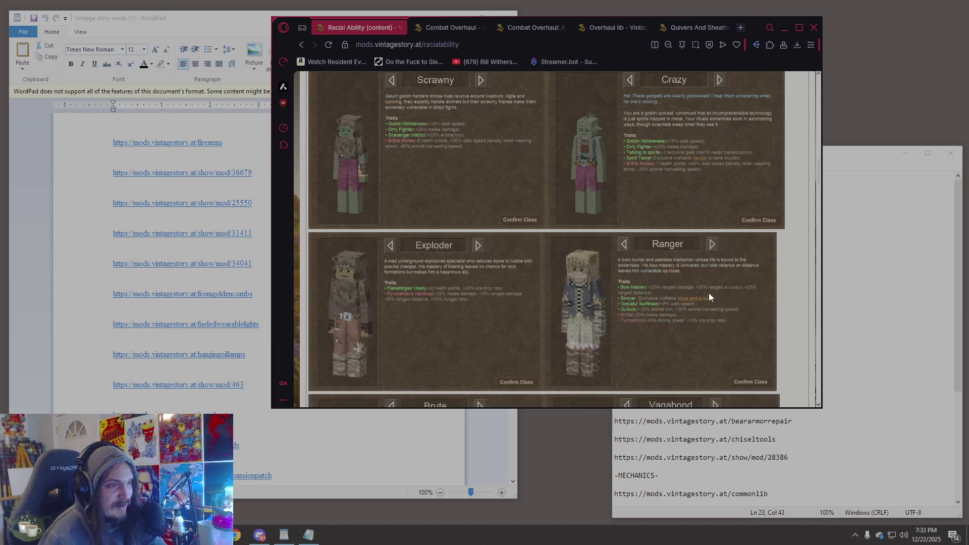
scroll(706, 296, "down", 3)
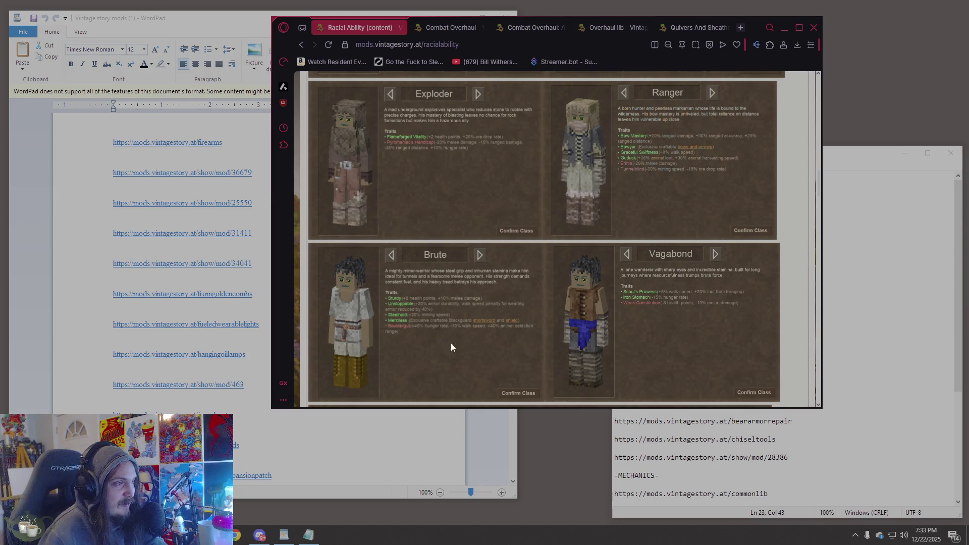
scroll(663, 317, "down", 4)
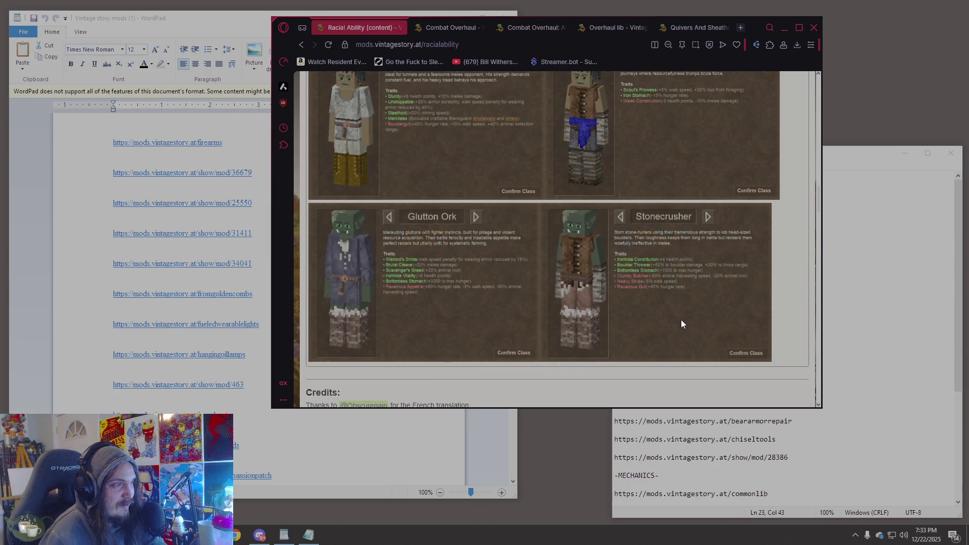
scroll(681, 321, "up", 1)
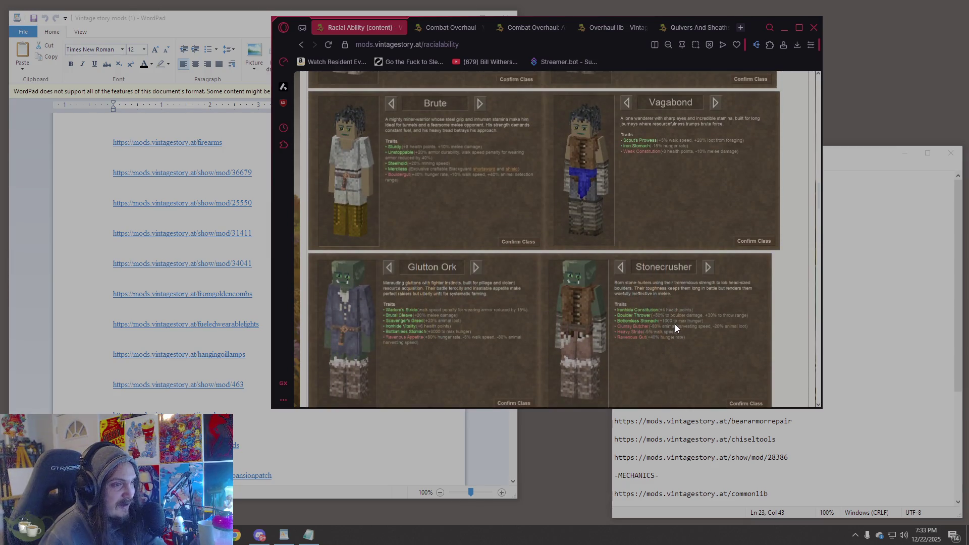
scroll(673, 329, "up", 3)
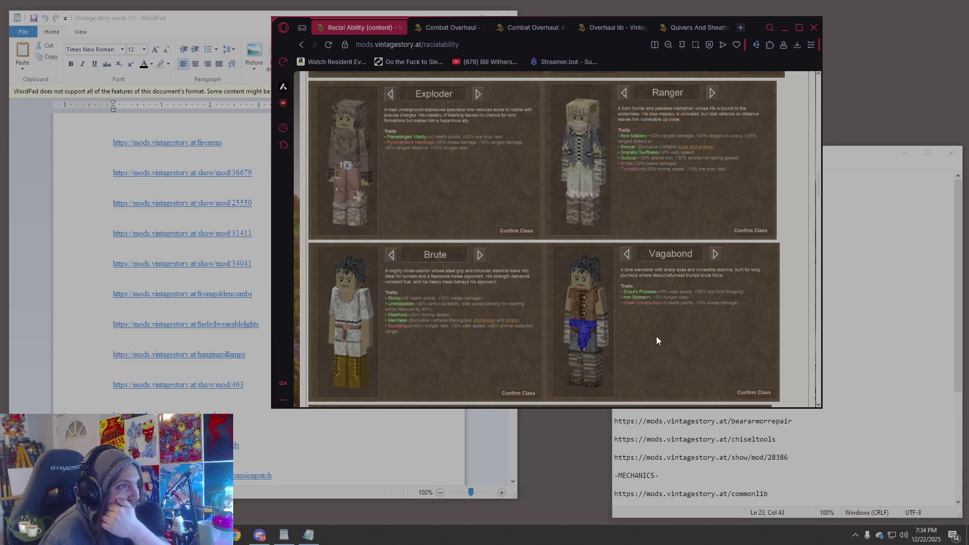
scroll(657, 337, "up", 1)
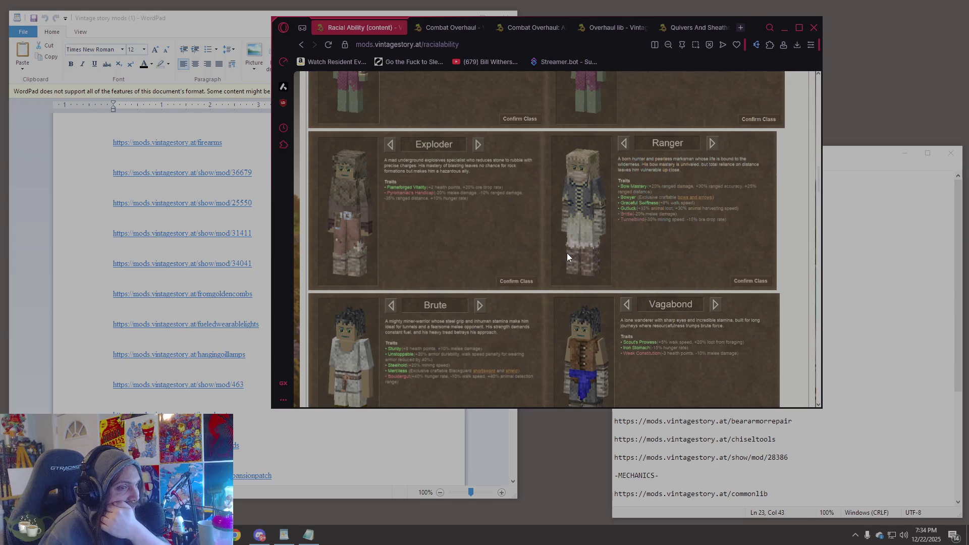
scroll(567, 255, "up", 4)
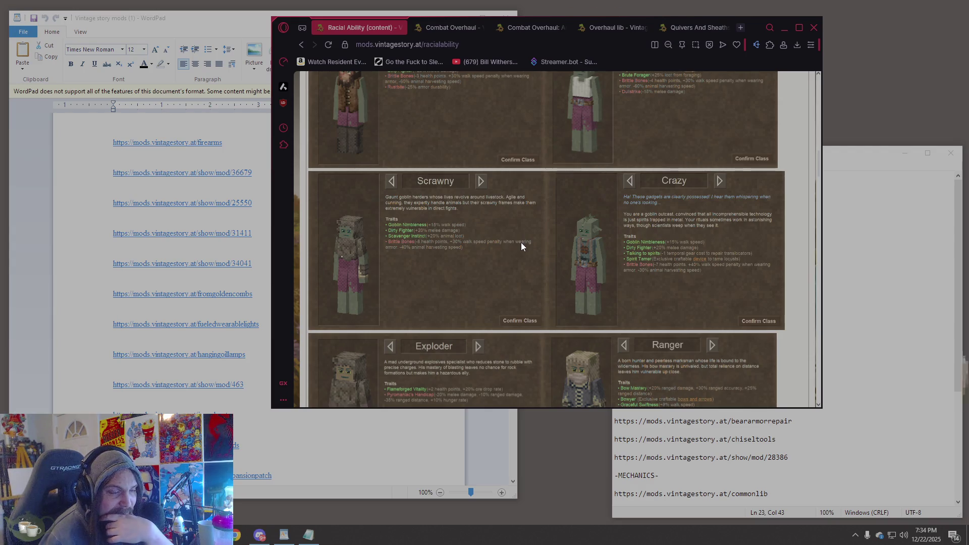
scroll(521, 244, "up", 2)
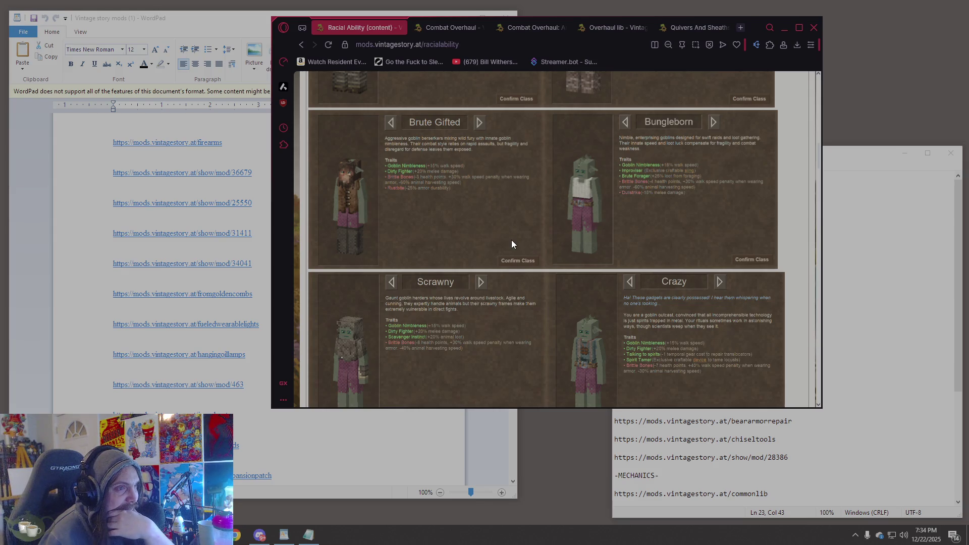
scroll(513, 243, "up", 5)
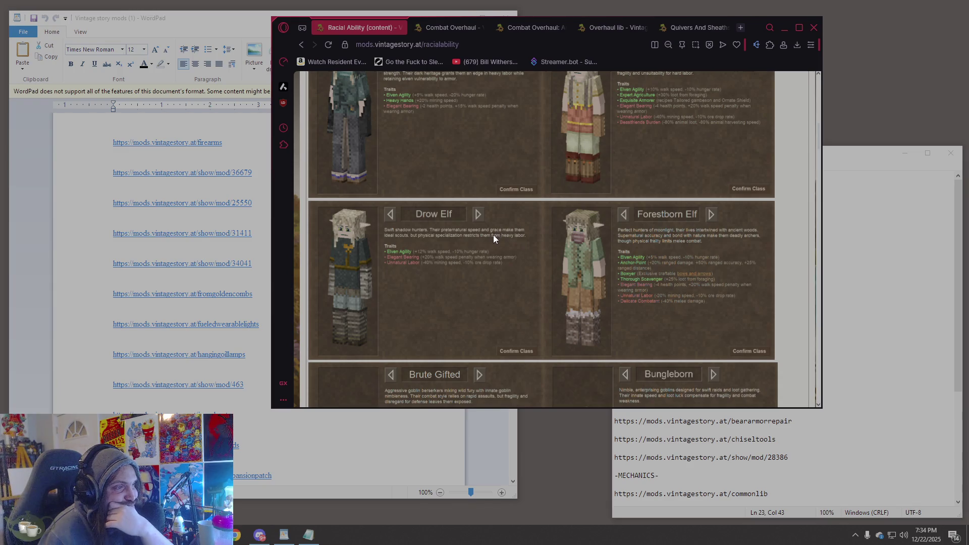
scroll(490, 241, "up", 1)
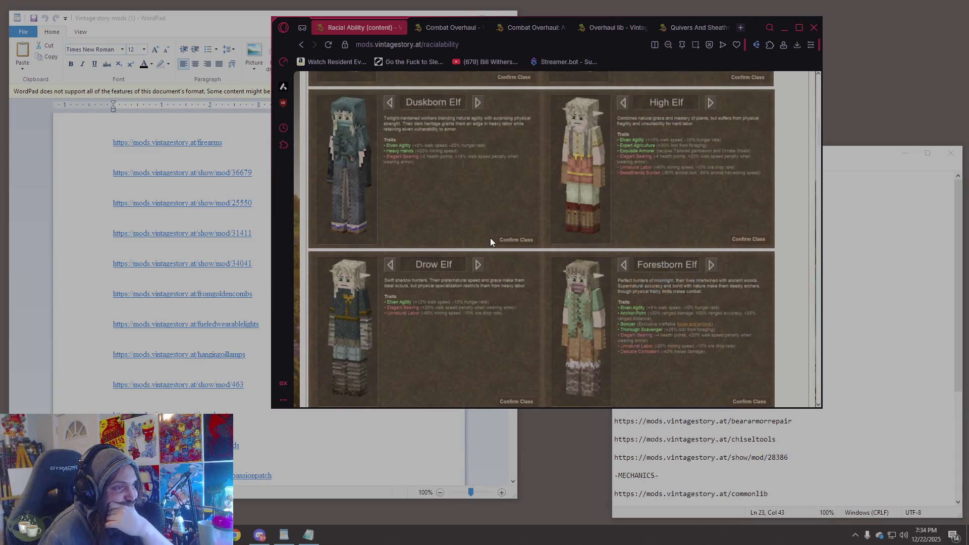
scroll(489, 242, "up", 1)
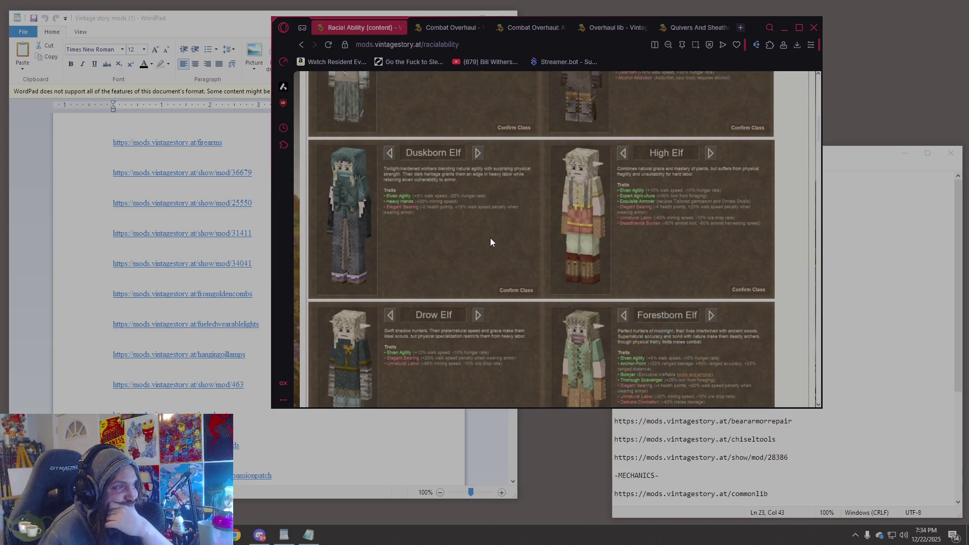
scroll(490, 240, "up", 1)
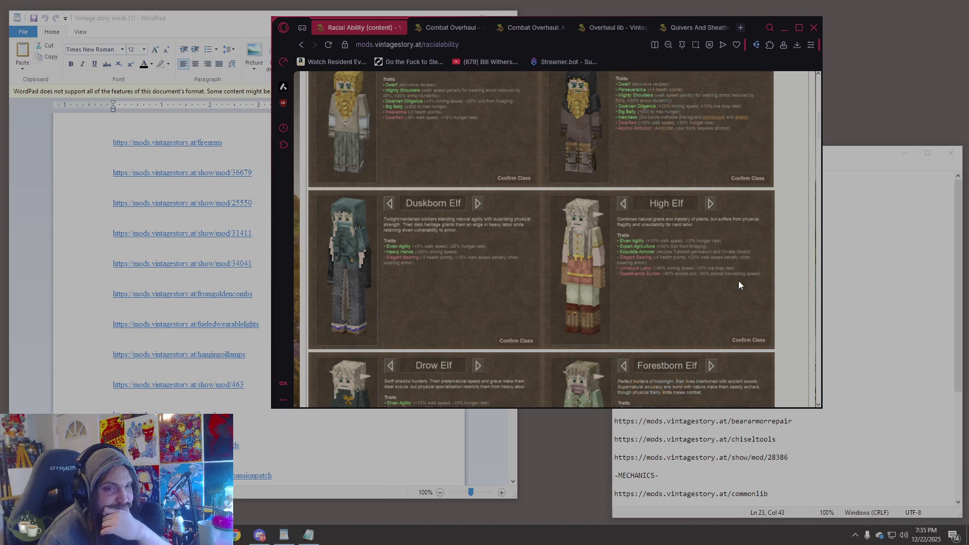
scroll(727, 281, "up", 3)
scroll(726, 281, "down", 5)
scroll(724, 287, "down", 3)
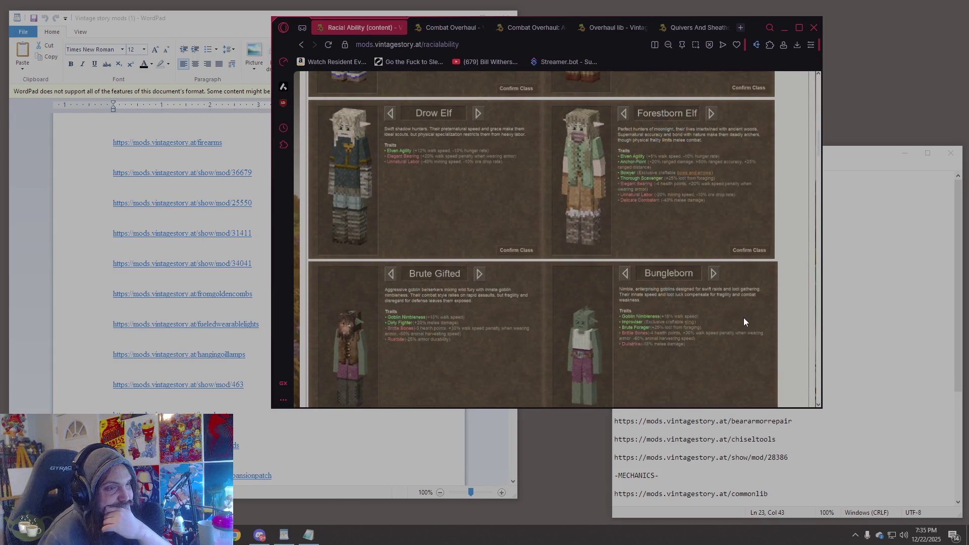
scroll(741, 323, "down", 6)
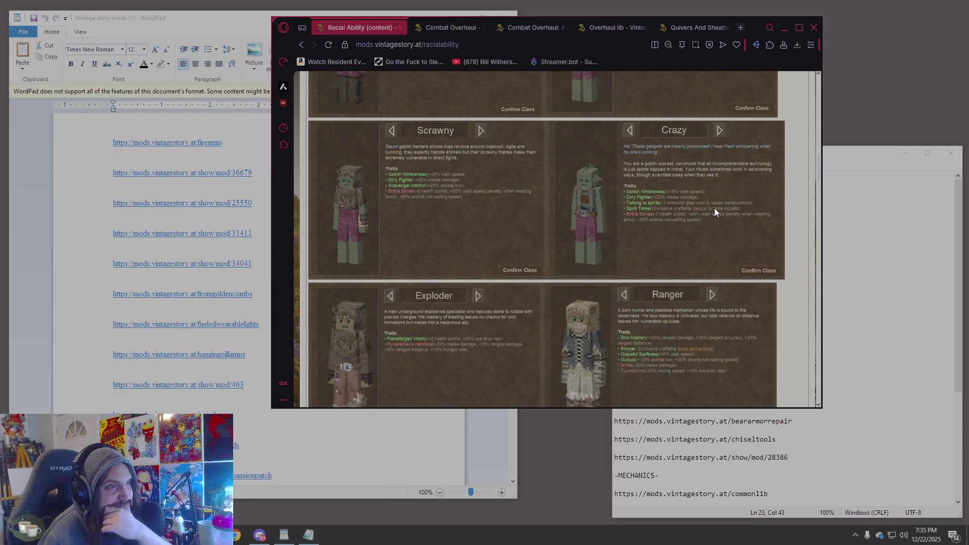
scroll(723, 212, "down", 4)
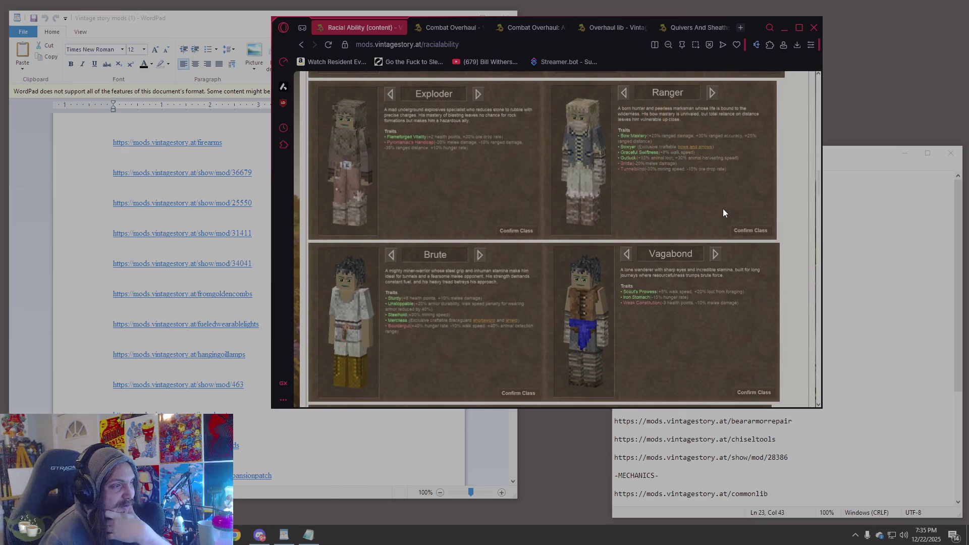
scroll(723, 212, "down", 3)
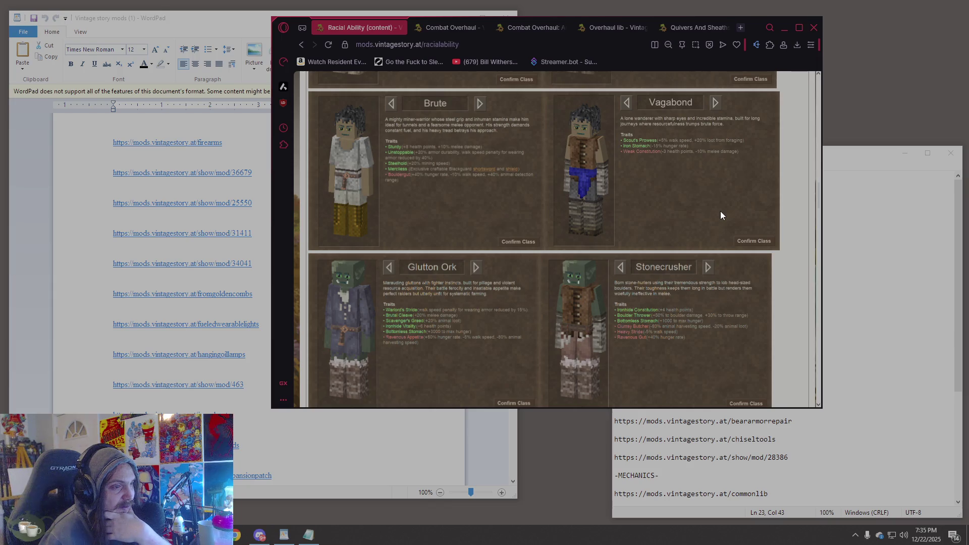
scroll(720, 211, "up", 3)
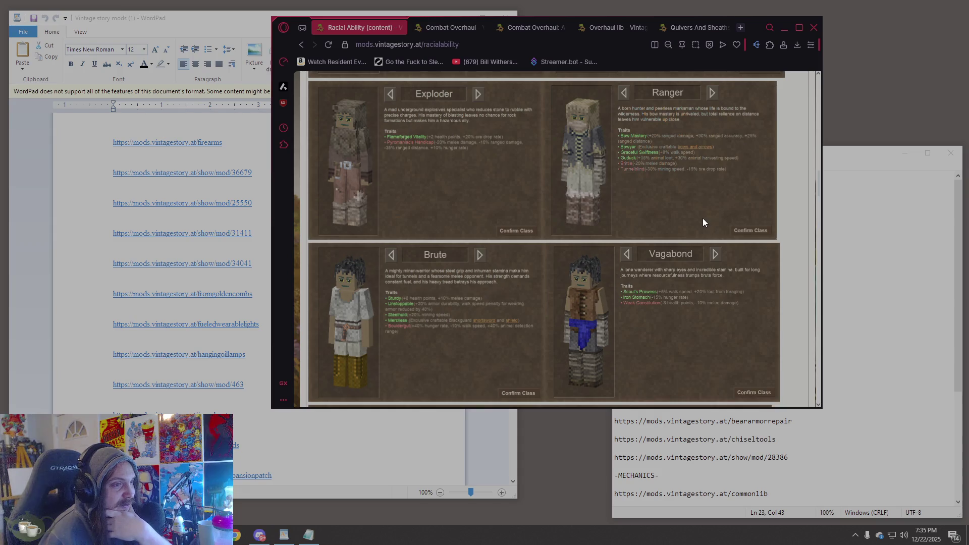
scroll(702, 220, "down", 5)
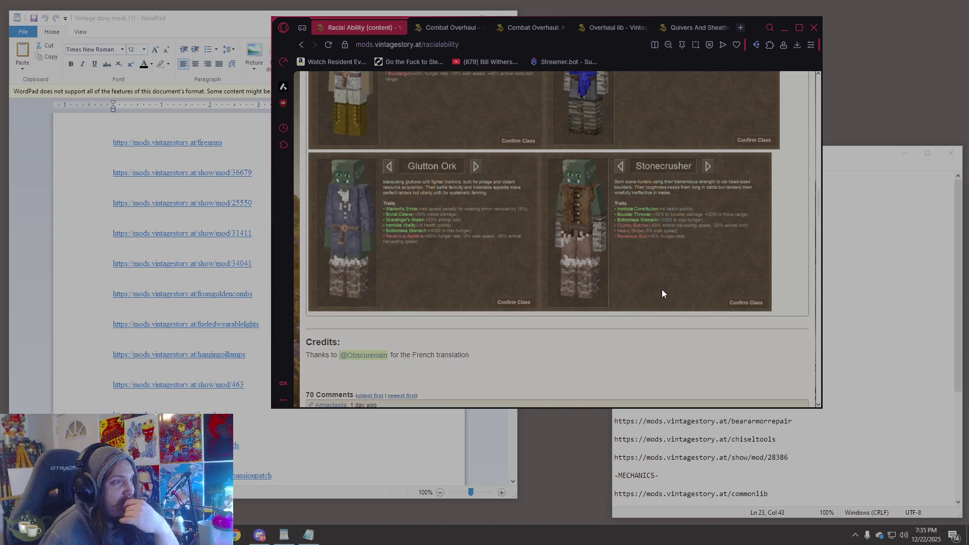
scroll(662, 293, "up", 5)
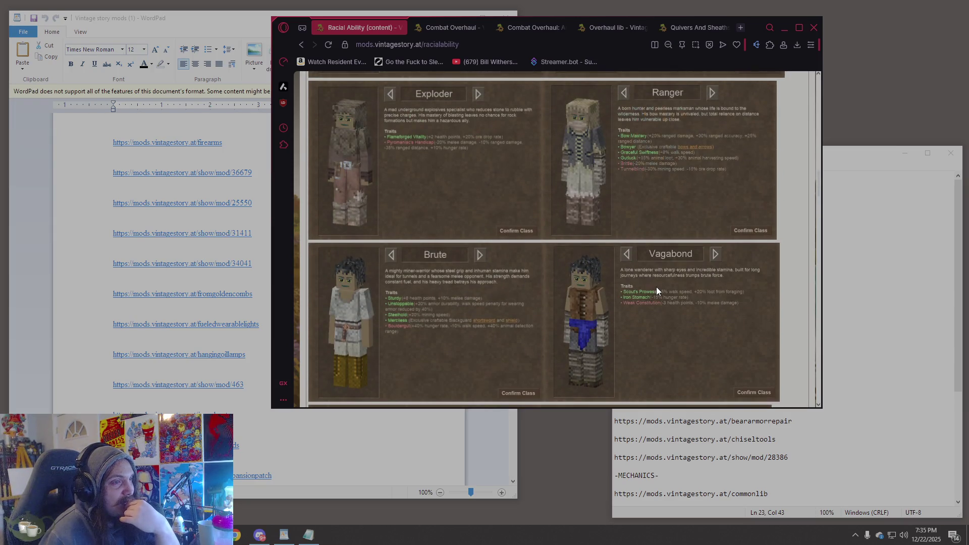
scroll(658, 291, "up", 10)
scroll(657, 291, "up", 10)
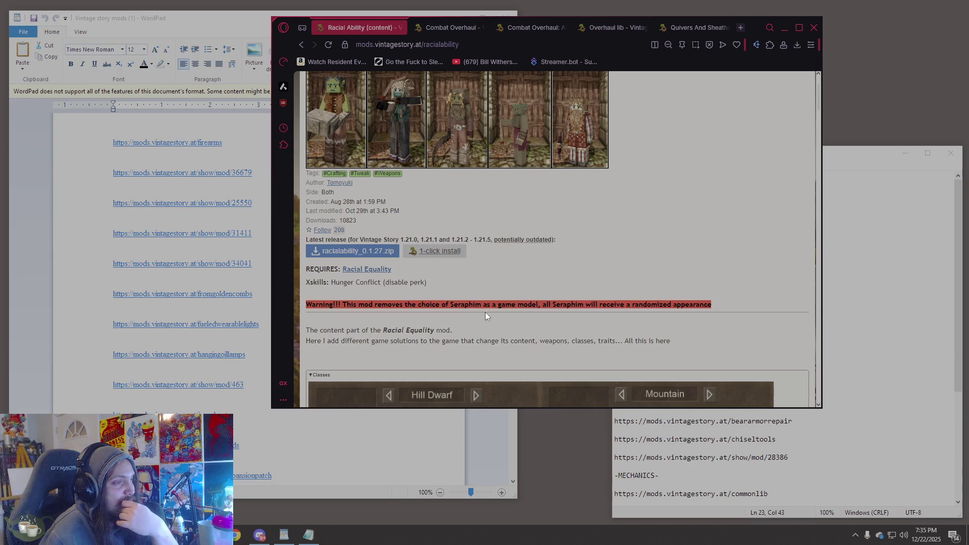
left_click_drag(451, 306, 713, 299)
left_click(716, 296)
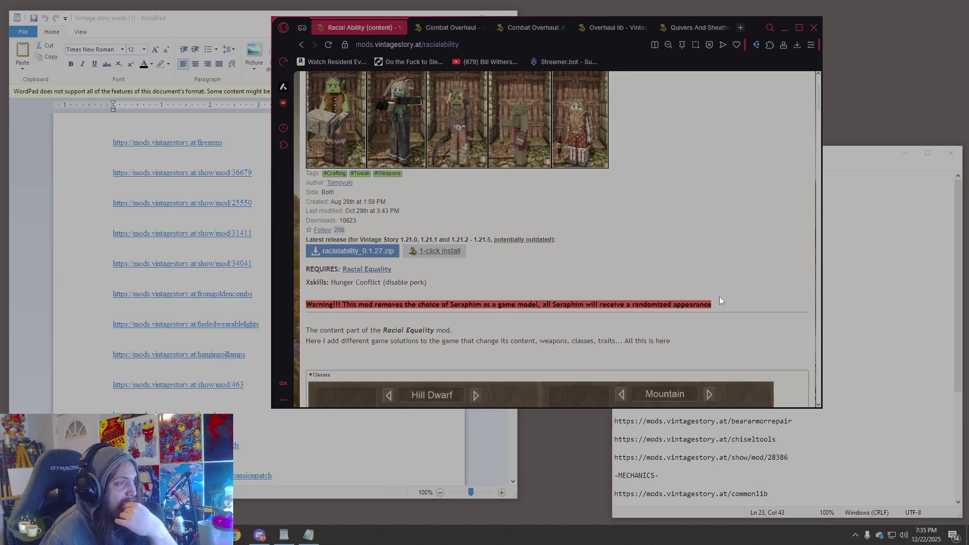
scroll(719, 300, "up", 2)
scroll(719, 300, "down", 5)
scroll(719, 296, "down", 15)
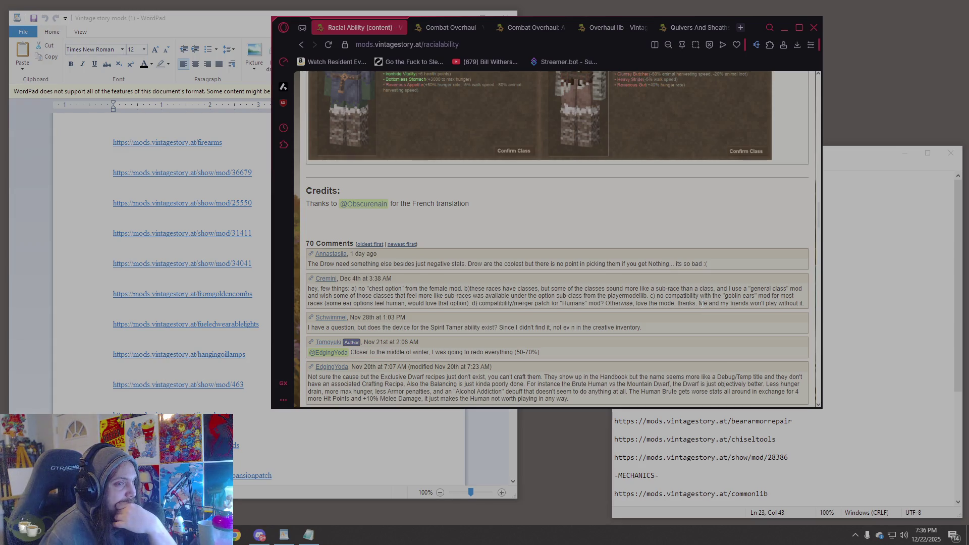
scroll(702, 303, "up", 20)
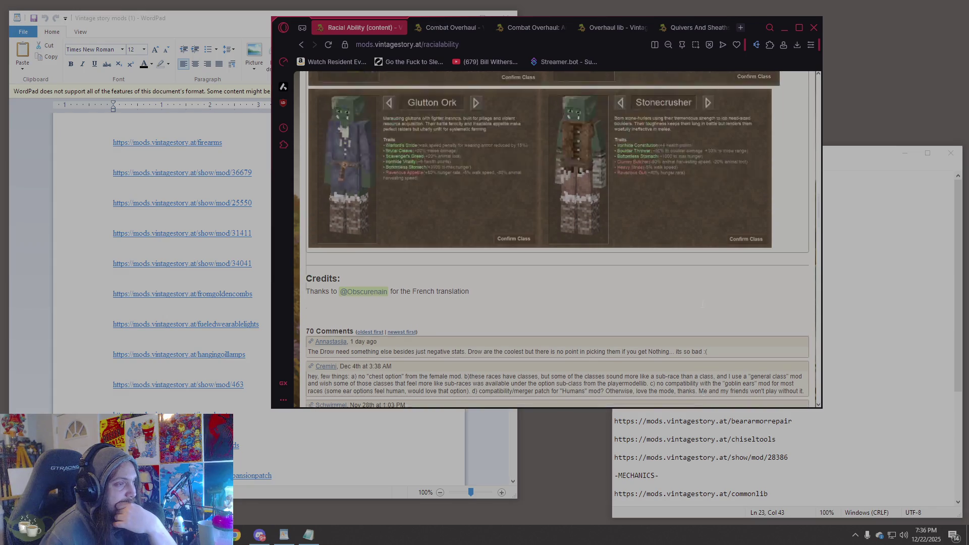
scroll(700, 308, "up", 3)
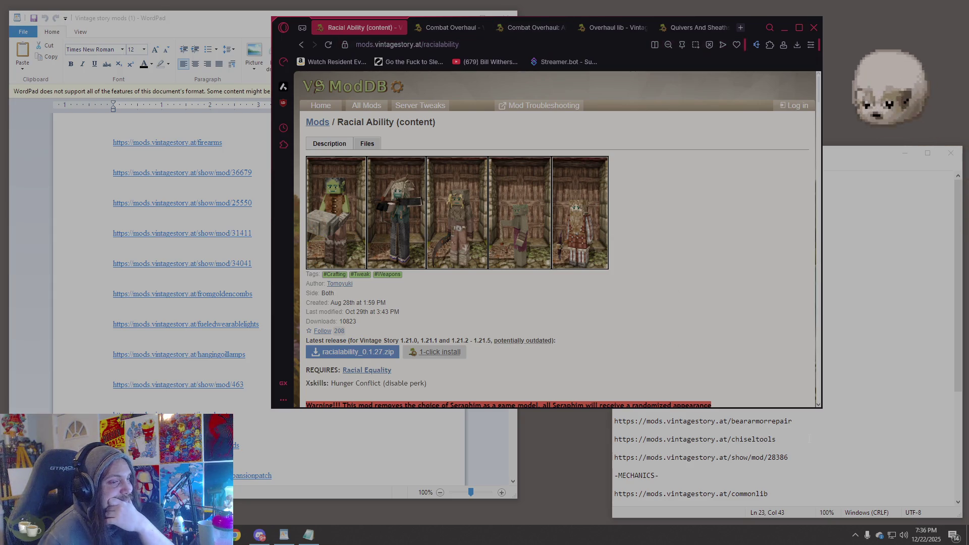
scroll(114, 364, "down", 3)
left_click(732, 457)
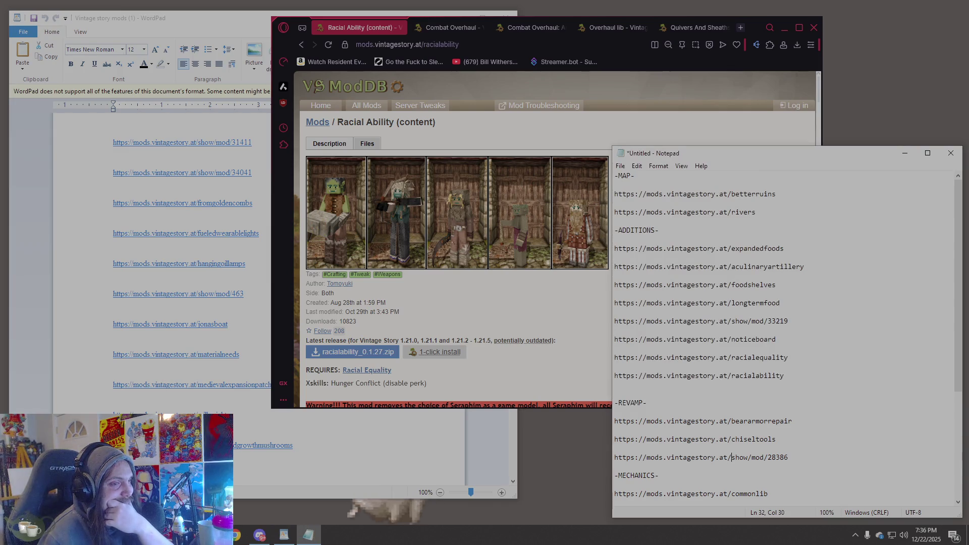
- Preview the Antlers & horns mod's gallery images, including the character customization screenshot
left_click(457, 309)
left_click(300, 45)
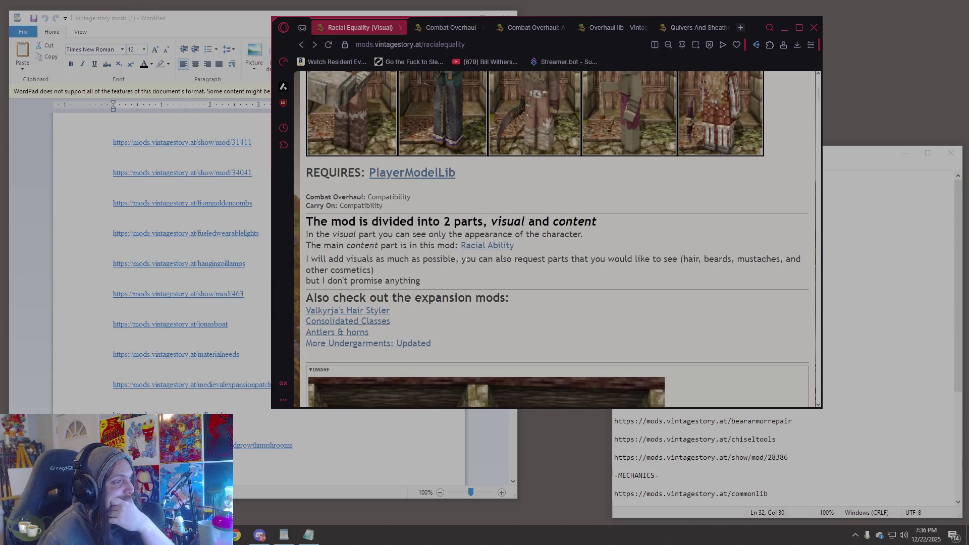
scroll(406, 256, "down", 1)
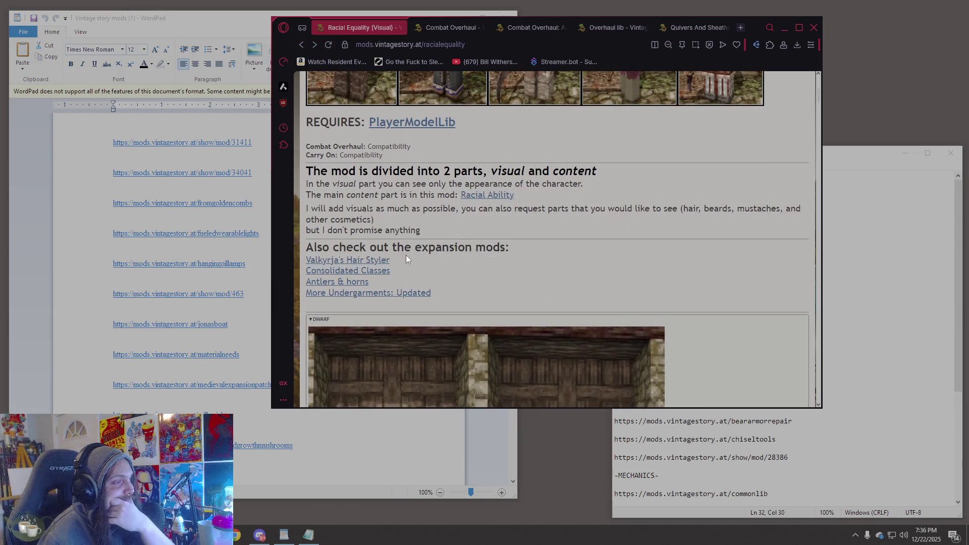
left_click(353, 281)
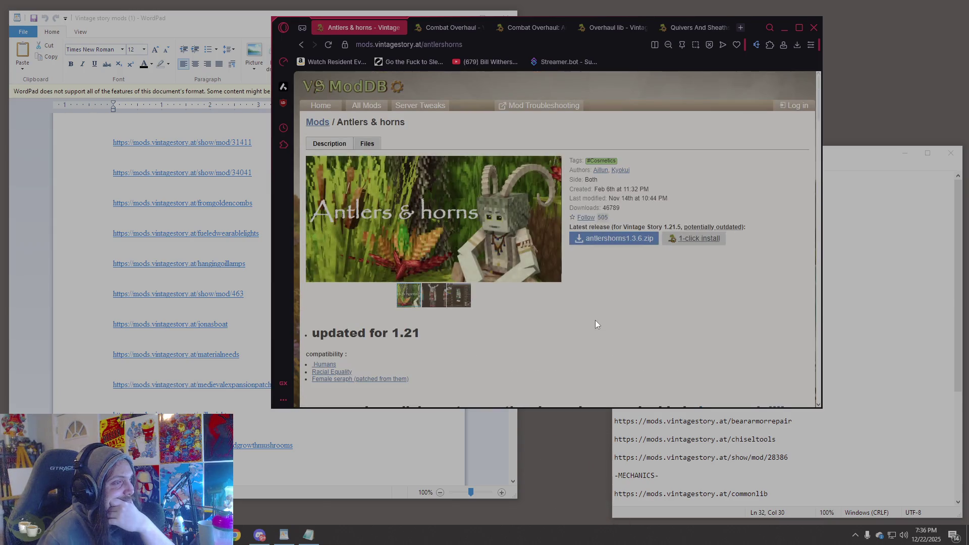
left_click(432, 295)
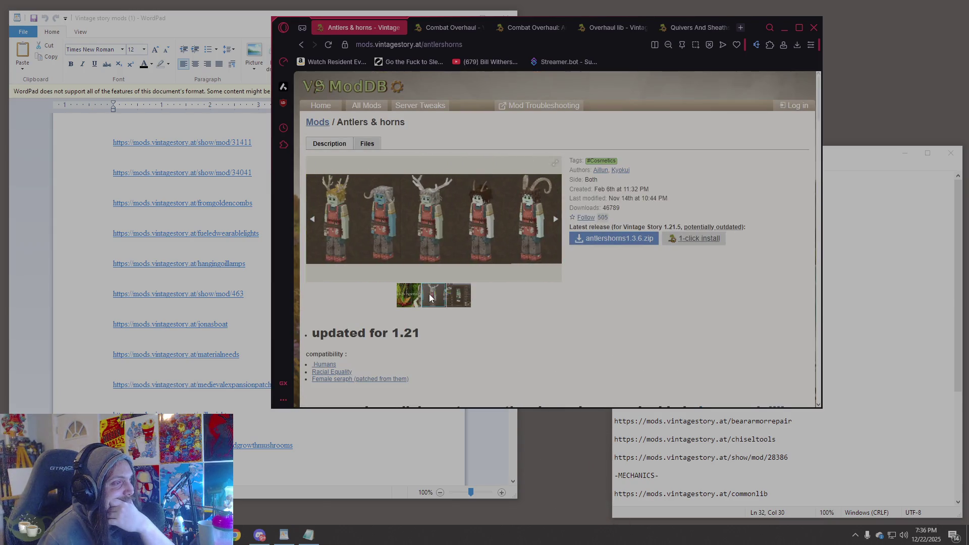
left_click(459, 298)
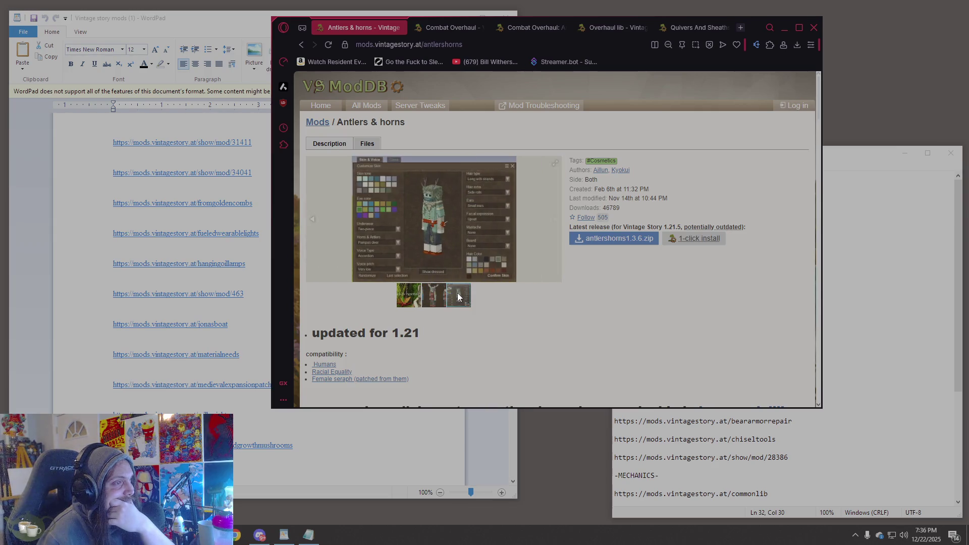
left_click(302, 45)
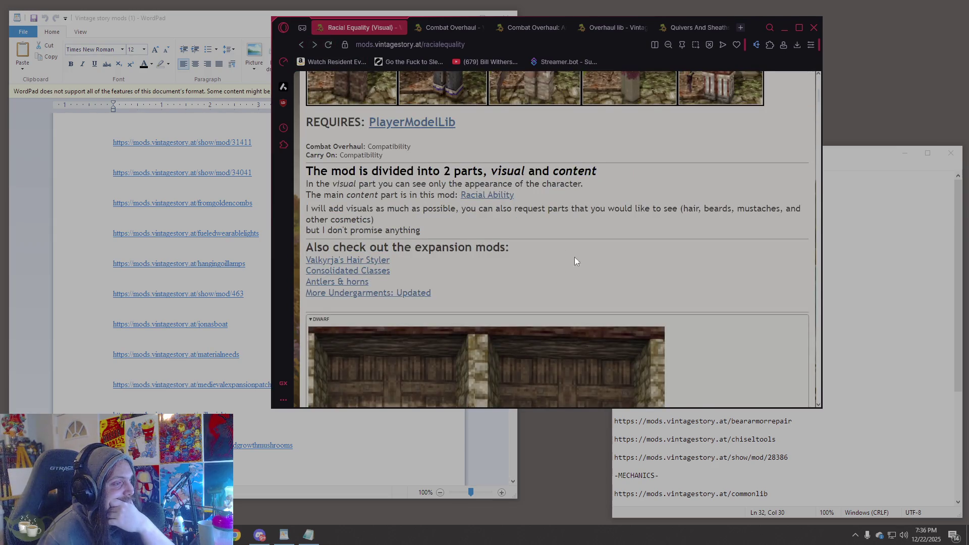
- Flip through all gallery images of the More Undergarments: Updated mod
scroll(572, 255, "down", 2)
scroll(387, 195, "up", 1)
left_click(387, 194)
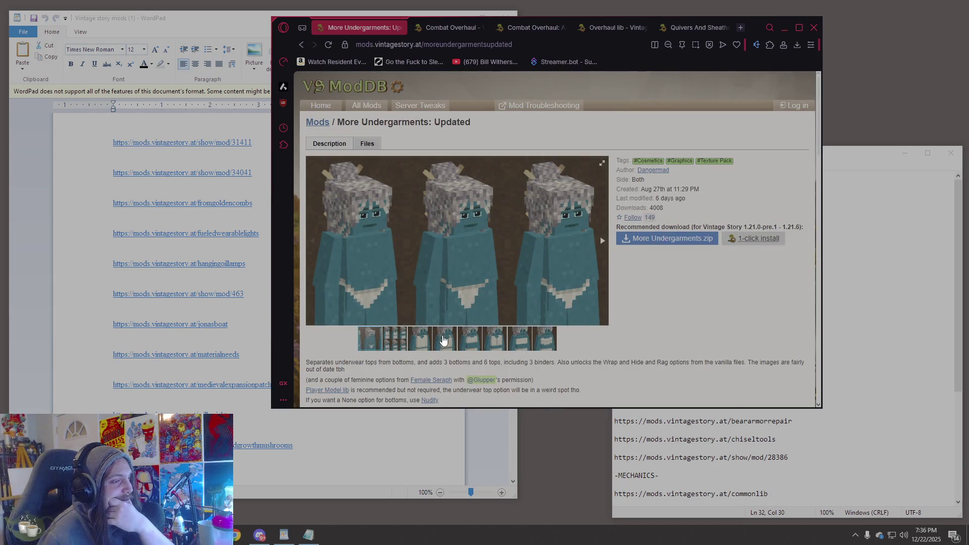
left_click(444, 340)
left_click(474, 342)
left_click(496, 341)
left_click(519, 341)
left_click(547, 341)
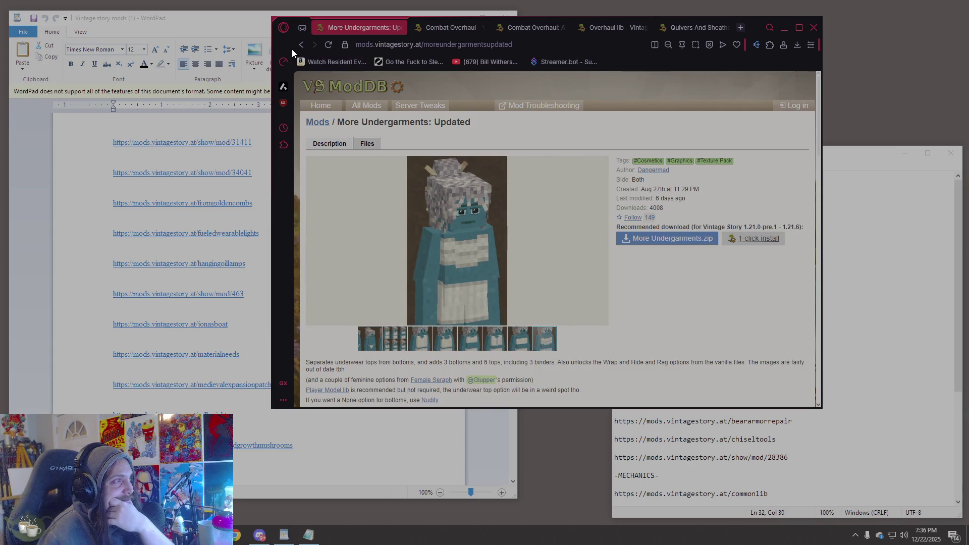
left_click(301, 44)
- Bring the WordPad 'Vintage story mods (1)' list to the front
scroll(651, 247, "down", 10)
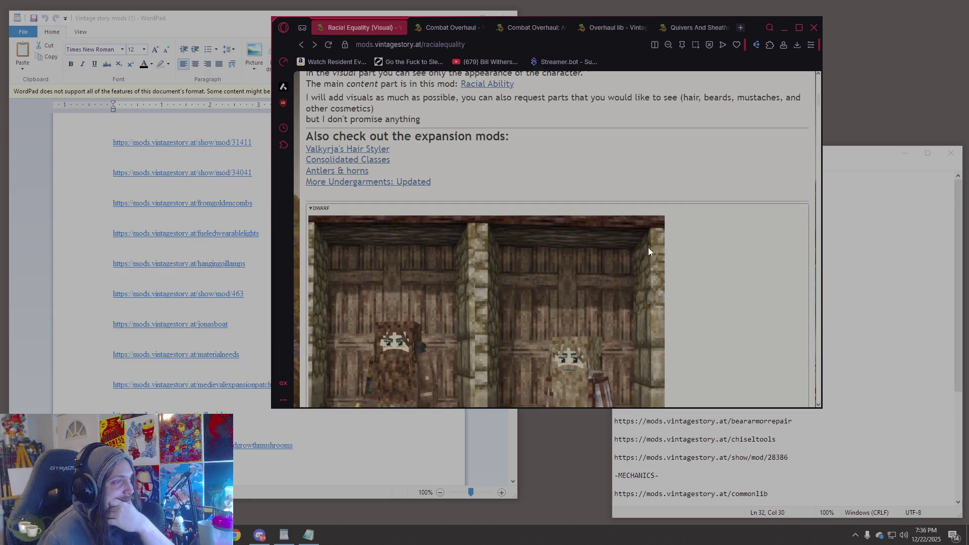
scroll(644, 247, "up", 1)
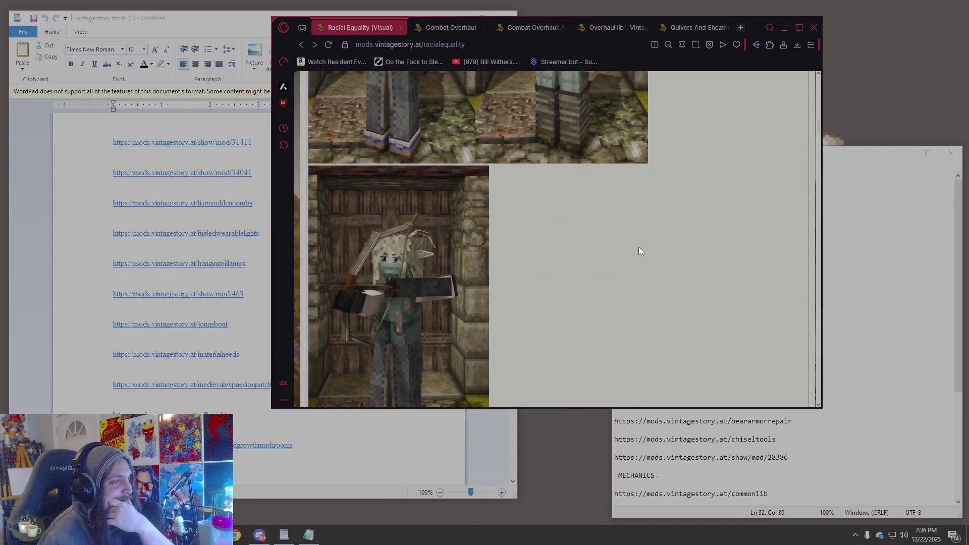
left_click(774, 476)
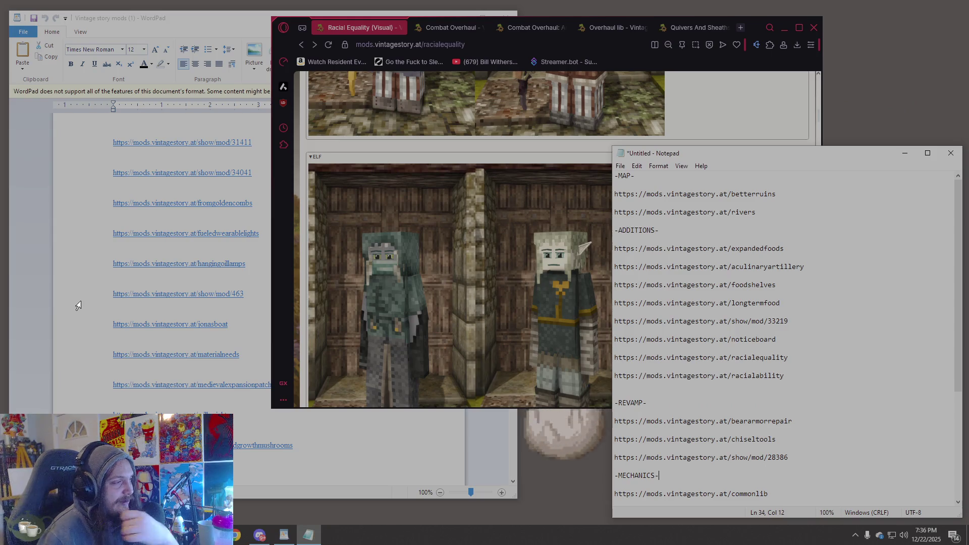
left_click(83, 303)
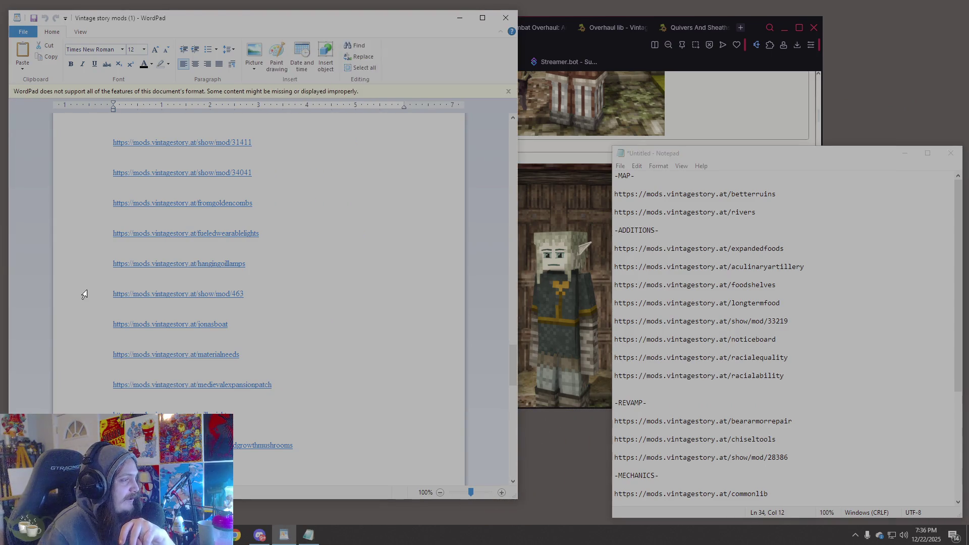
scroll(355, 229, "up", 2)
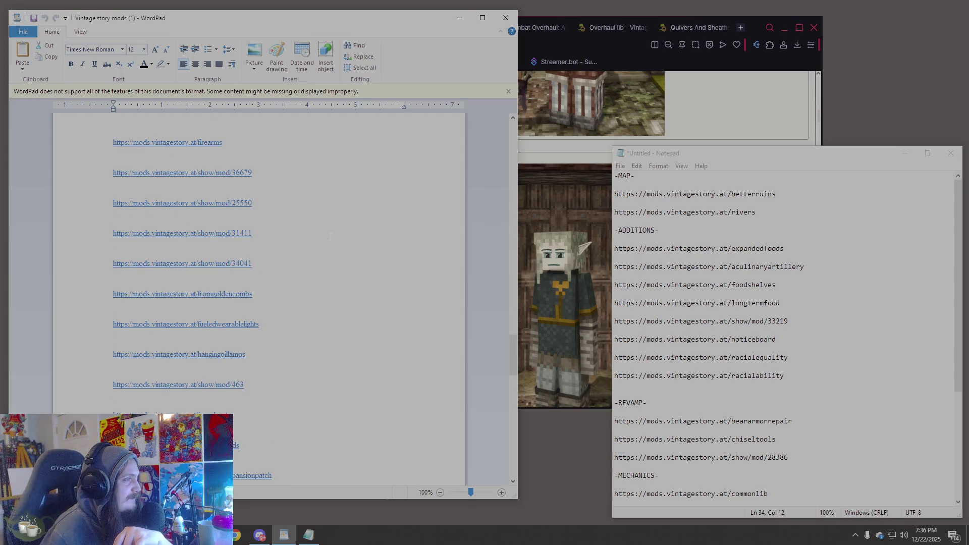
- Scroll through the WordPad list and check the options for the allclasses link
scroll(329, 237, "up", 6)
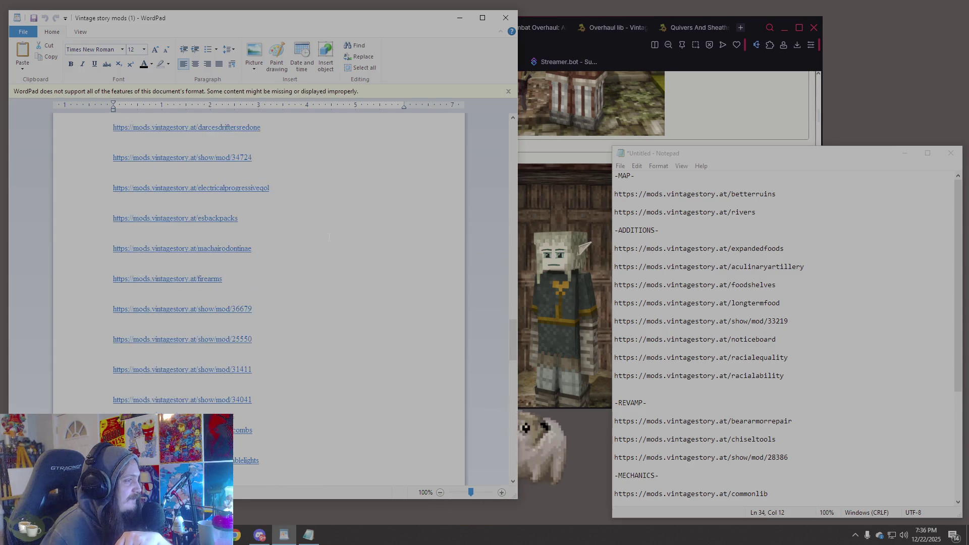
scroll(329, 237, "up", 4)
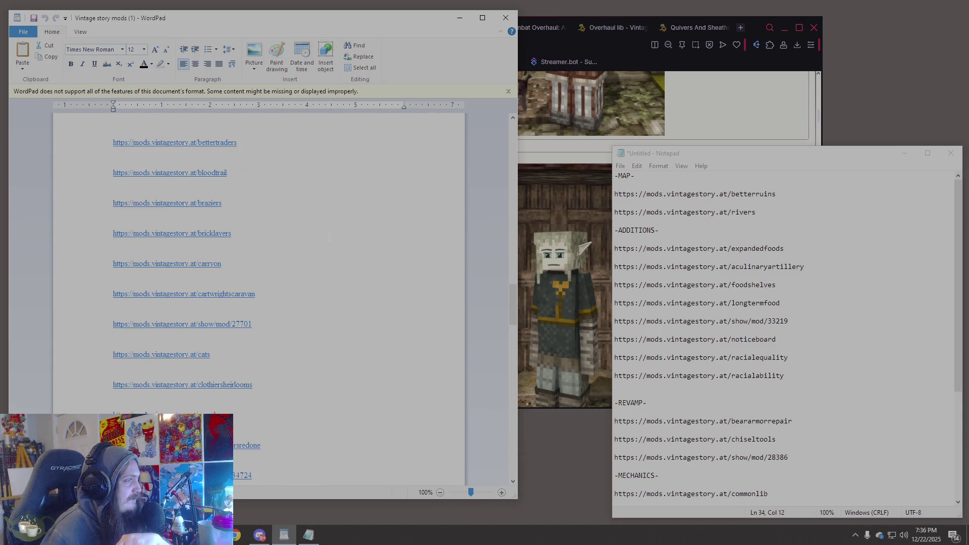
scroll(329, 238, "up", 10)
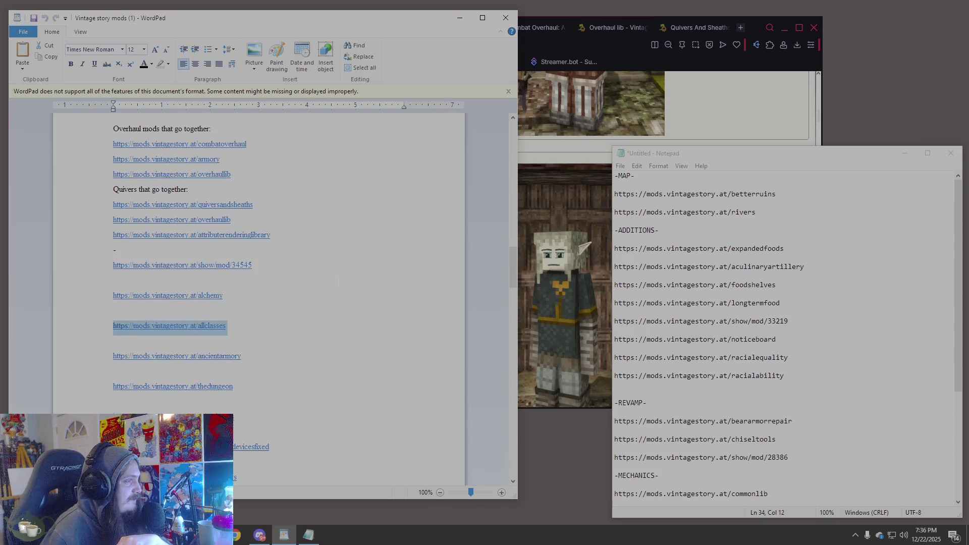
scroll(338, 282, "down", 2)
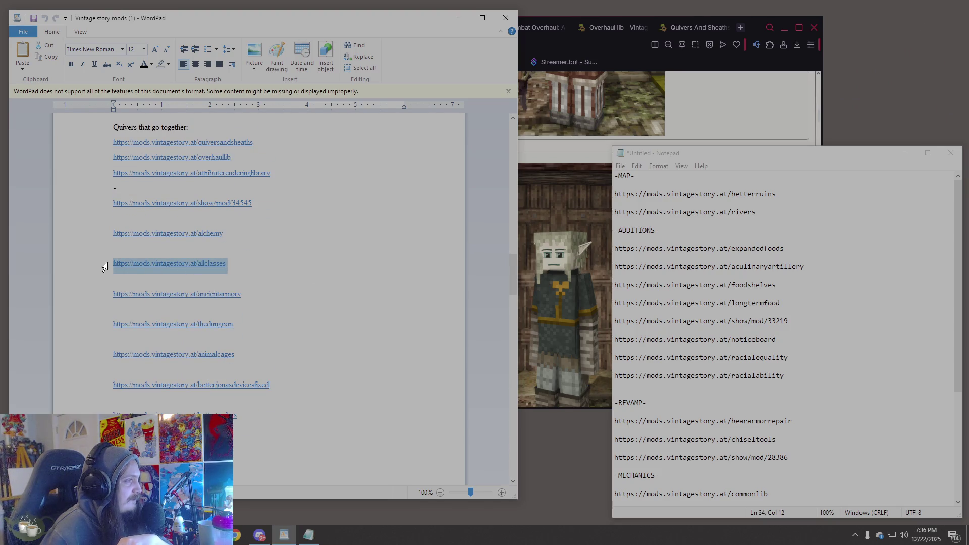
right_click(140, 267)
left_click(356, 268)
scroll(356, 268, "up", 3)
scroll(357, 268, "down", 2)
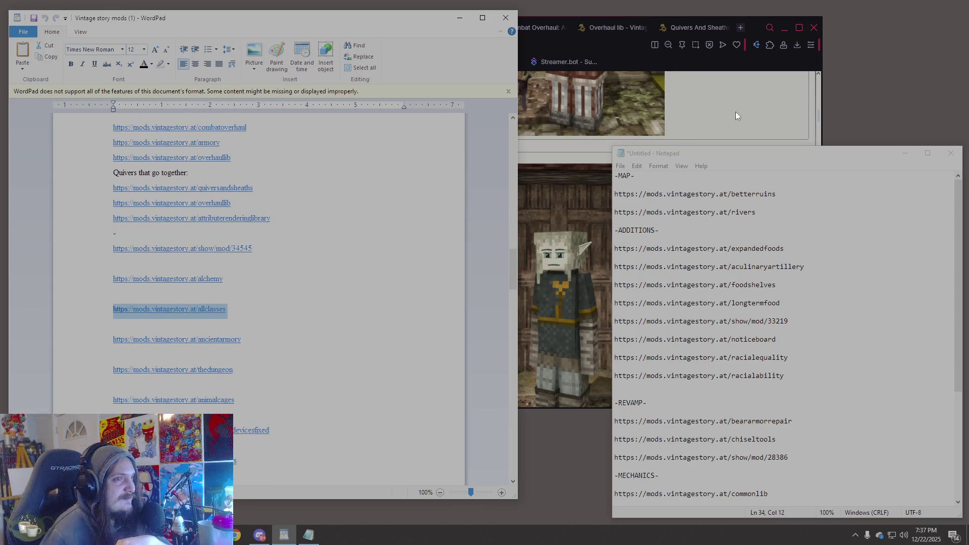
- Check the Racial Equality page and Notepad list, then bring WordPad's 'Cool mods:' heading into view
left_click(771, 111)
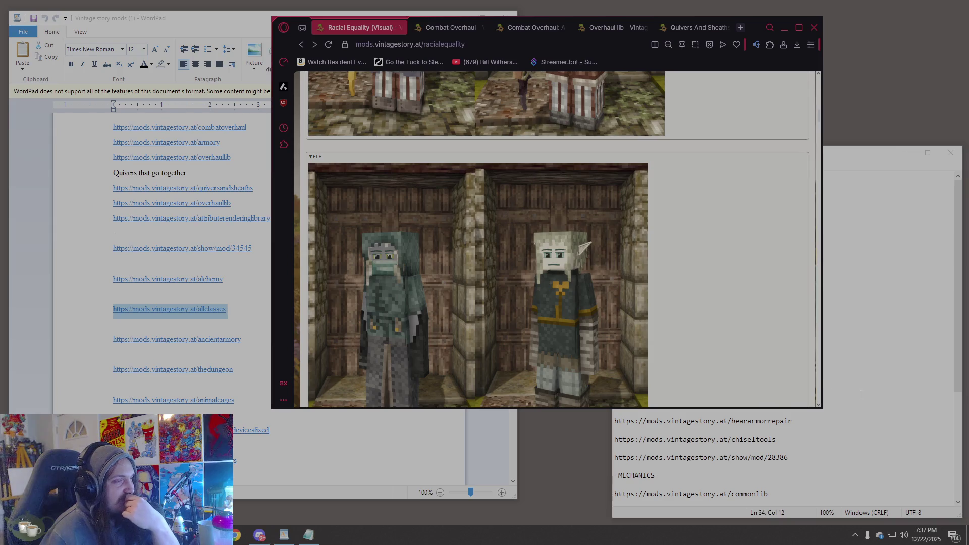
scroll(666, 314, "down", 15)
scroll(663, 315, "down", 10)
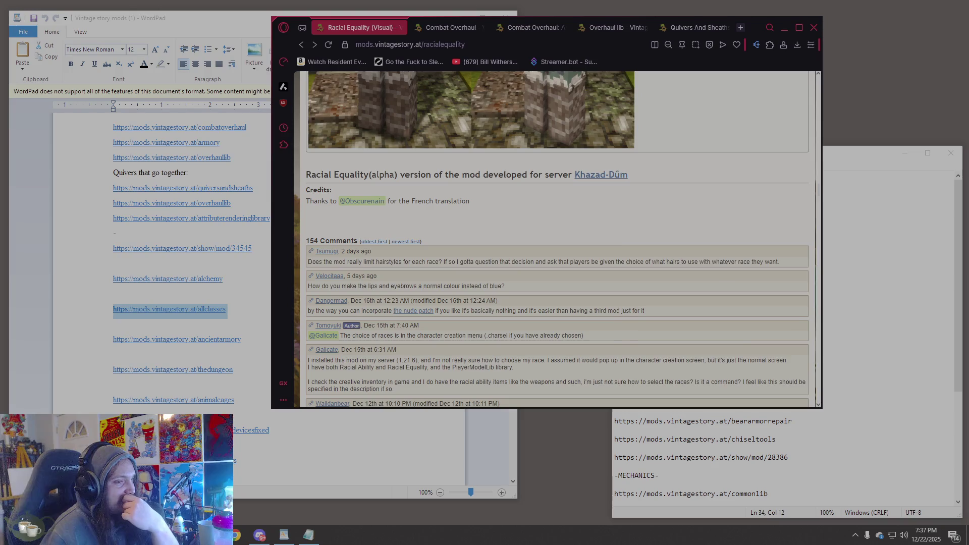
left_click(864, 457)
scroll(862, 455, "down", 3)
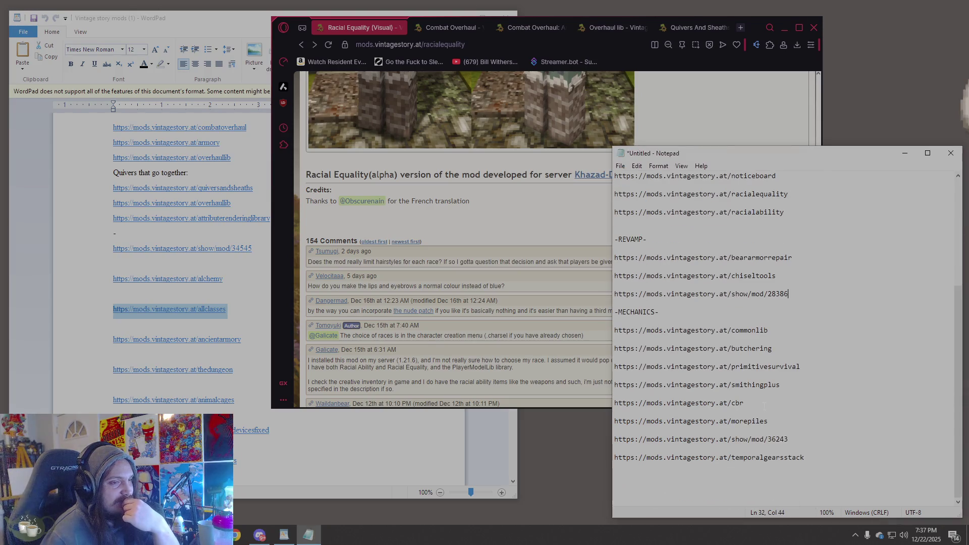
scroll(737, 393, "up", 1)
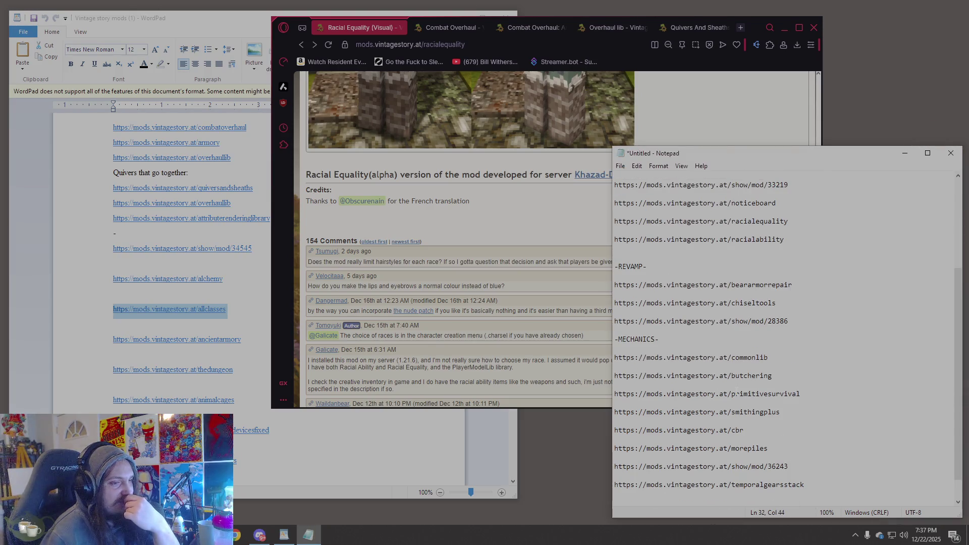
left_click(72, 255)
scroll(74, 256, "up", 5)
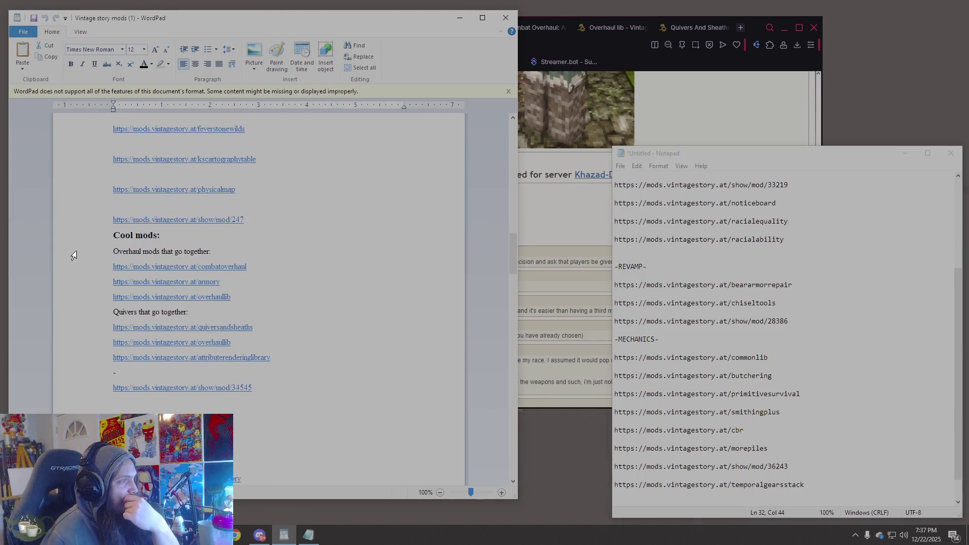
- Paste the combatoverhaul and armory links into Notepad below the 28386 link
left_click(99, 268)
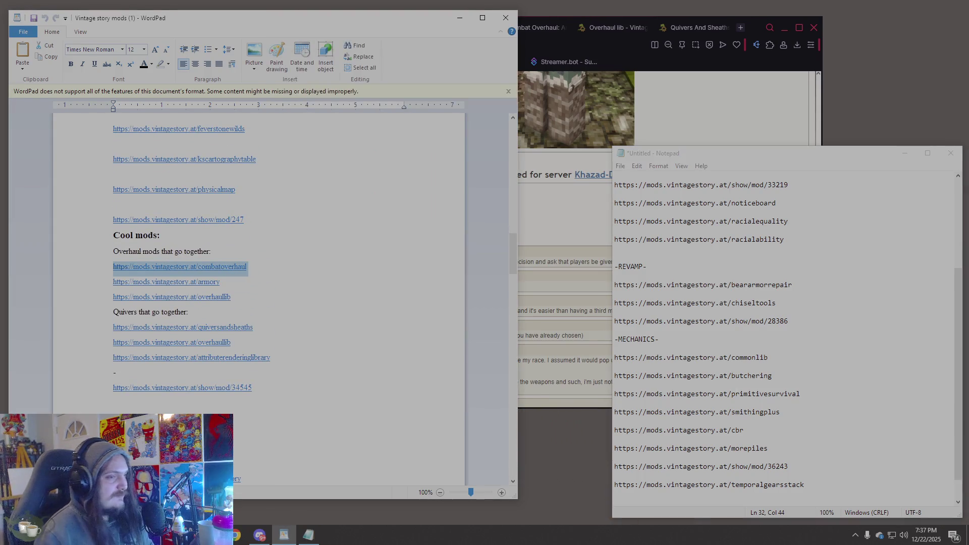
left_click(803, 321)
key("Return")
key("Return")
type("https://mods.vintagestory.at/combatoverhaul")
key("Return")
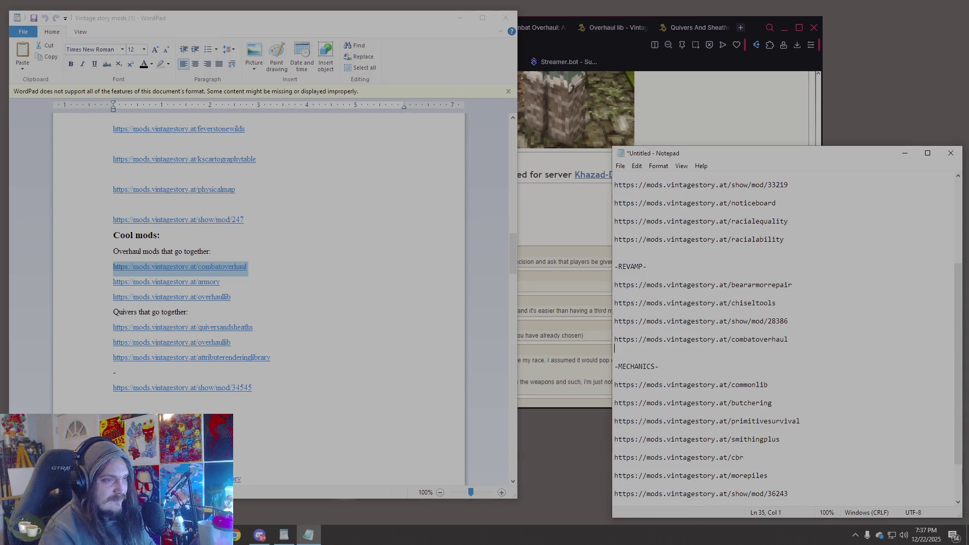
left_click(104, 283)
left_click(105, 282)
key("ctrl+c")
key("alt+Tab")
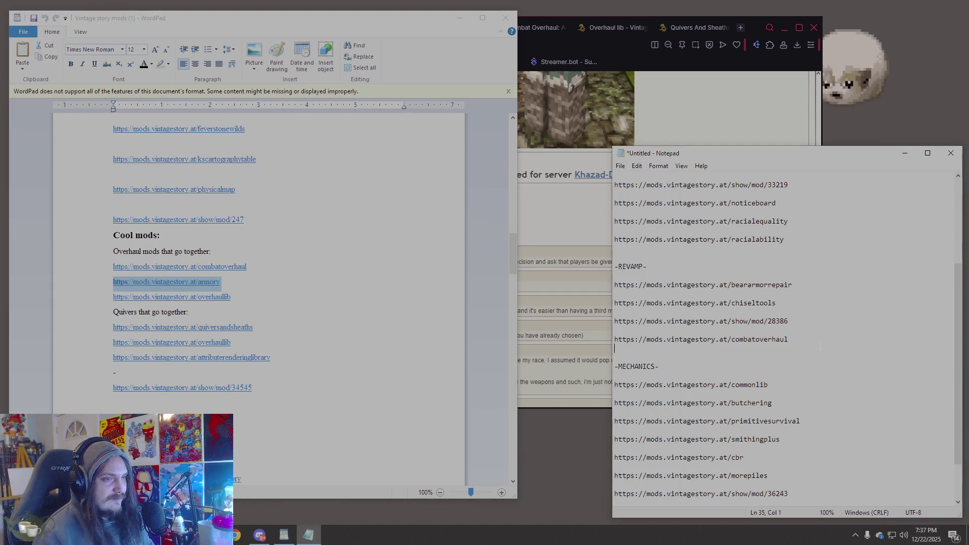
key("Return")
key("ctrl+v")
key("Return")
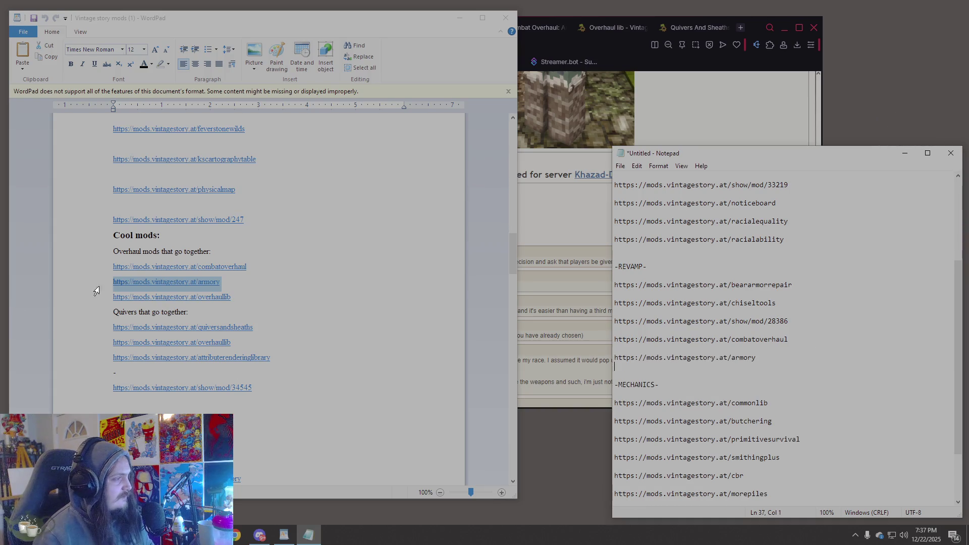
- Copy the overhaullib link from WordPad into Notepad below armory
left_click(107, 302)
left_click(107, 302)
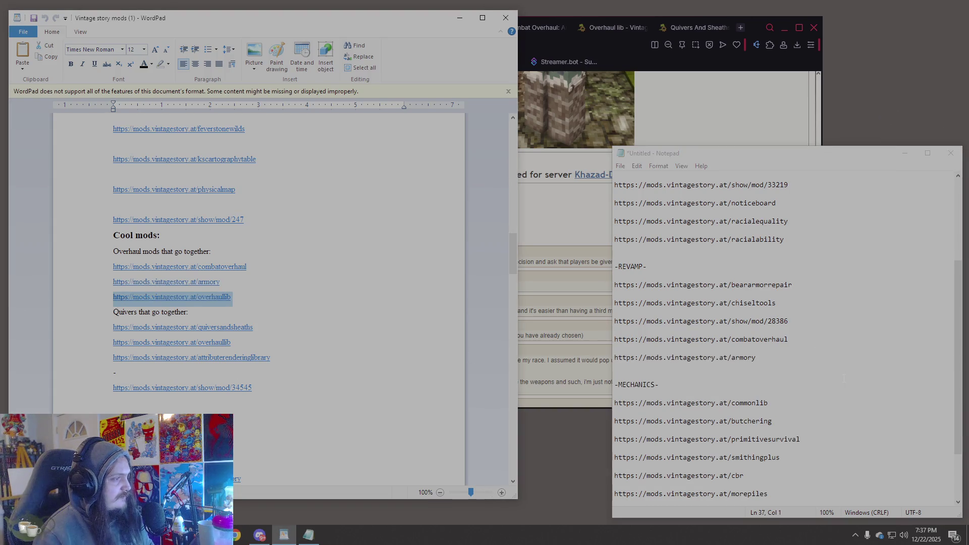
key("ctrl+c")
key("alt+Tab")
key("Return")
key("ctrl+v")
key("Return")
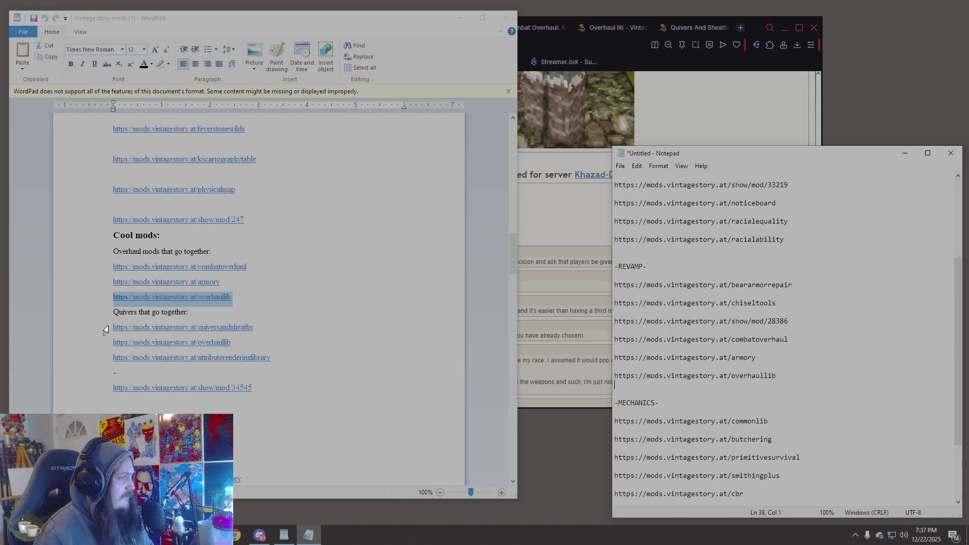
- Copy the quiversandsheaths link from WordPad into Notepad below overhaullib
key("alt+Tab")
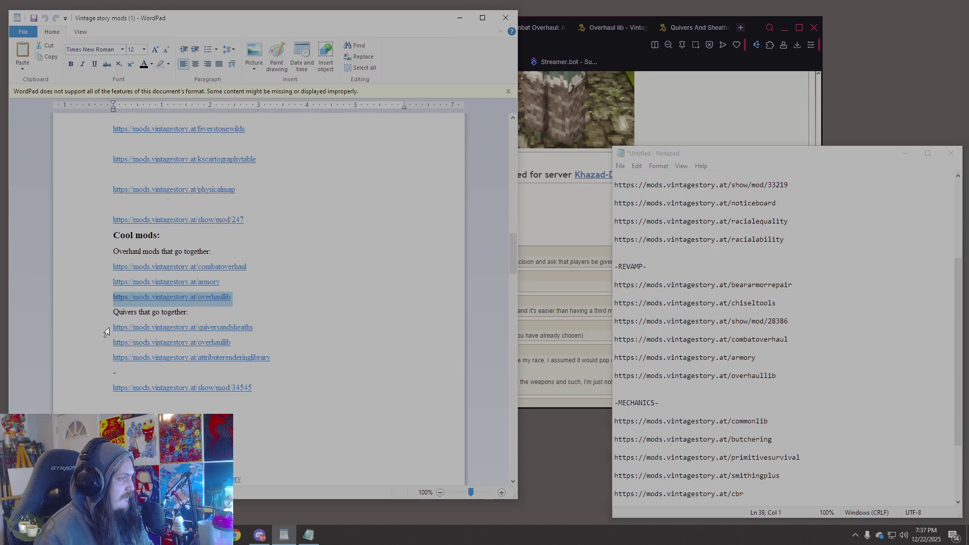
left_click(109, 331)
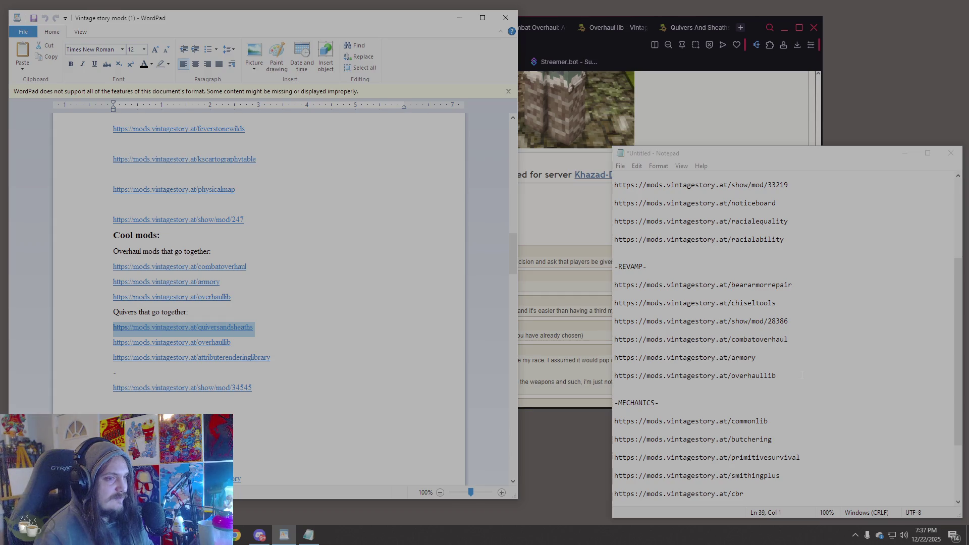
key("ctrl+c")
key("alt+Tab")
key("ctrl+v")
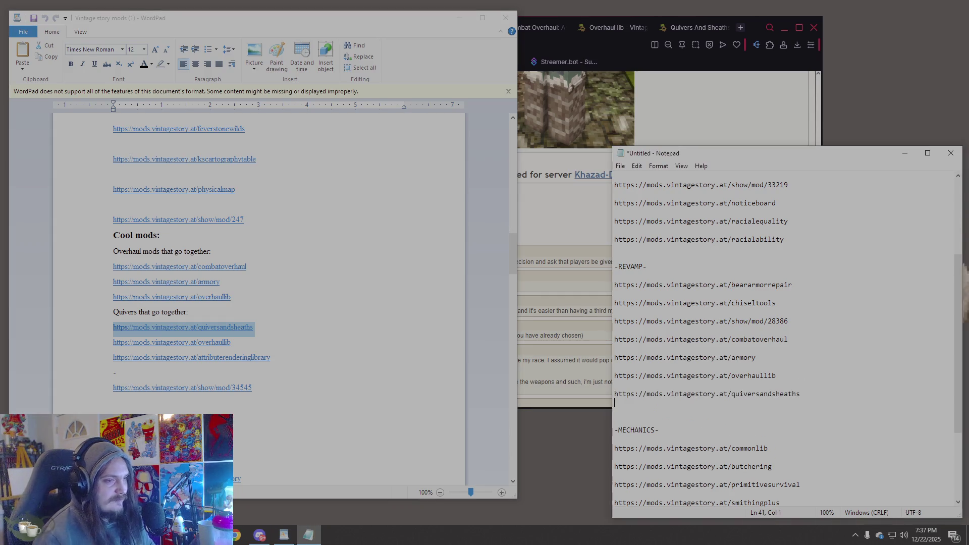
key("alt+Tab")
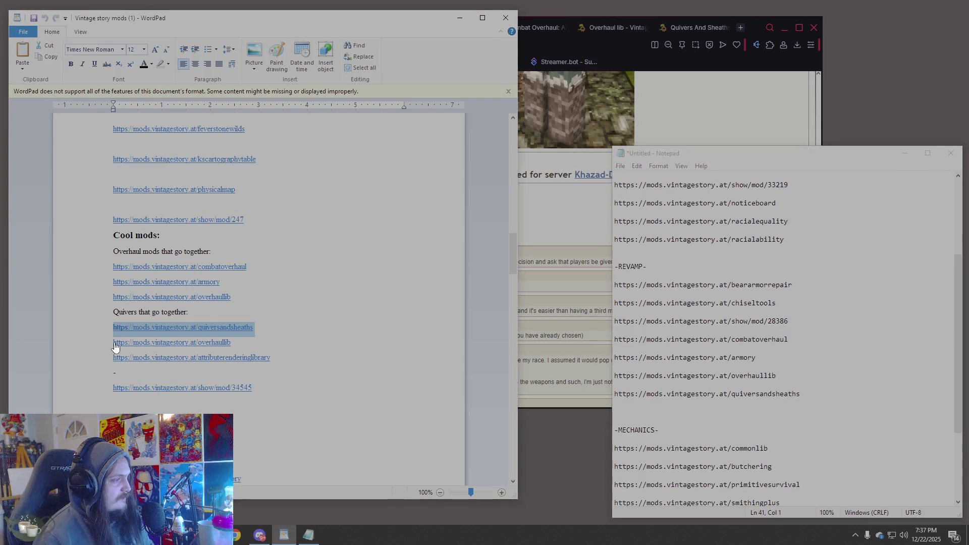
left_click(109, 347)
left_click(617, 47)
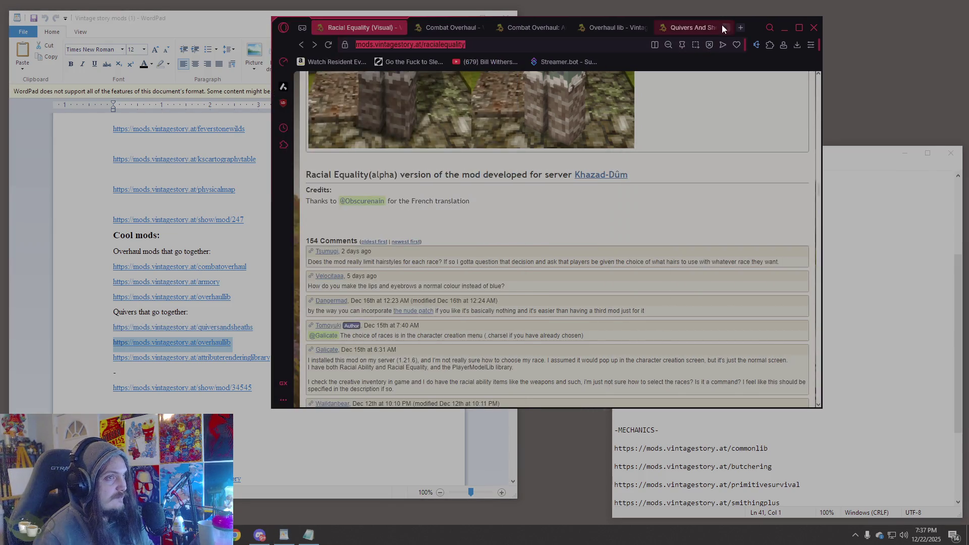
- Glance over the Overhaul lib mod page, then return to the Notepad mod list
left_click(740, 29)
left_click(564, 29)
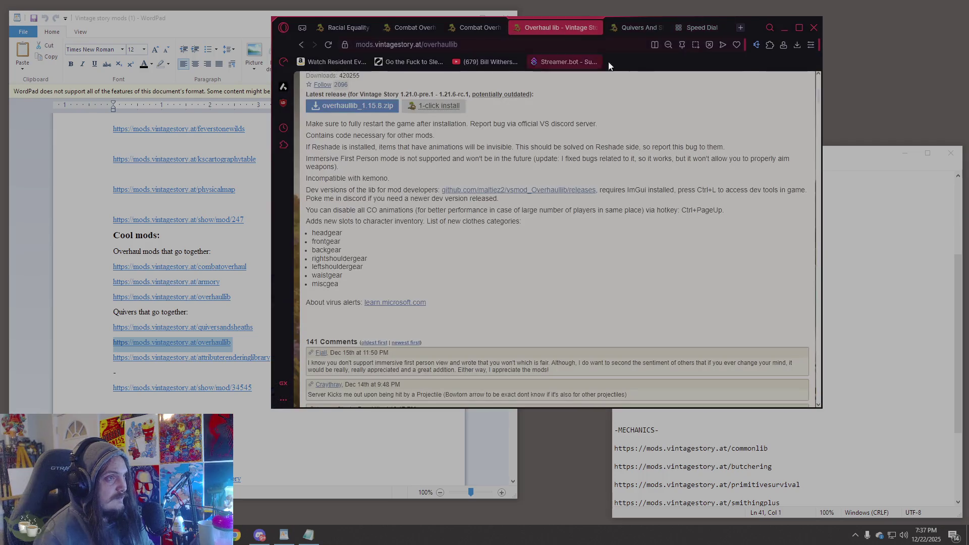
left_click(726, 27)
scroll(594, 262, "up", 5)
scroll(594, 261, "down", 4)
left_click(776, 455)
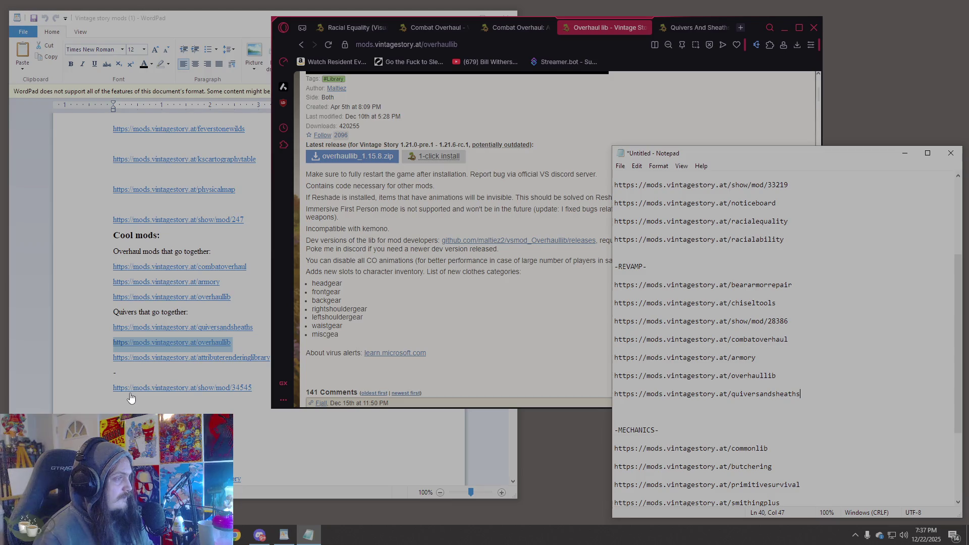
- Load the attributerenderinglibrary link from the WordPad notes in a new browser tab
left_click(85, 358)
left_click(109, 362)
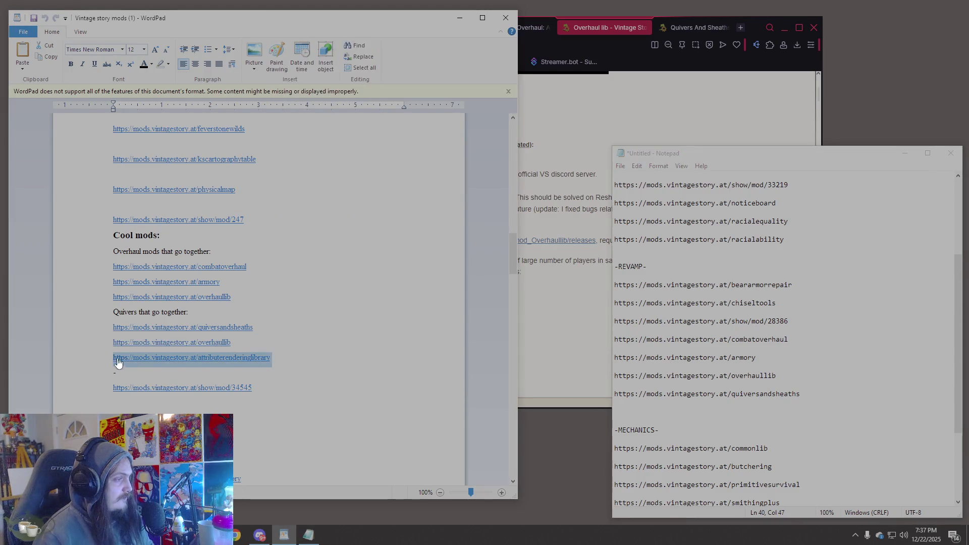
left_click(692, 27)
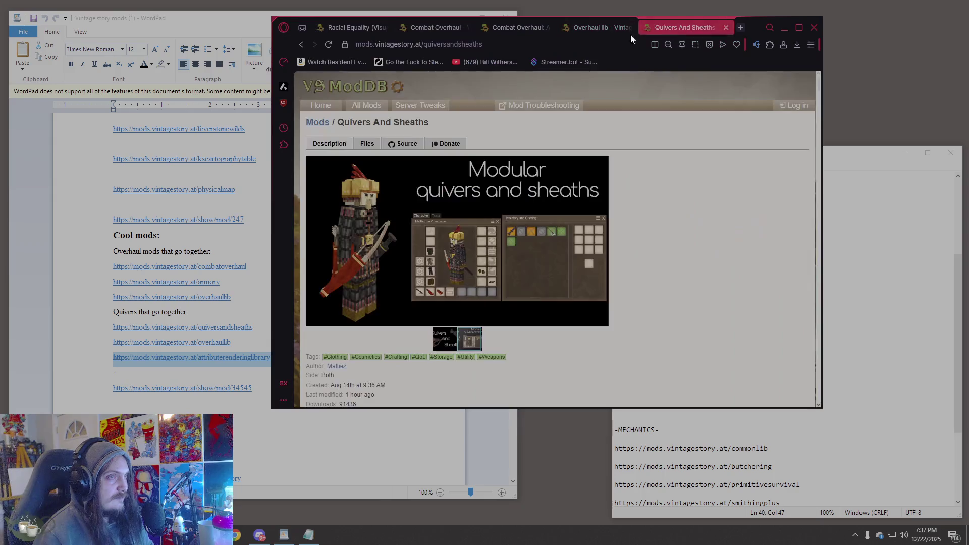
left_click(741, 27)
key("ctrl+v")
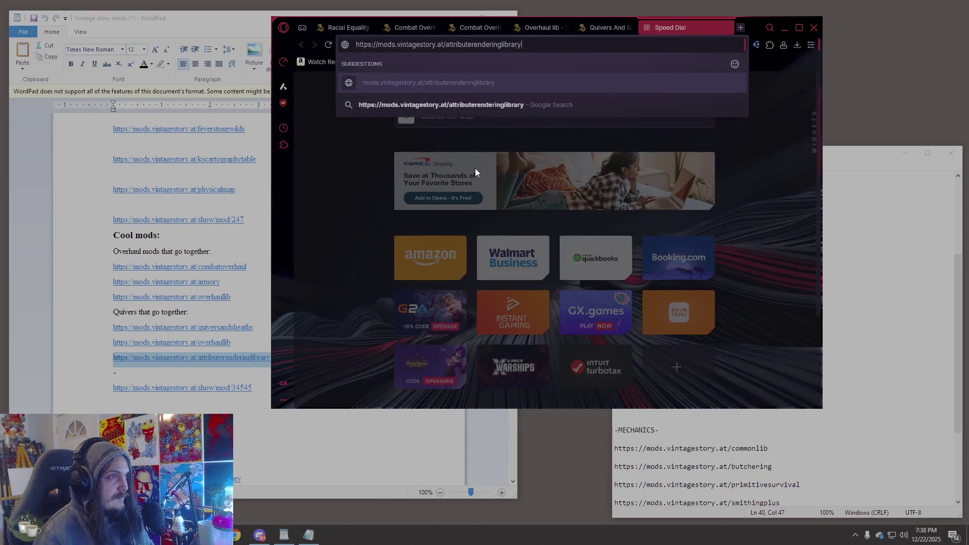
key("Return")
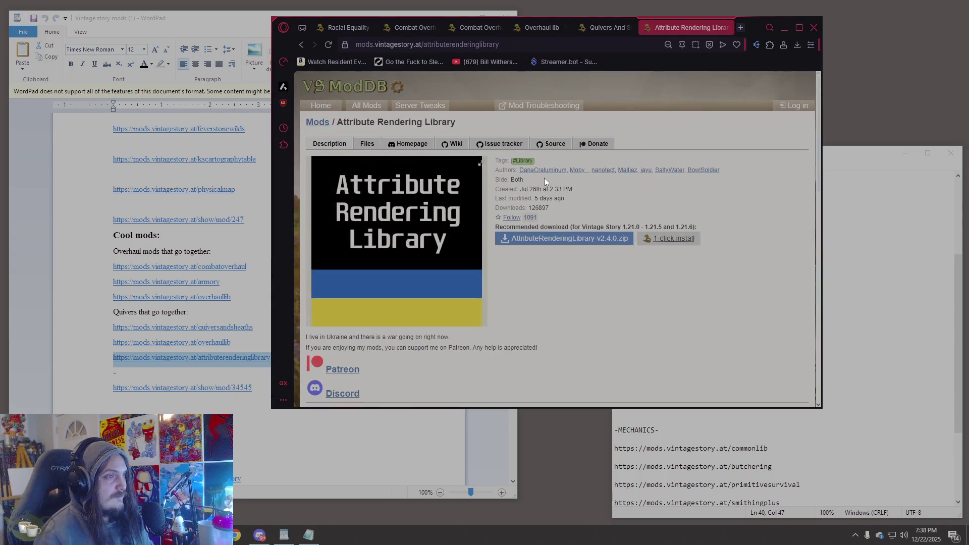
- Read the Attribute Rendering Library description and mods-using-it list, and copy the page address
scroll(575, 205, "down", 3)
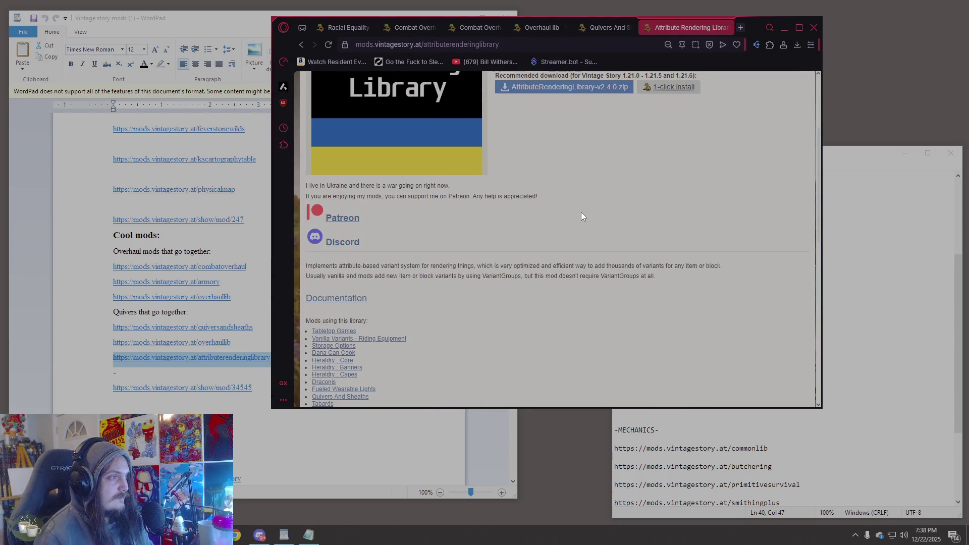
scroll(582, 216, "down", 3)
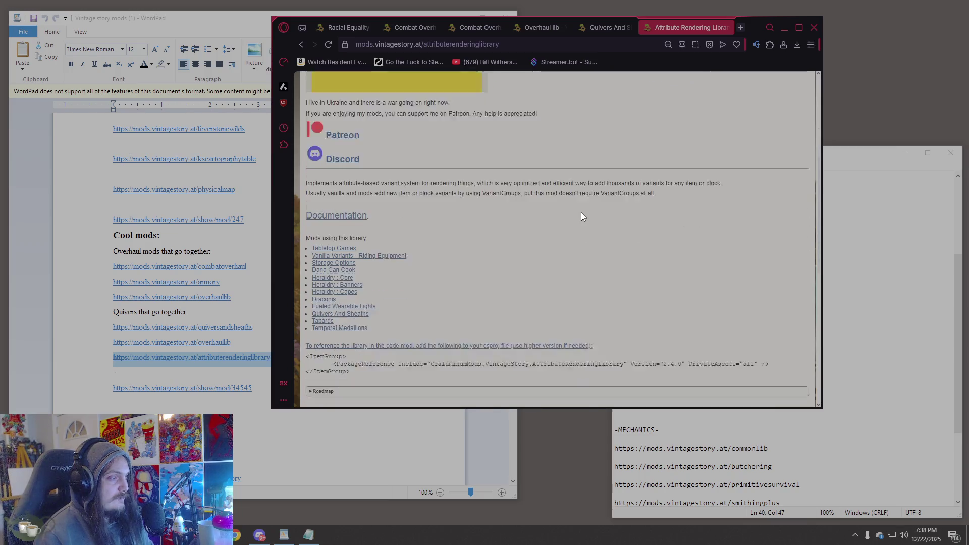
left_click_drag(379, 125, 502, 104)
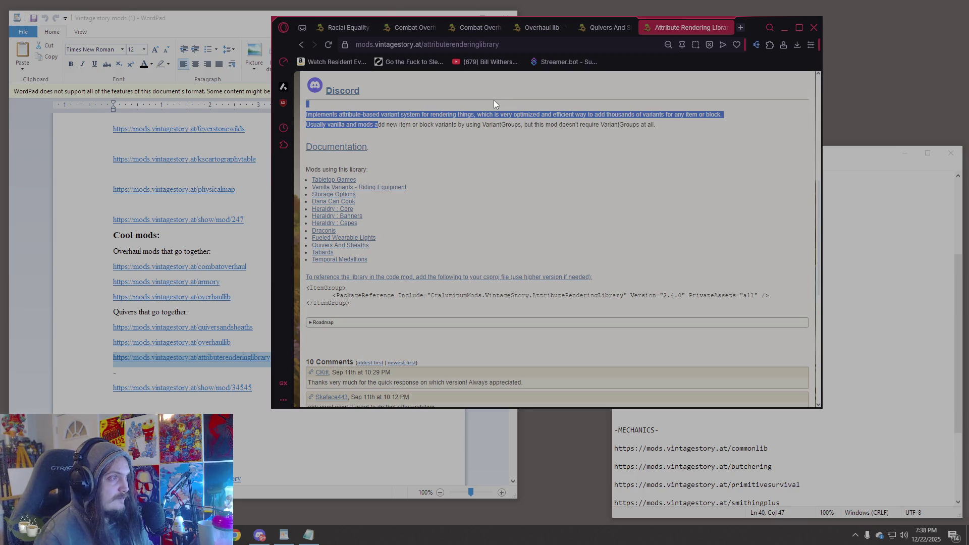
mouse_move(493, 101)
left_mouse_down()
mouse_move(505, 126)
mouse_move(469, 210)
mouse_move(480, 264)
left_mouse_up()
left_click(778, 135)
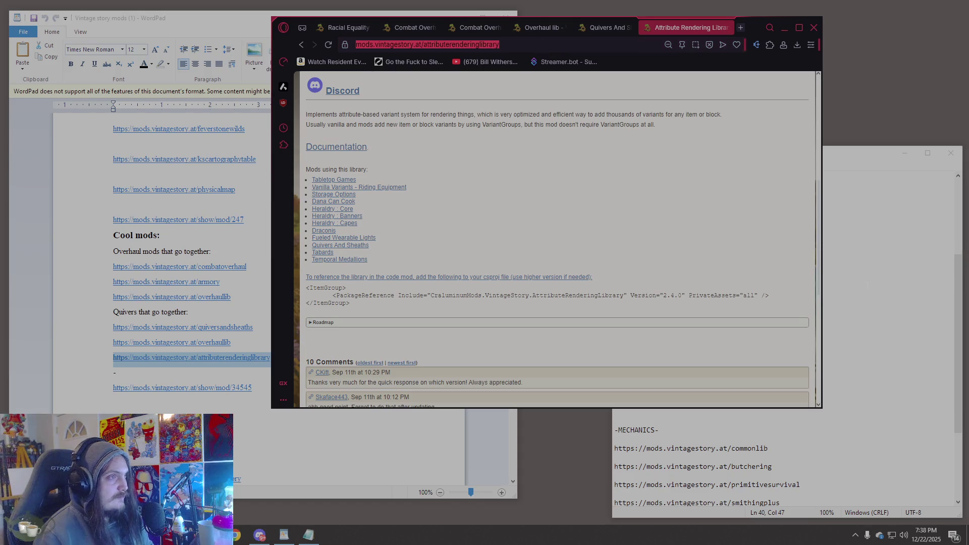
left_click(791, 383)
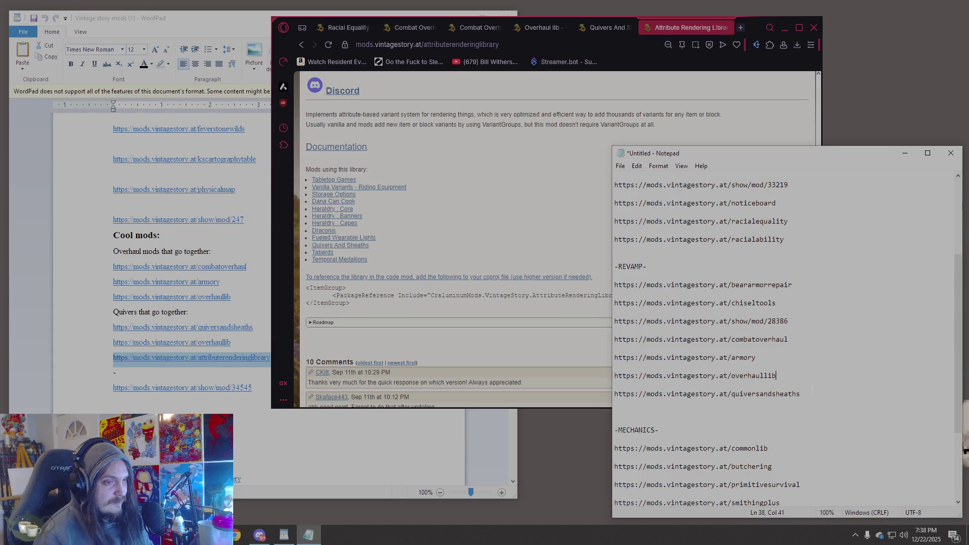
- Paste the attributerenderinglibrary link on a new line under overhaullib in Notepad
key("Return")
key("Return")
key("ctrl+v")
left_click(659, 448)
- Find and copy the show/mod/34545 link line in the WordPad notes
left_click(91, 321)
scroll(235, 315, "down", 5)
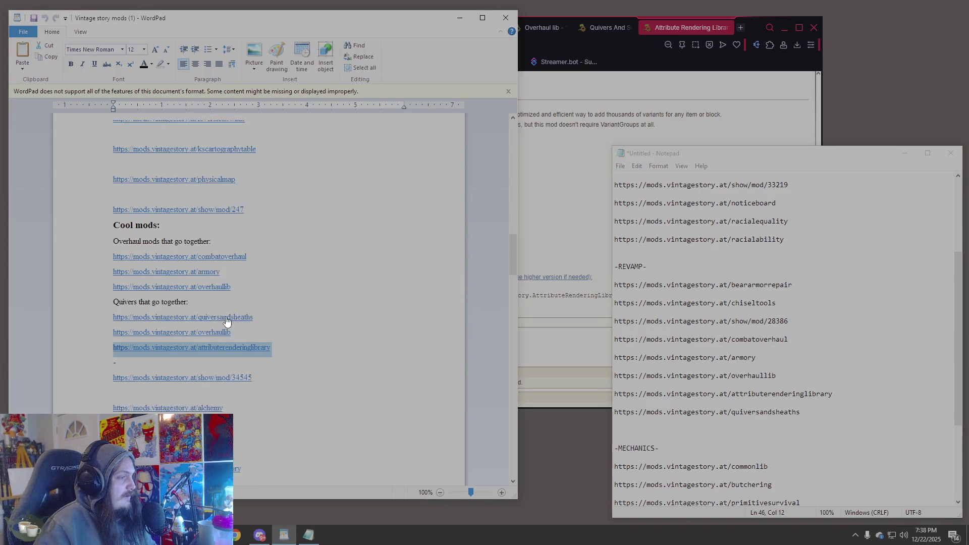
scroll(236, 315, "up", 3)
scroll(235, 315, "down", 4)
scroll(235, 315, "up", 2)
scroll(236, 315, "down", 4)
scroll(236, 315, "down", 15)
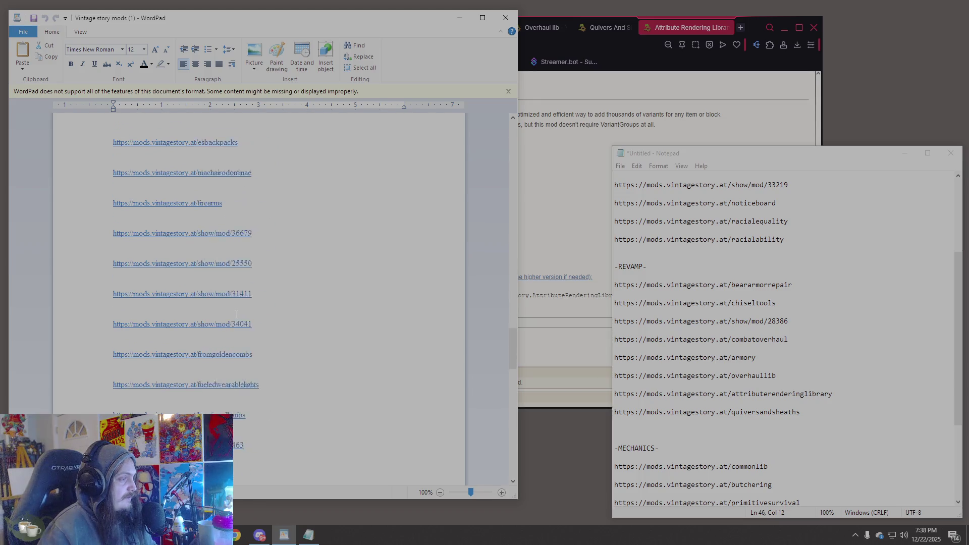
scroll(236, 314, "up", 17)
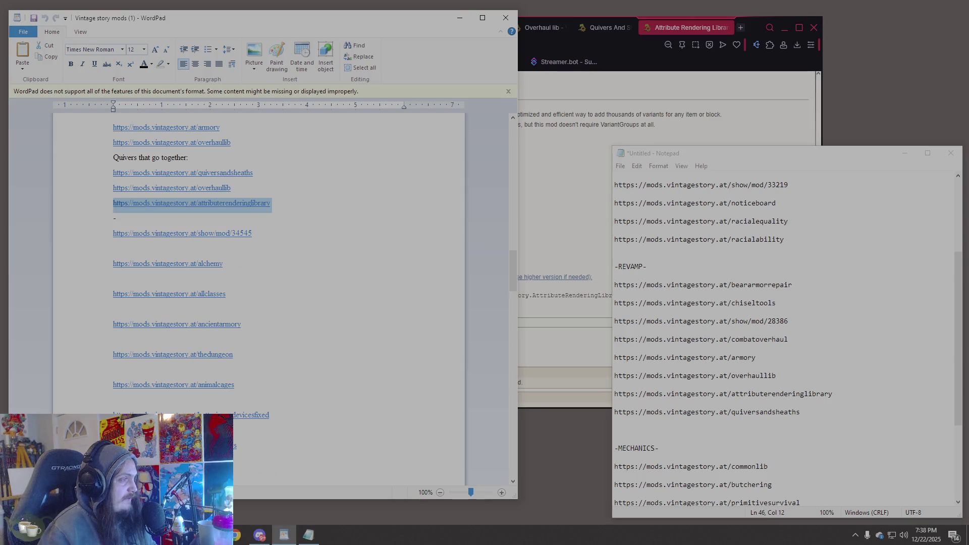
left_click(105, 234)
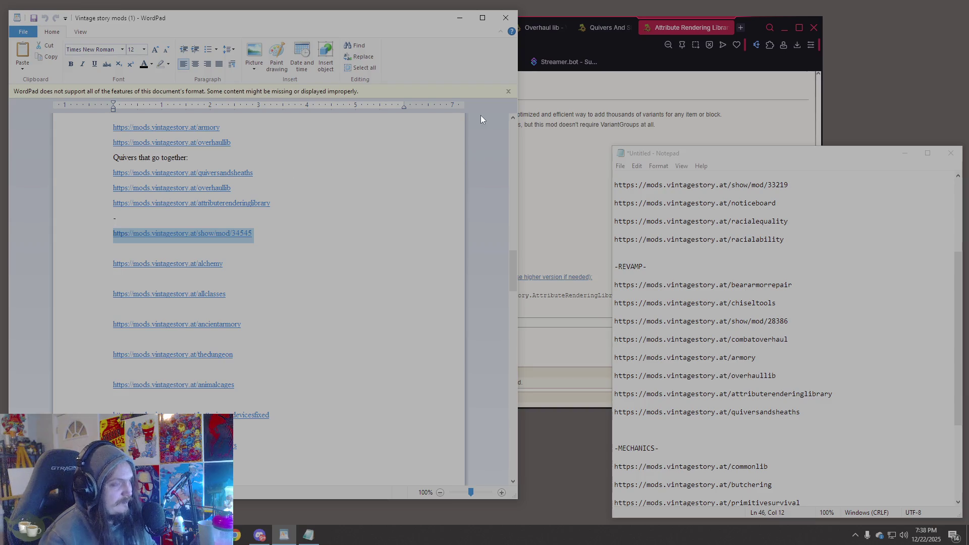
left_click(574, 43)
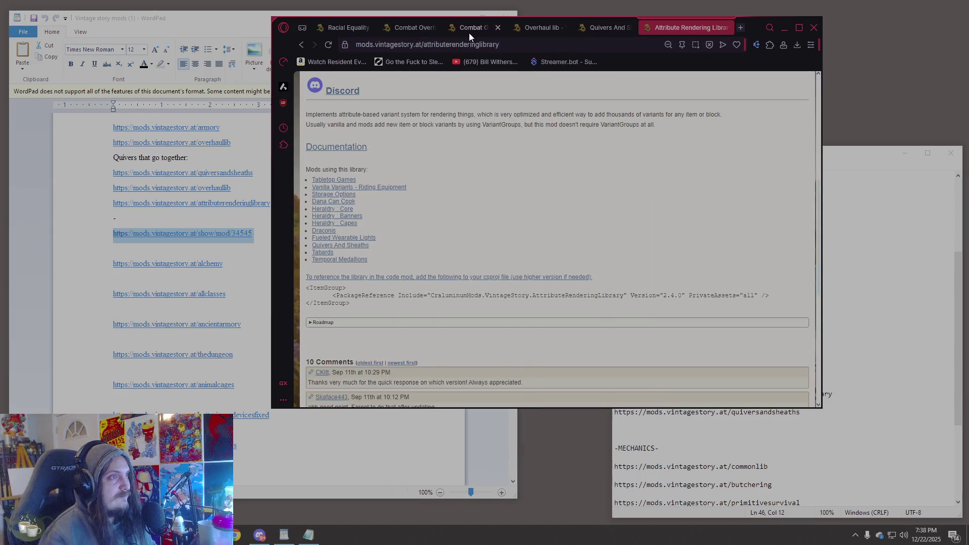
- Close the Combat Overhaul, Overhaul lib, Quivers And Sheaths and Attribute Rendering Library tabs
left_click(469, 28)
left_click(416, 25)
left_click(363, 27)
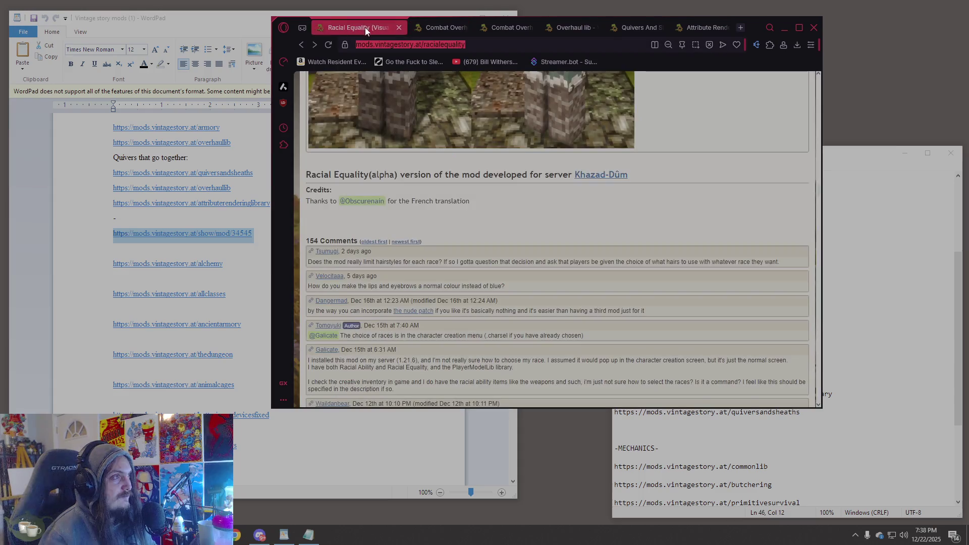
left_click(413, 30)
left_click(465, 28)
left_click(465, 27)
left_click(464, 28)
left_click(467, 25)
left_click(467, 25)
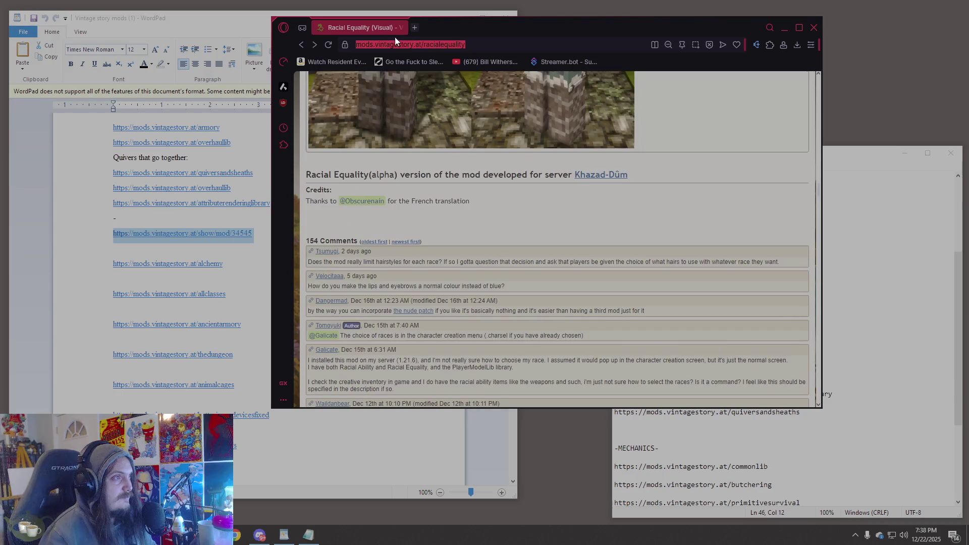
- Open the Adventurer's Walking Stick page (show/mod/34545) and read through it
left_click(419, 45)
type("https://mods.vintagestory.at/show/mod/34545")
key("Return")
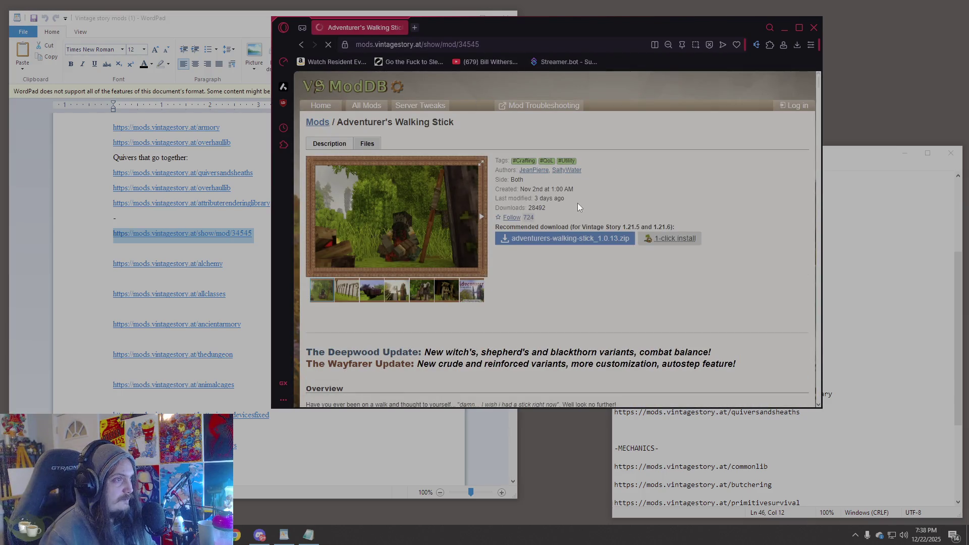
scroll(578, 203, "down", 1)
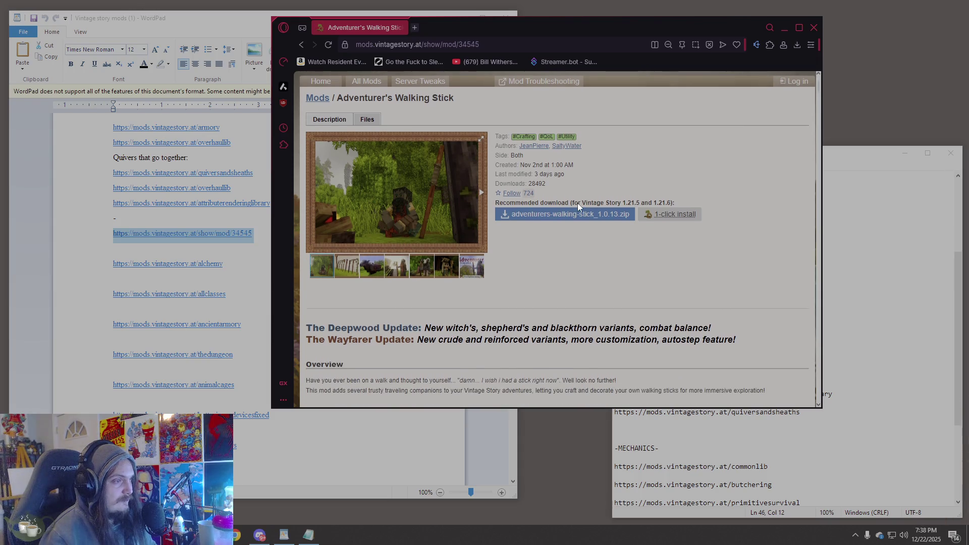
scroll(736, 274, "down", 6)
scroll(736, 273, "up", 3)
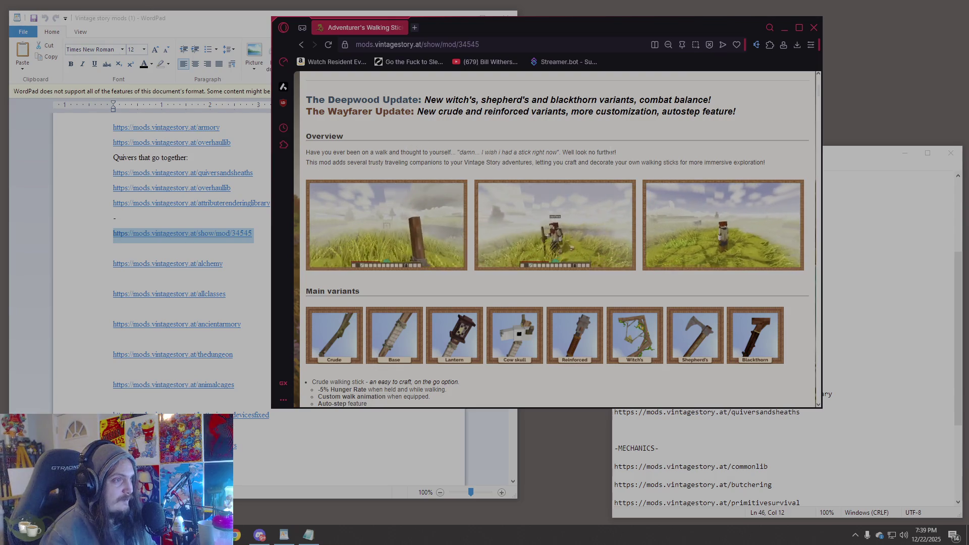
scroll(610, 152, "down", 5)
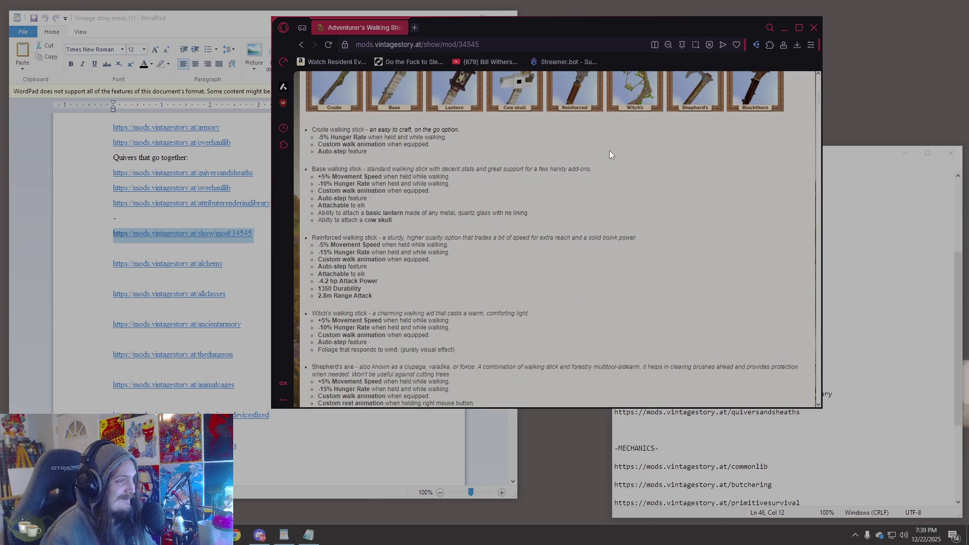
scroll(610, 152, "down", 1)
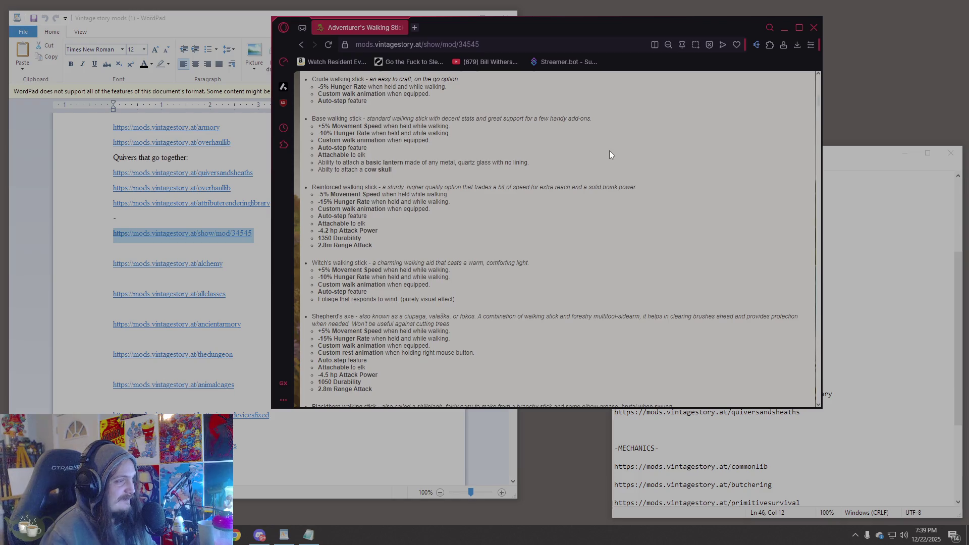
scroll(610, 152, "down", 3)
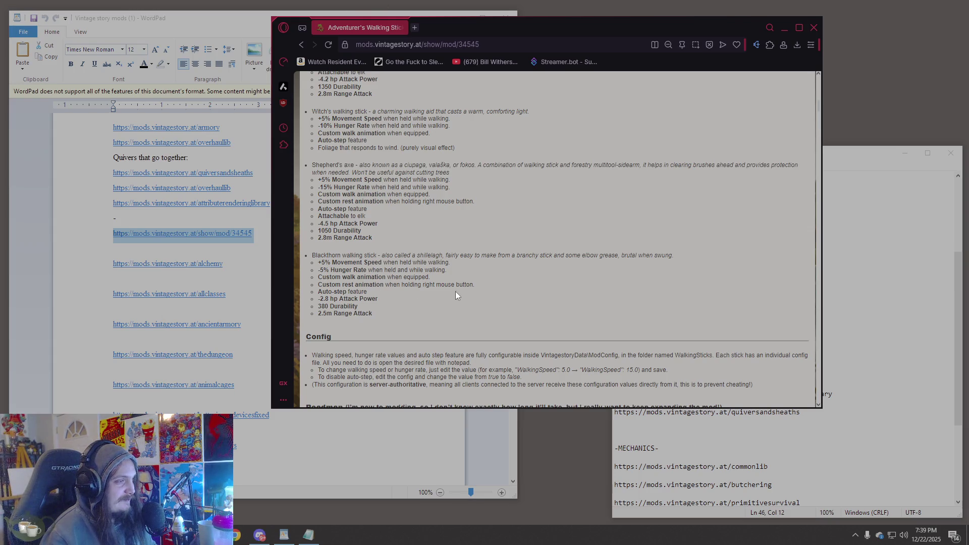
scroll(465, 245, "up", 2)
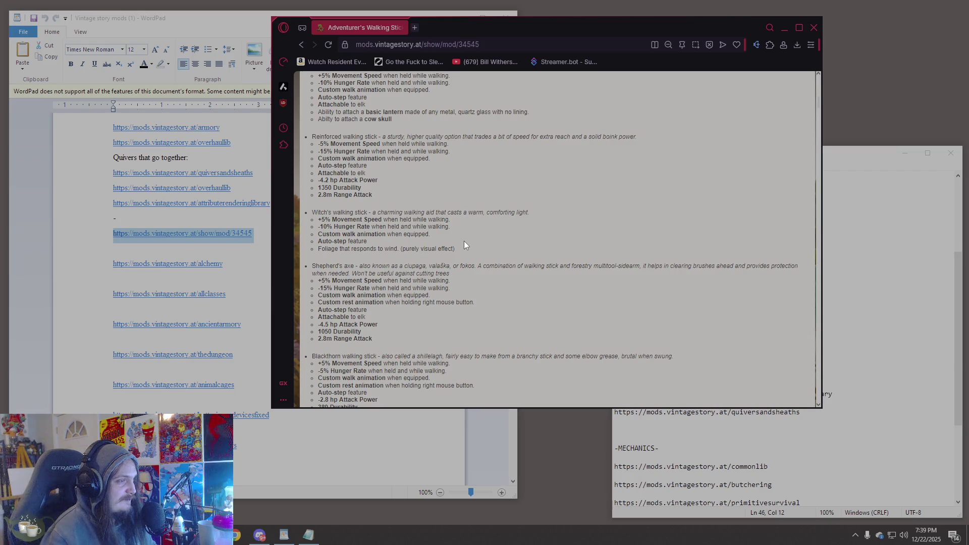
scroll(464, 245, "up", 1)
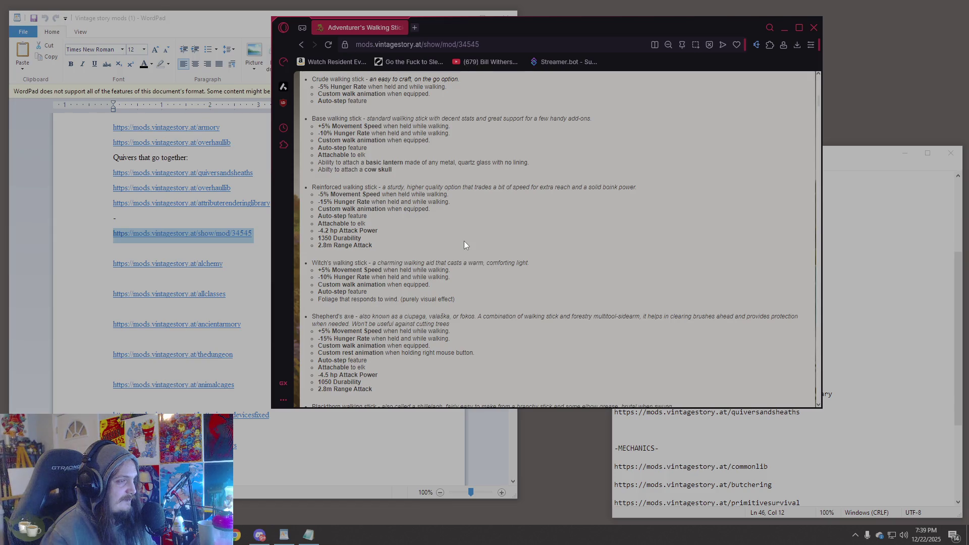
scroll(465, 245, "up", 1)
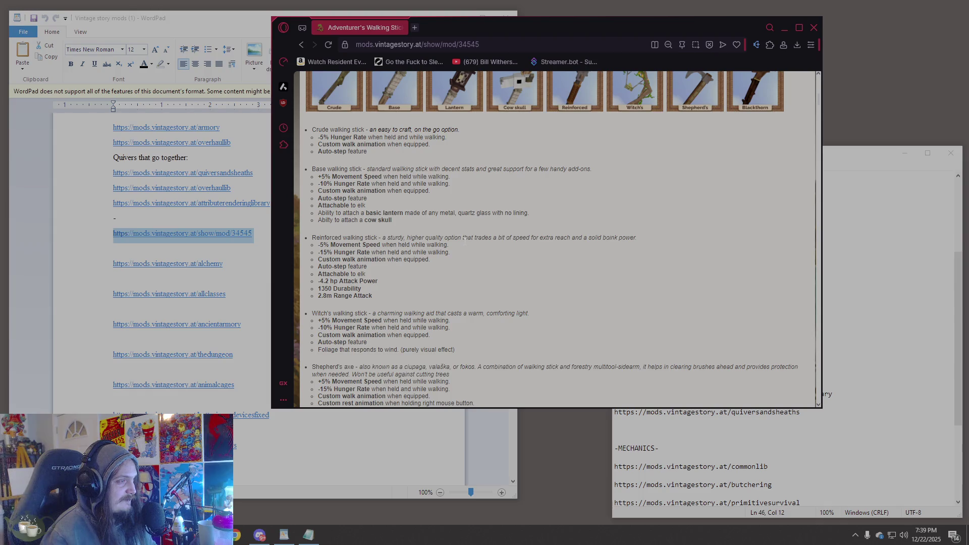
scroll(464, 242, "up", 2)
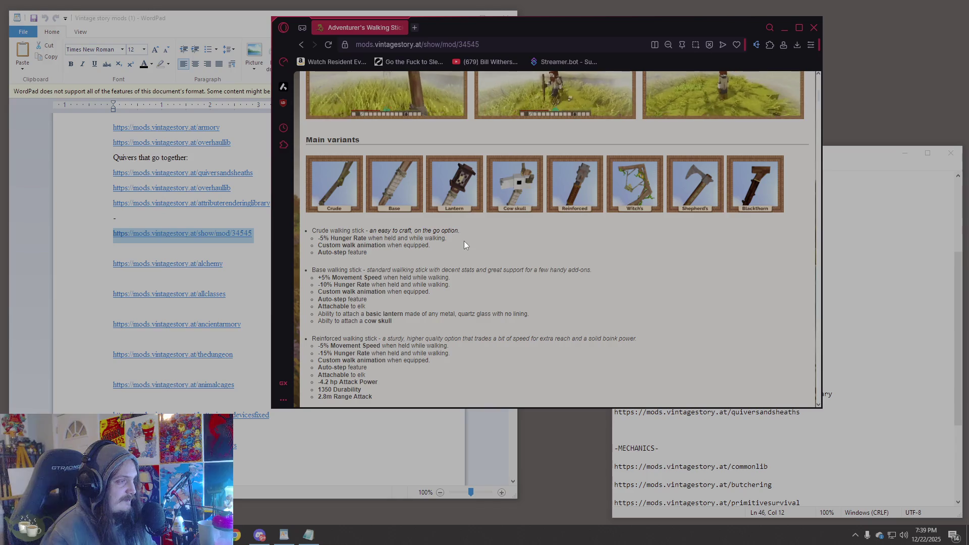
scroll(464, 241, "up", 1)
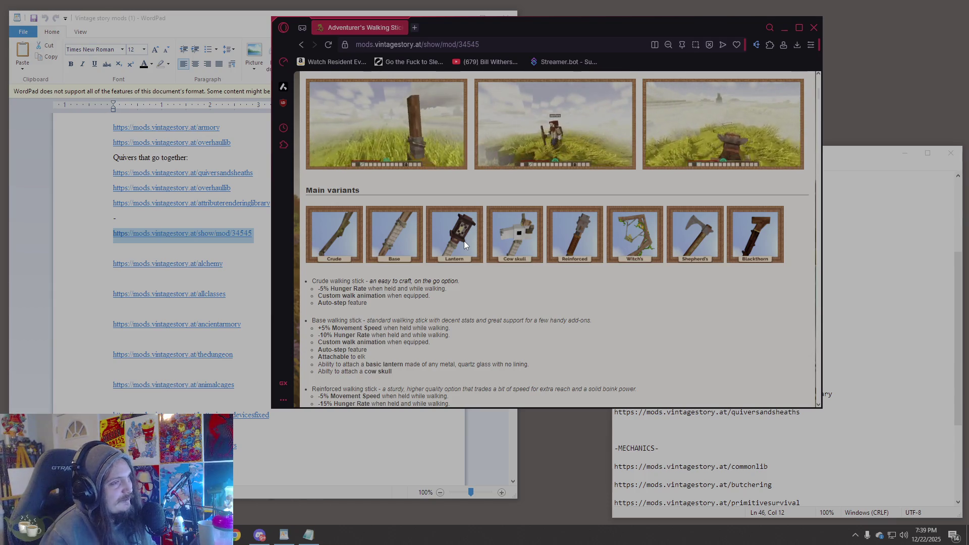
scroll(513, 152, "up", 10)
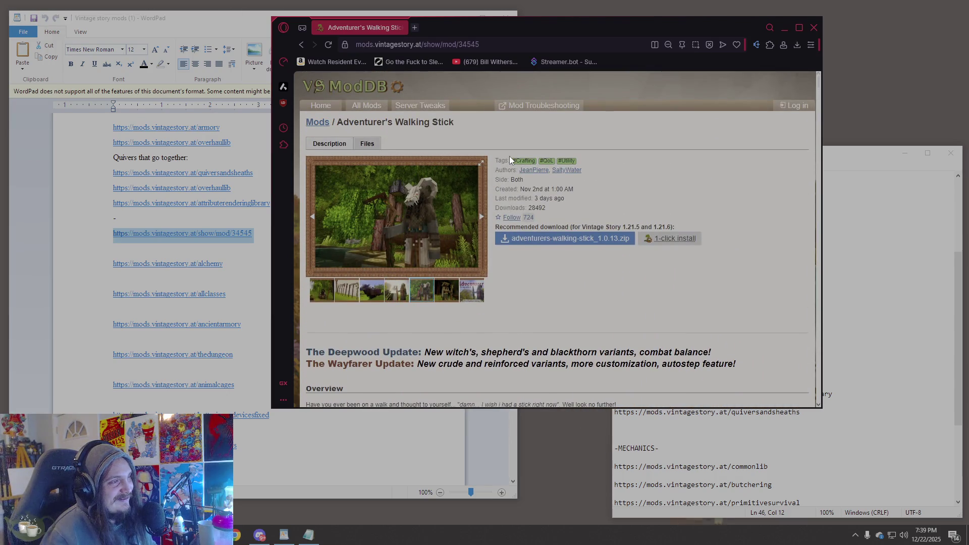
scroll(510, 159, "down", 4)
scroll(510, 160, "down", 1)
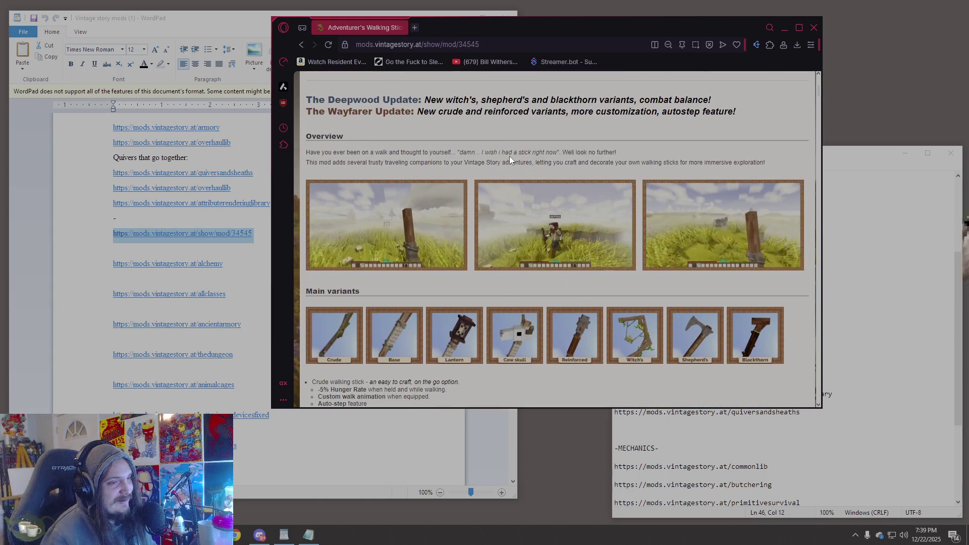
scroll(510, 159, "up", 3)
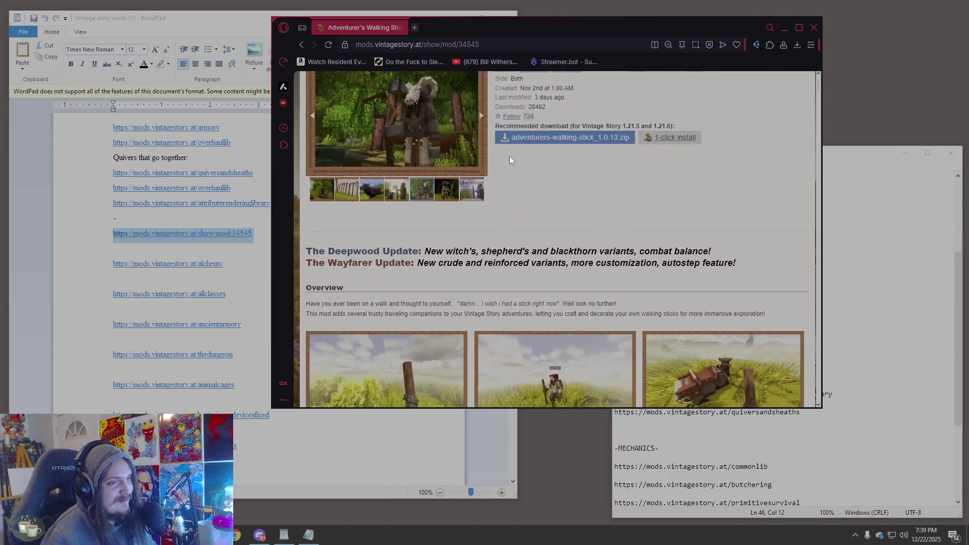
scroll(510, 161, "down", 9)
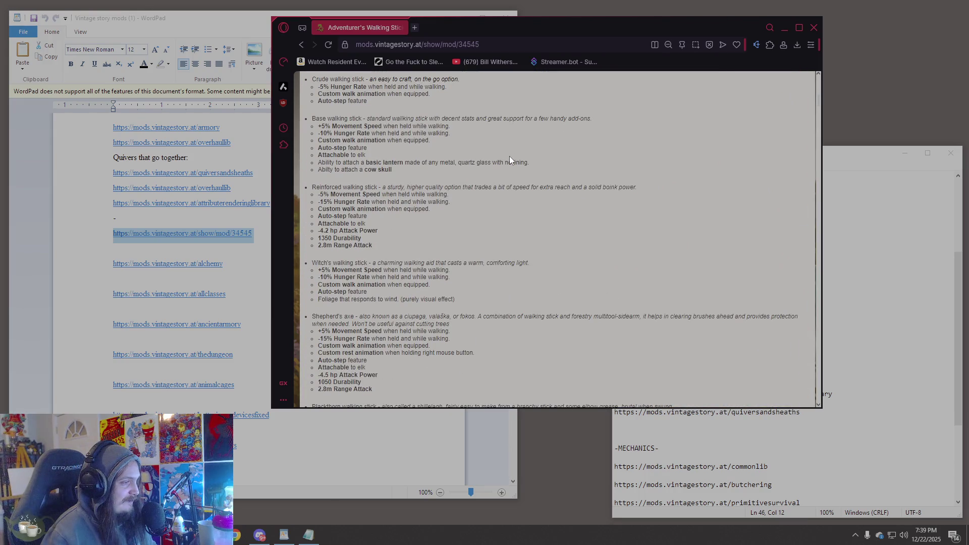
scroll(510, 159, "up", 4)
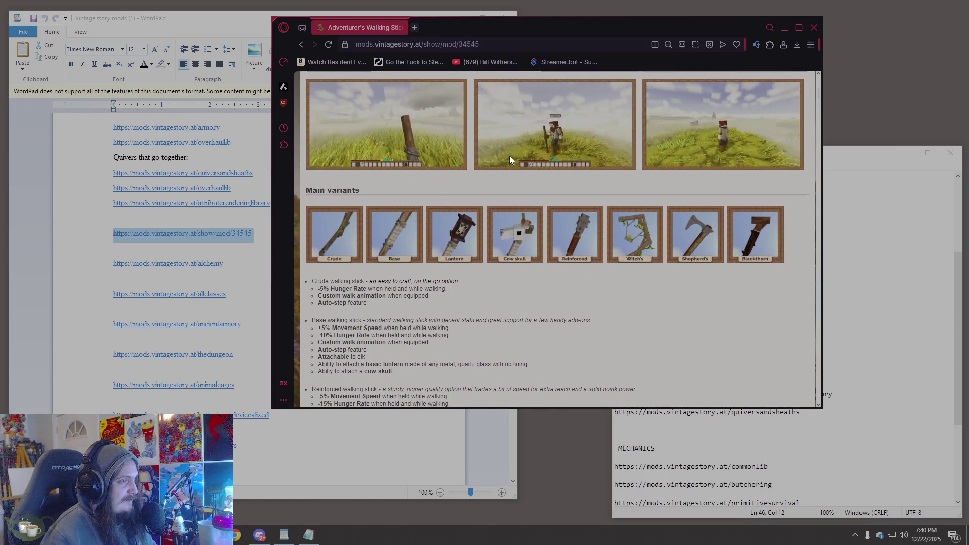
scroll(510, 159, "up", 2)
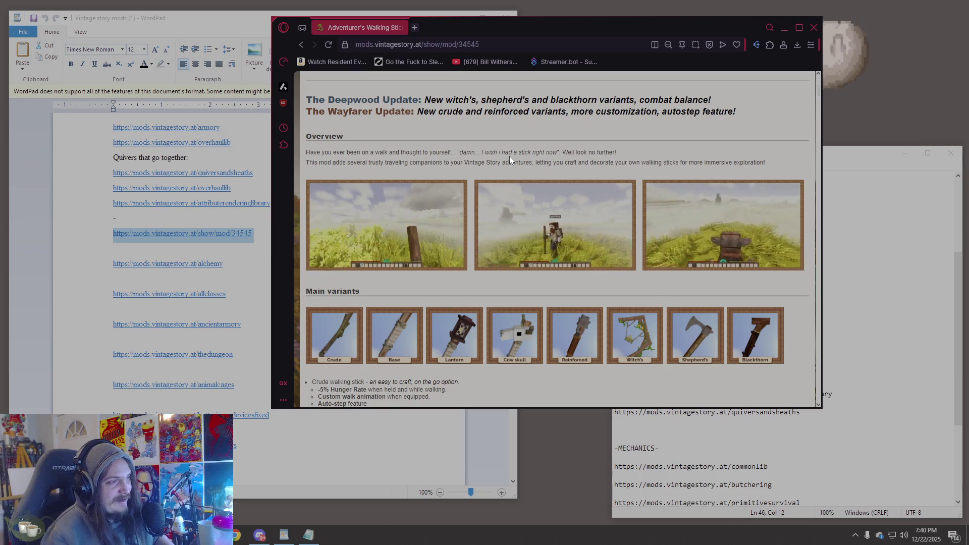
scroll(509, 157, "down", 4)
scroll(505, 160, "up", 8)
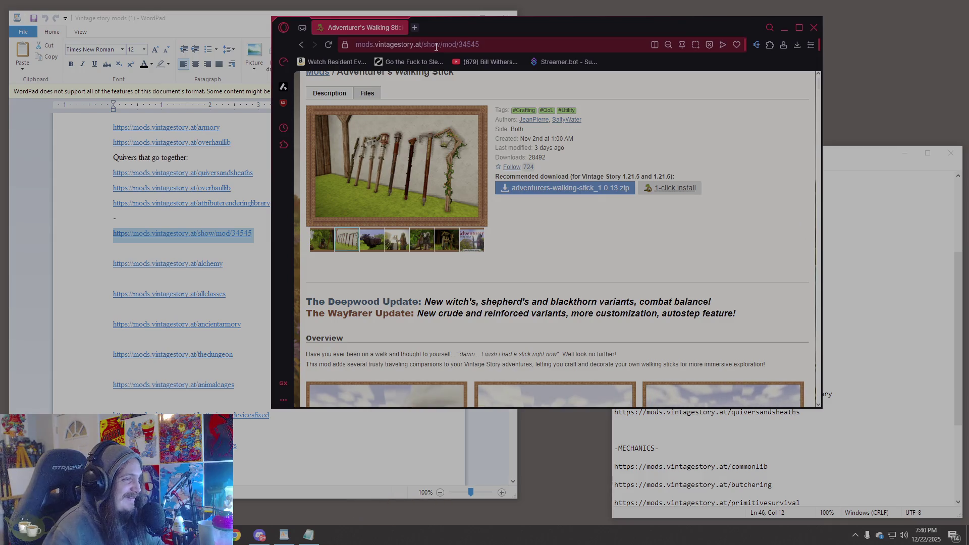
scroll(604, 198, "down", 5)
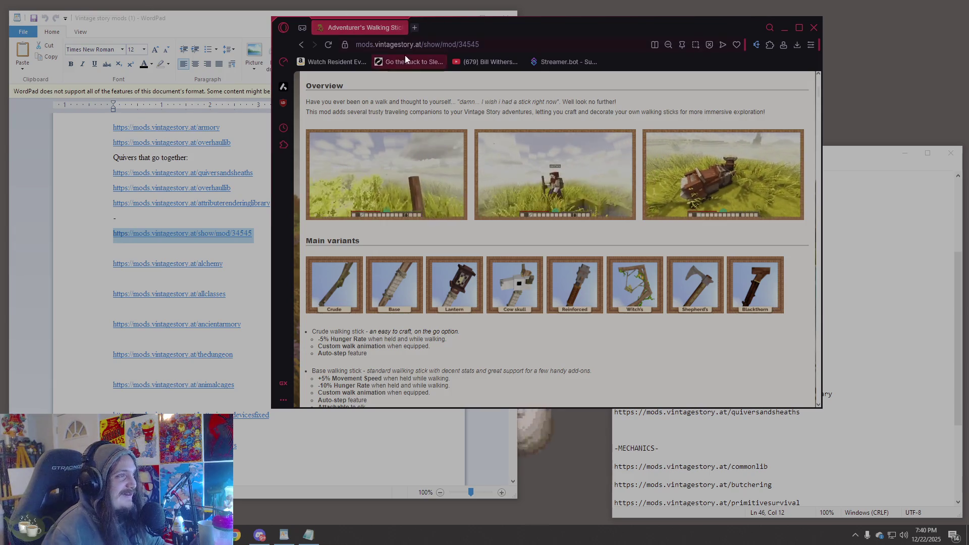
- Paste the walking stick link on a new line after racialability in Notepad
key("alt+Tab")
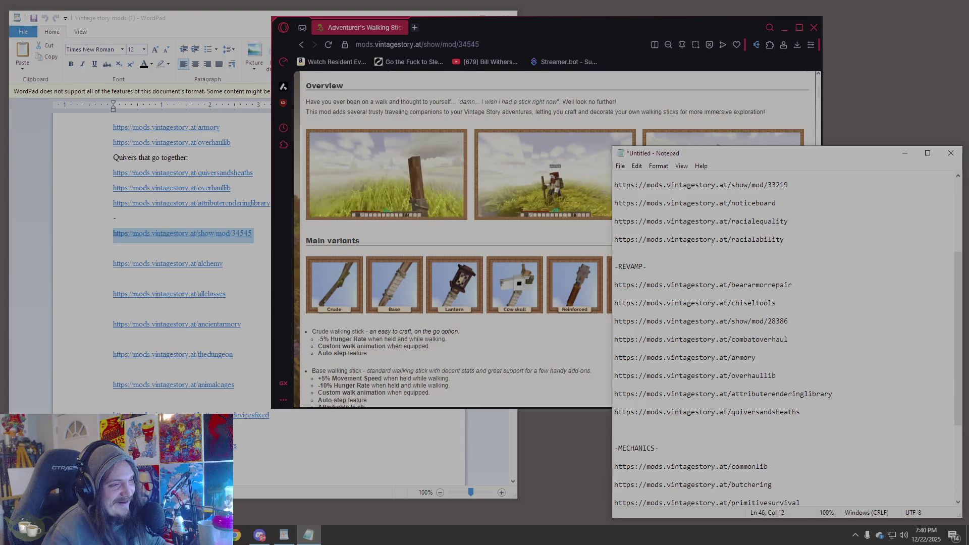
scroll(796, 352, "up", 2)
left_click(796, 352)
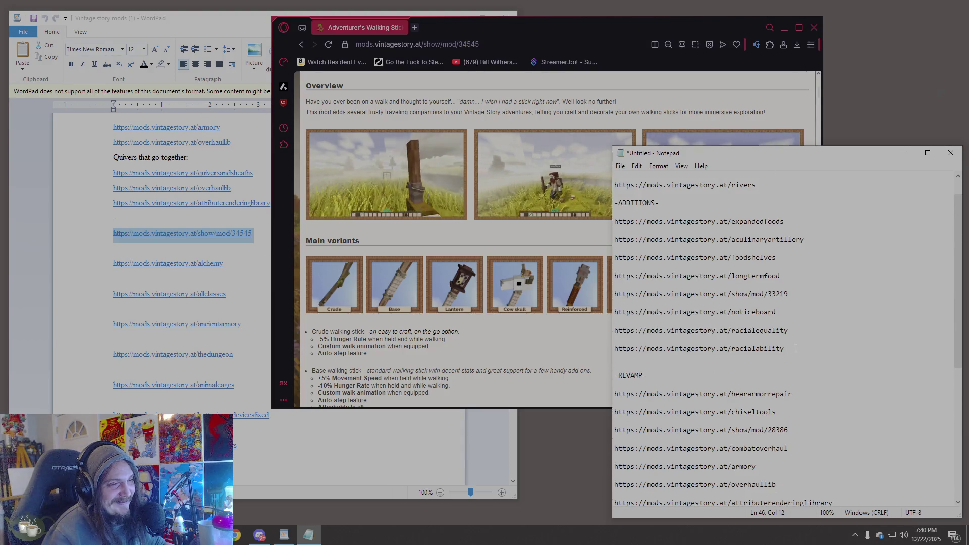
key("Return")
type("https://mods.vintagestory.at/show/mod/34545")
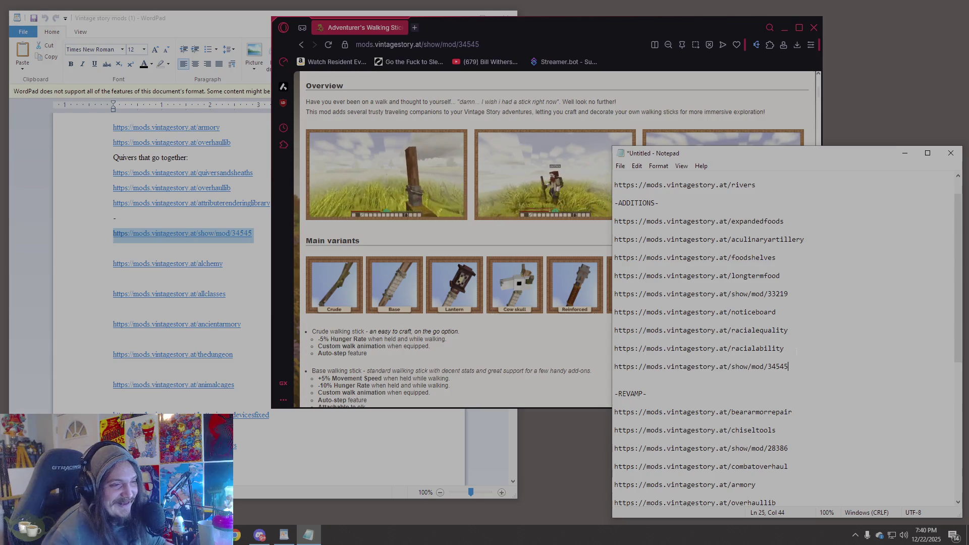
- Copy the alchemy link from WordPad and load it in the browser
left_click(90, 344)
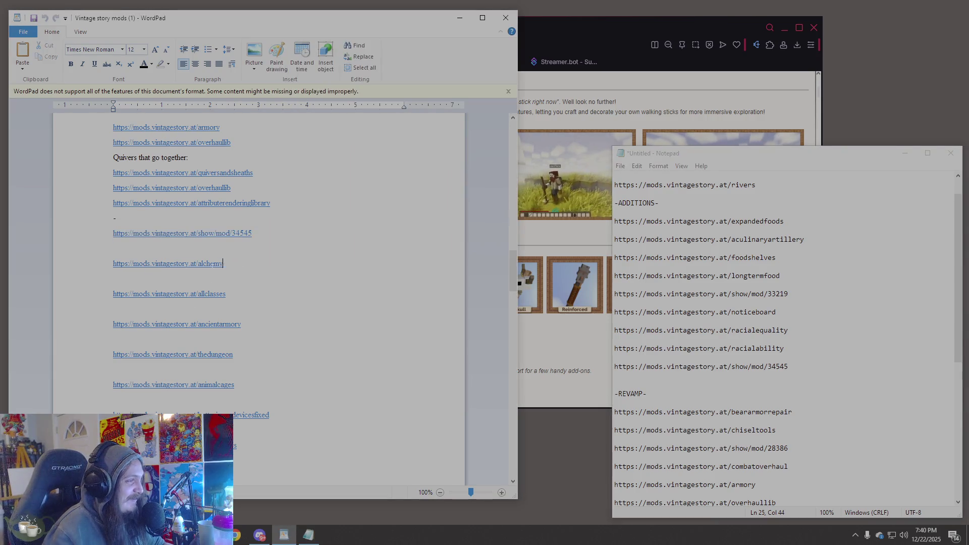
left_click_drag(223, 264, 119, 265)
key("ctrl+c")
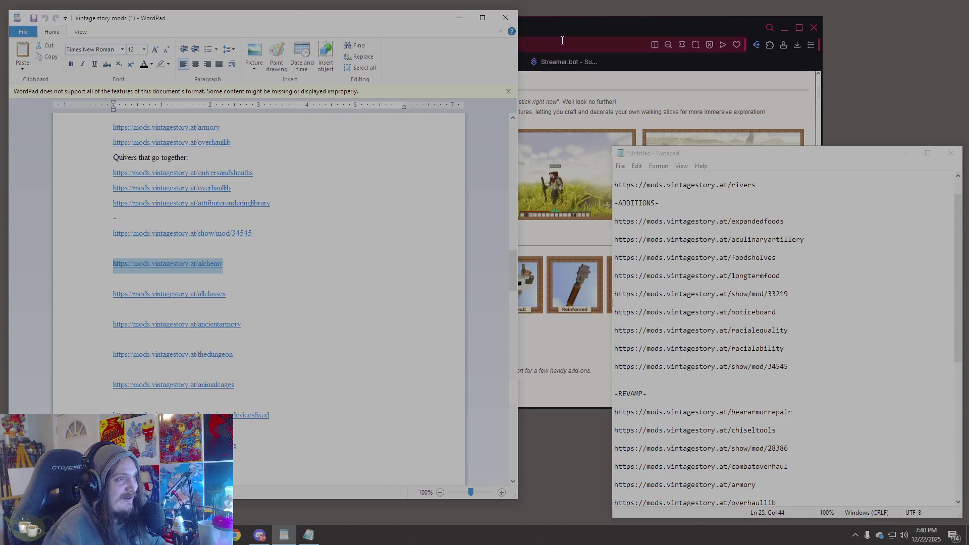
left_click(563, 40)
left_click(563, 43)
key("ctrl+v")
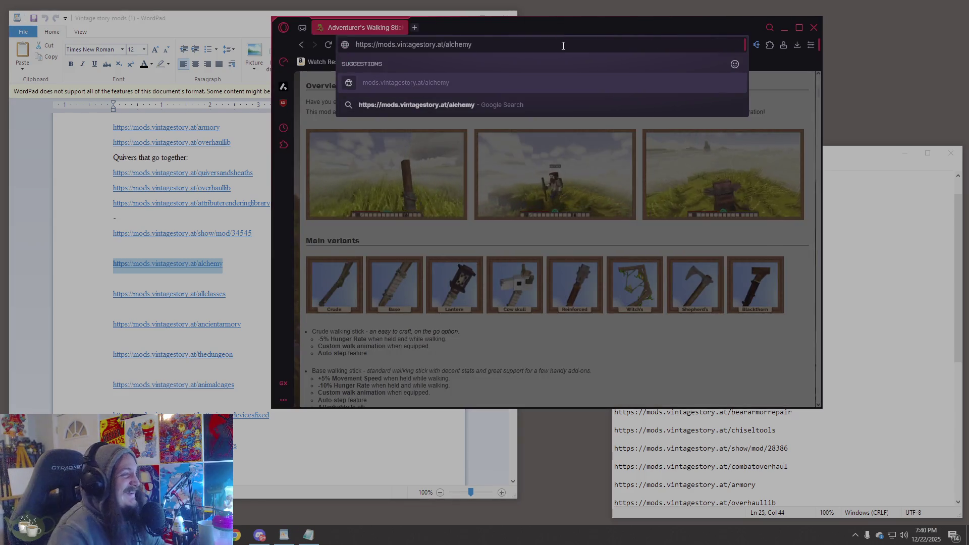
key("Return")
- View the Alchemy potion shelf screenshot and the balancing and mining potion notes
scroll(609, 246, "down", 3)
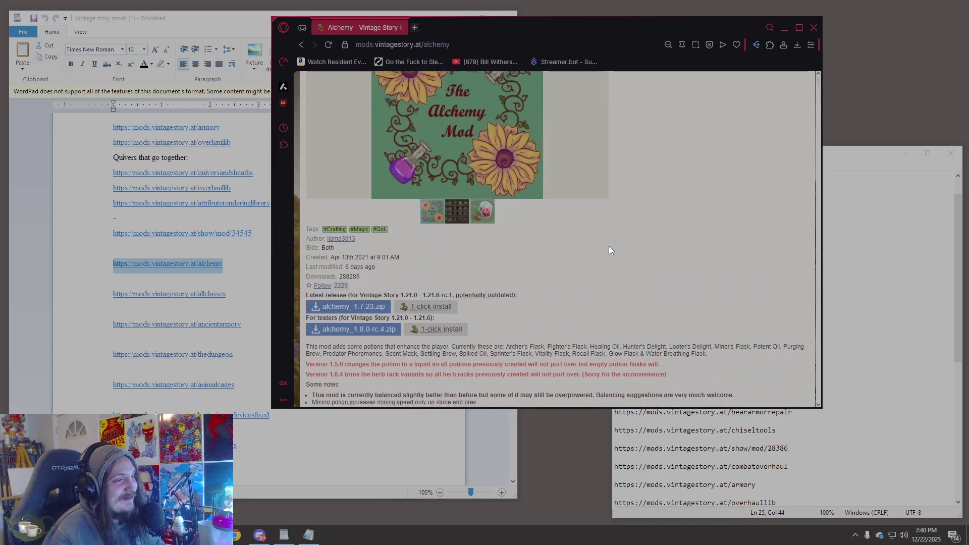
left_click(457, 188)
scroll(609, 253, "up", 2)
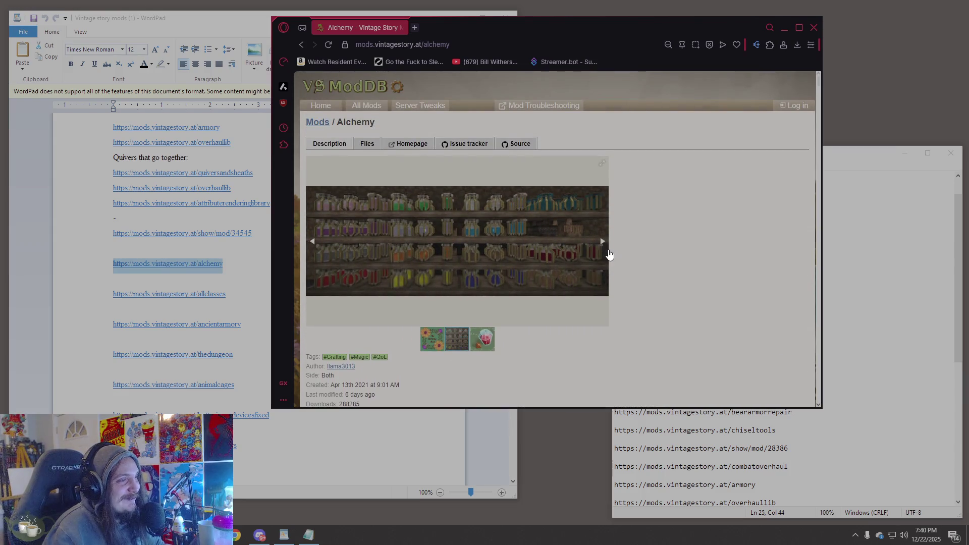
scroll(610, 255, "down", 2)
scroll(609, 255, "down", 3)
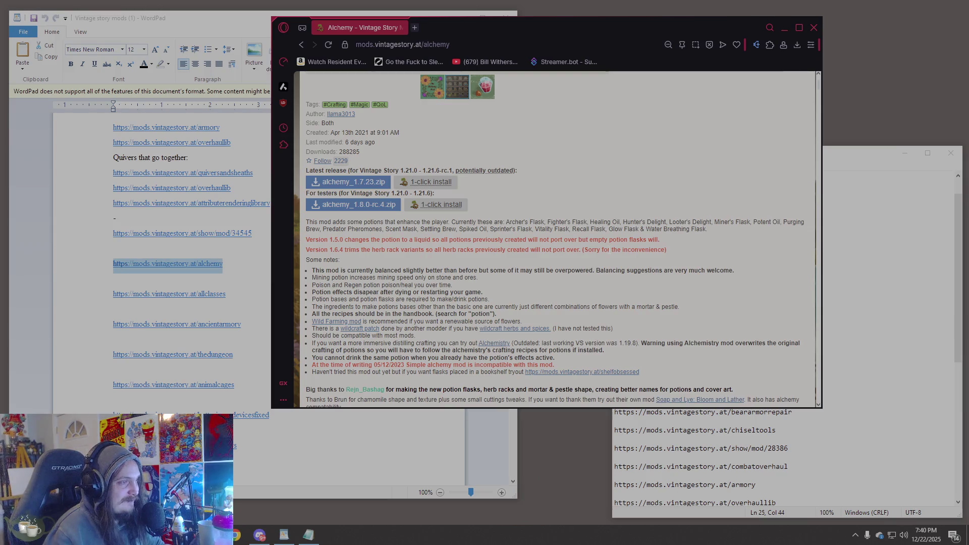
left_click_drag(547, 271, 505, 278)
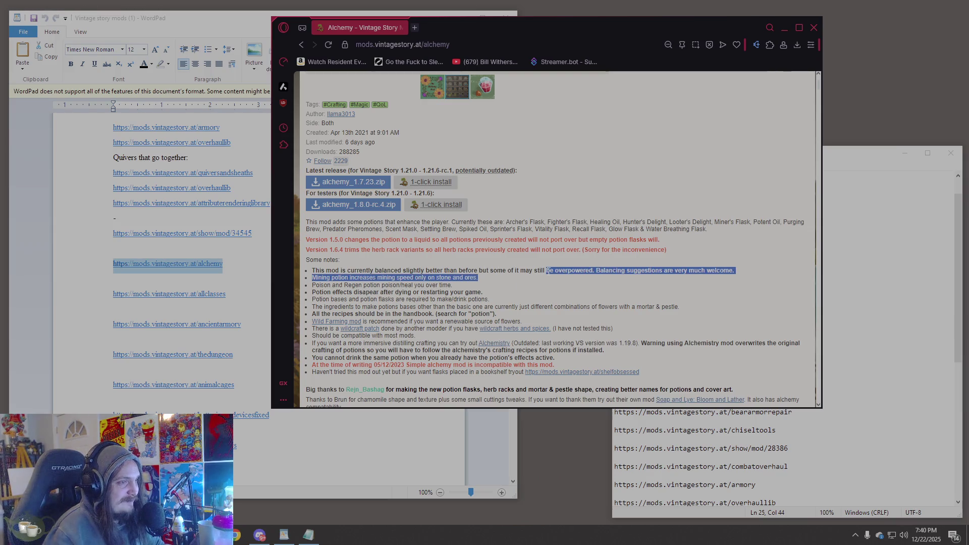
left_click(628, 286)
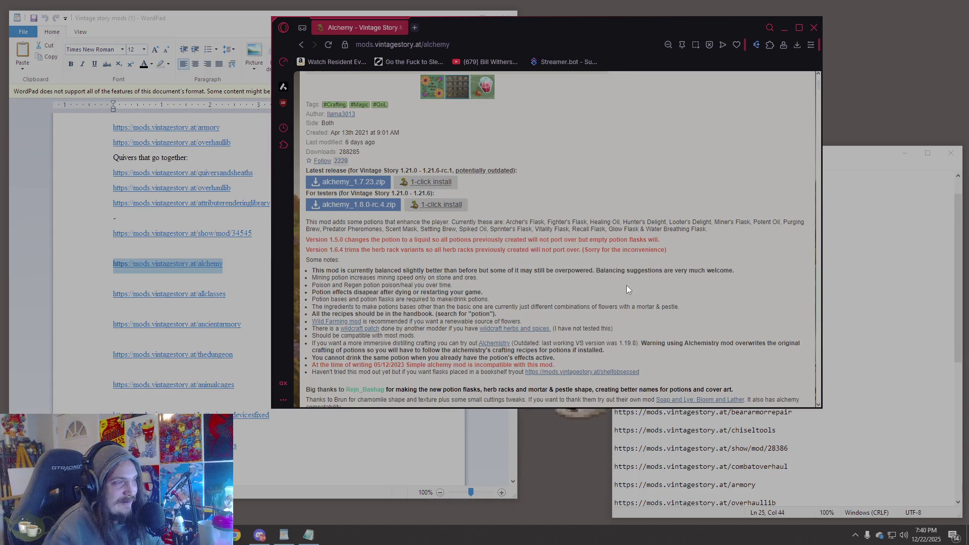
- Read the remaining Alchemy notes and credits, following the link to Alchemistry
scroll(626, 286, "down", 4)
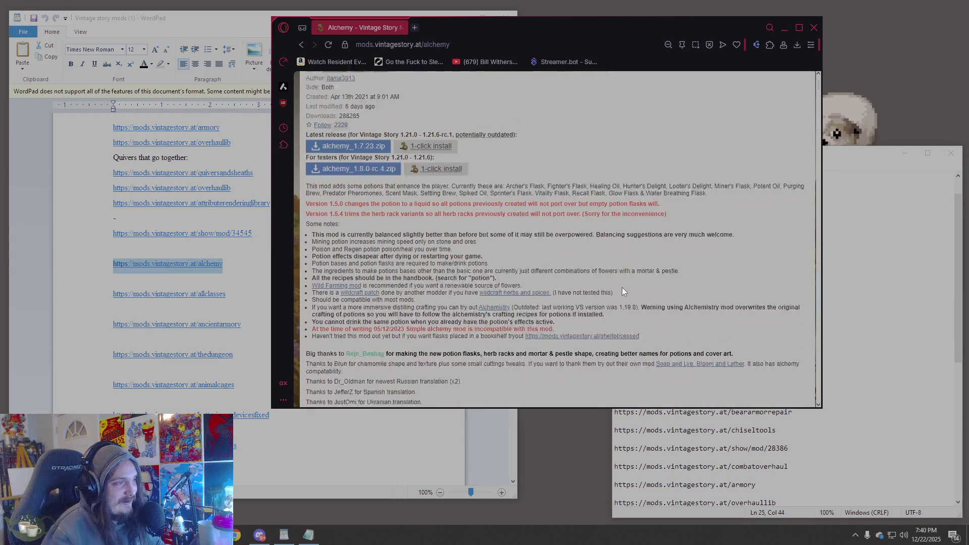
scroll(617, 293, "down", 4)
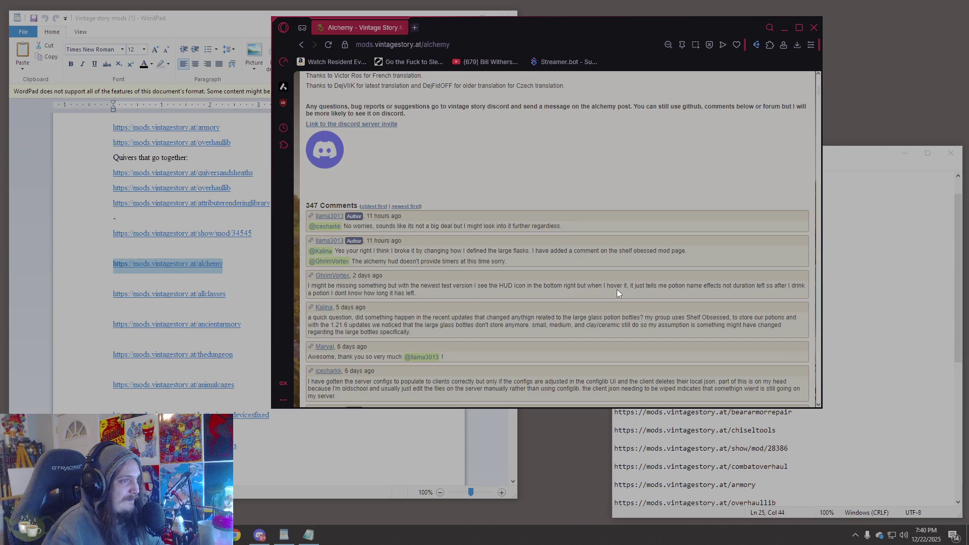
scroll(617, 293, "up", 10)
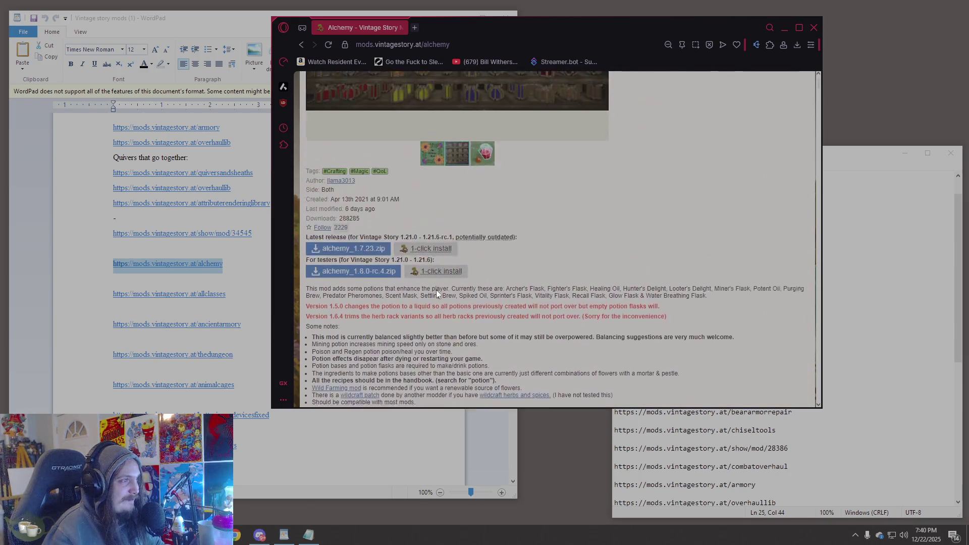
left_click(474, 290)
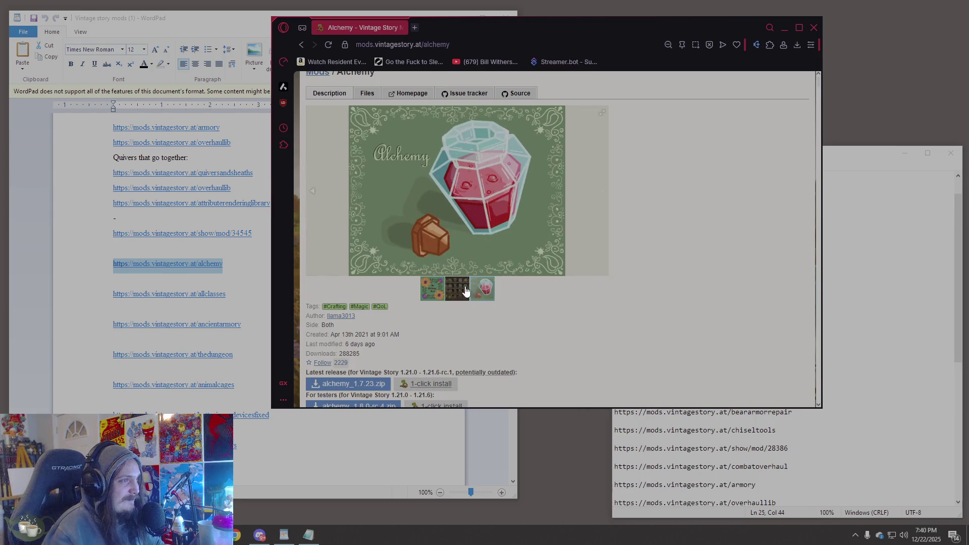
scroll(487, 342, "down", 2)
scroll(487, 341, "down", 3)
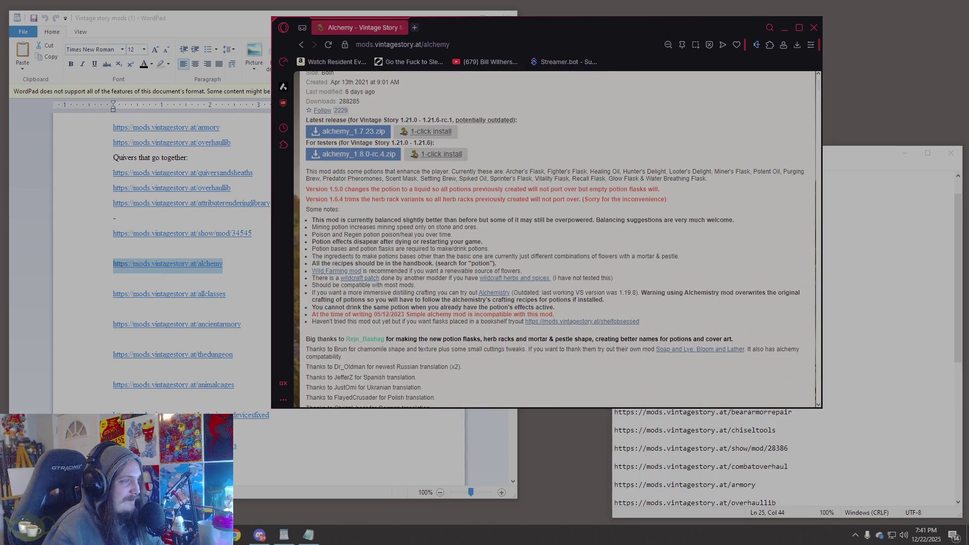
scroll(487, 338, "down", 1)
scroll(487, 341, "up", 3)
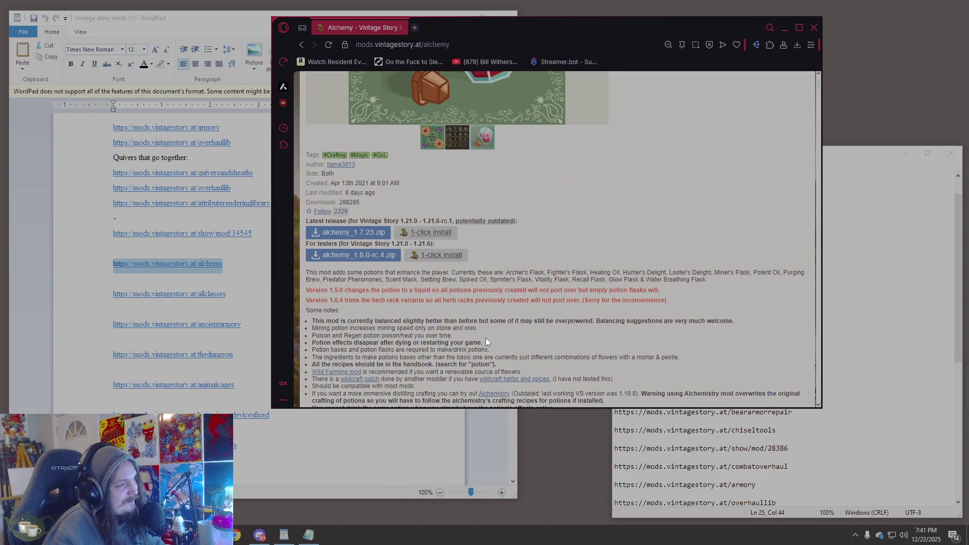
scroll(485, 338, "down", 3)
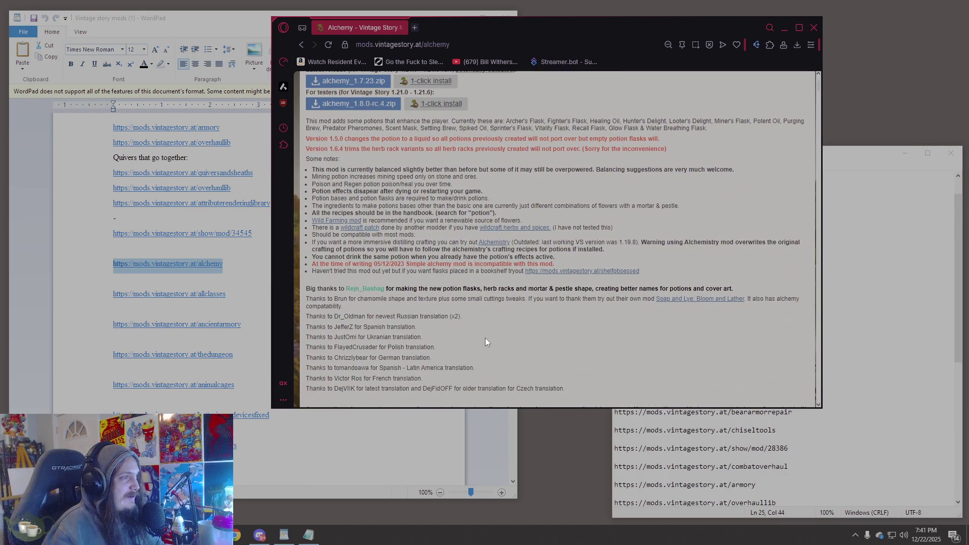
scroll(485, 338, "down", 5)
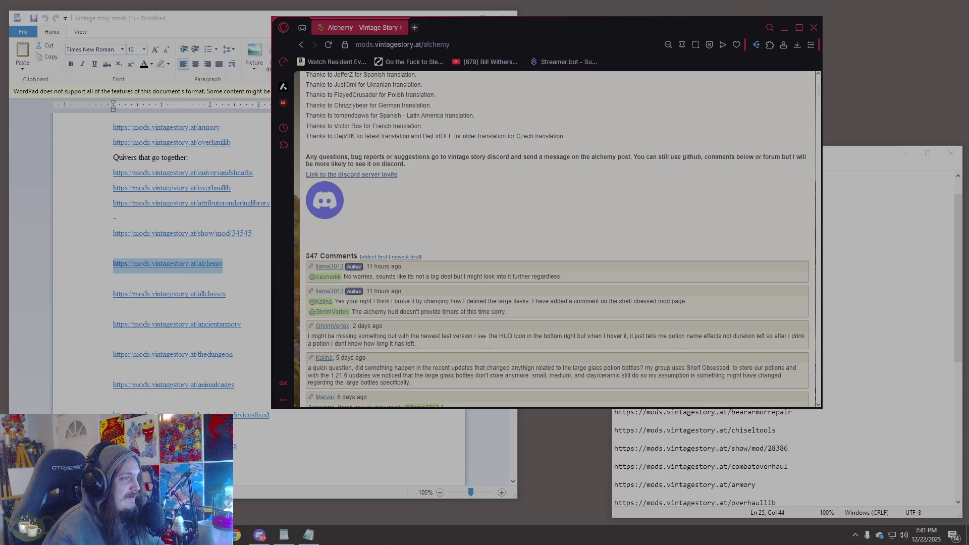
scroll(486, 338, "up", 5)
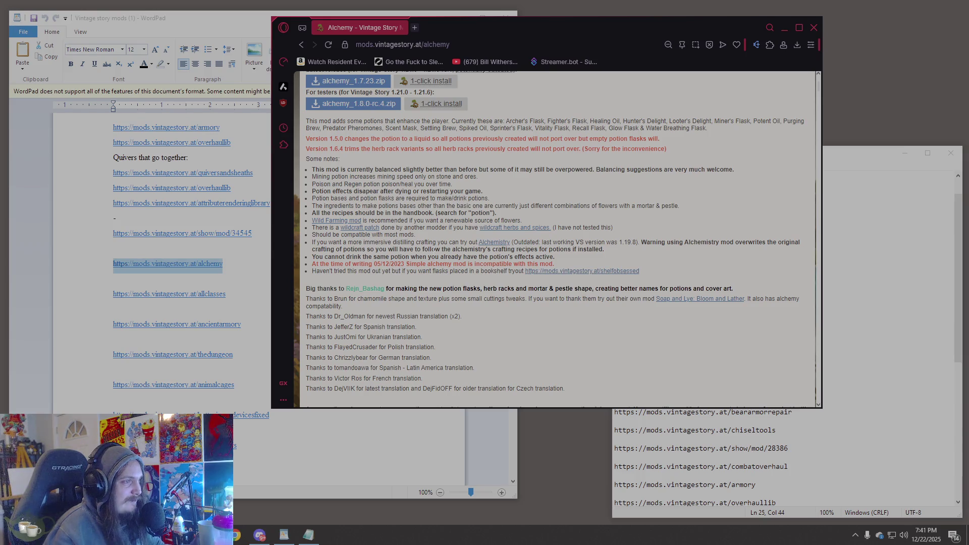
left_click(490, 243)
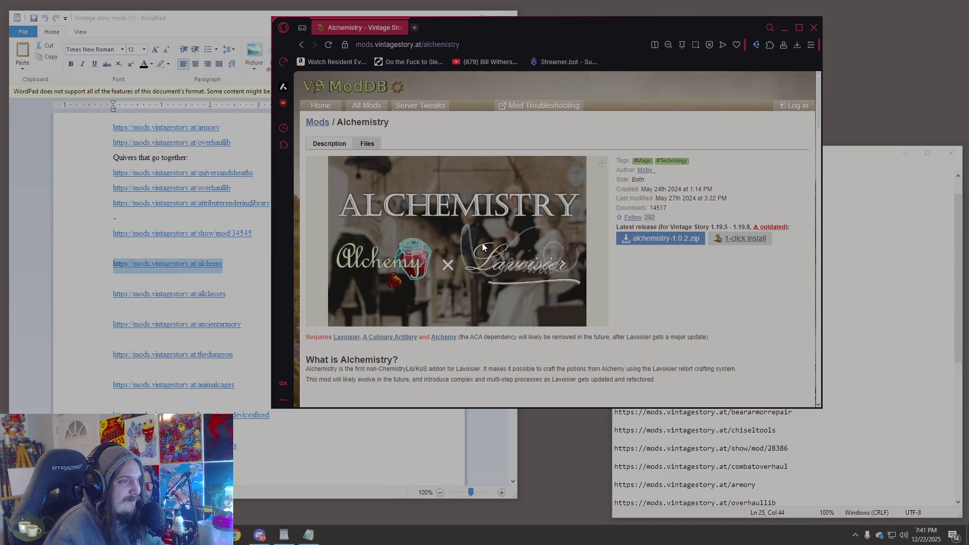
- Scroll through Alchemistry's distilling steps and comments, then go back to Alchemy
scroll(483, 246, "down", 3)
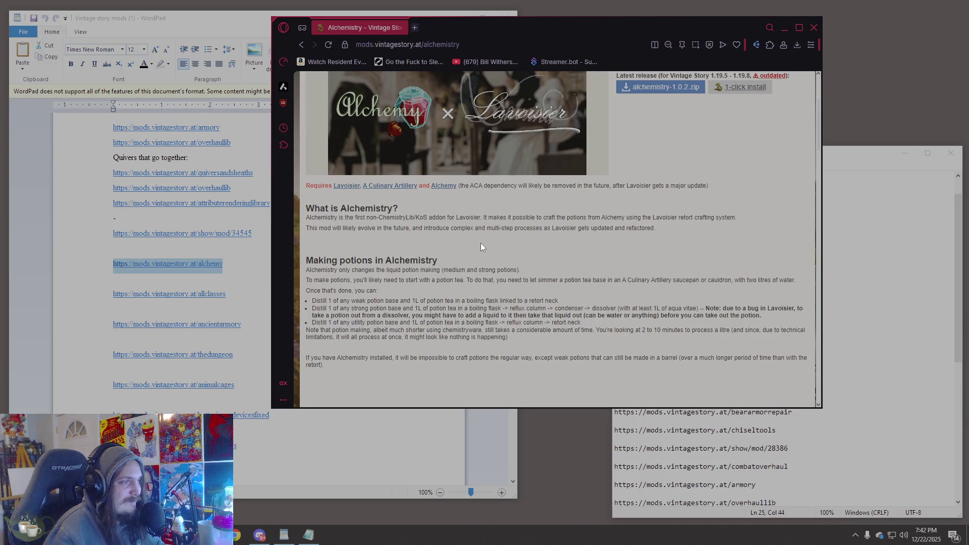
scroll(481, 247, "down", 4)
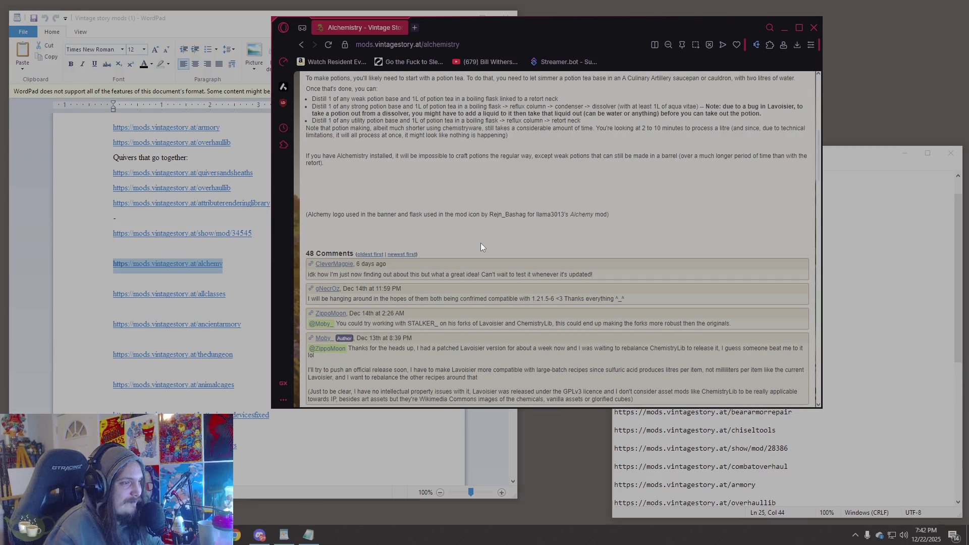
left_click(306, 41)
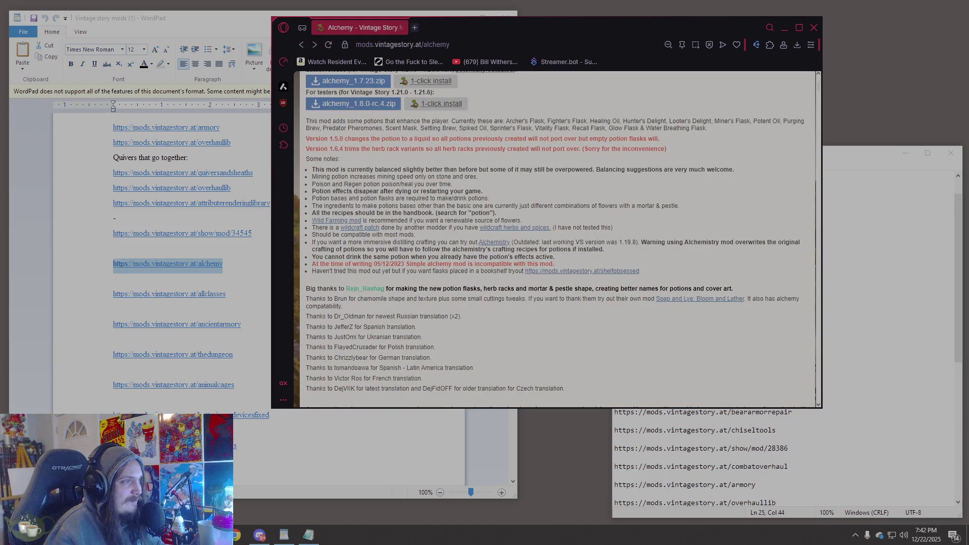
- Scroll over the Alchemy mod details once more and open a new Speed Dial tab
scroll(483, 256, "up", 4)
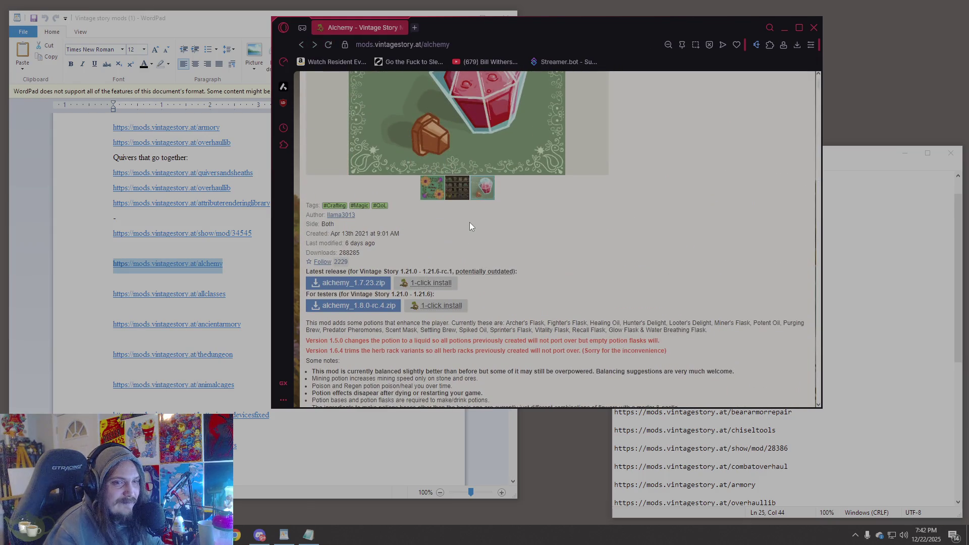
scroll(470, 226, "down", 2)
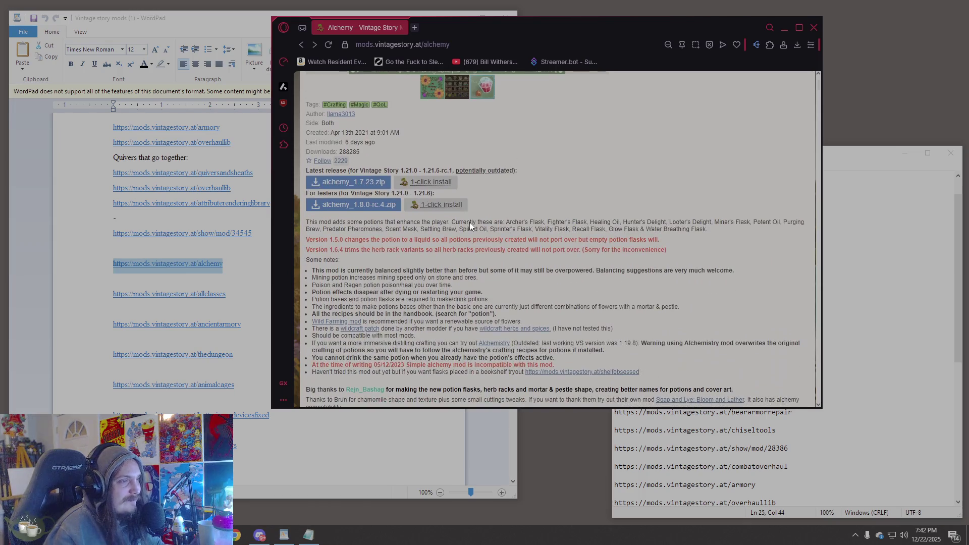
scroll(471, 221, "down", 1)
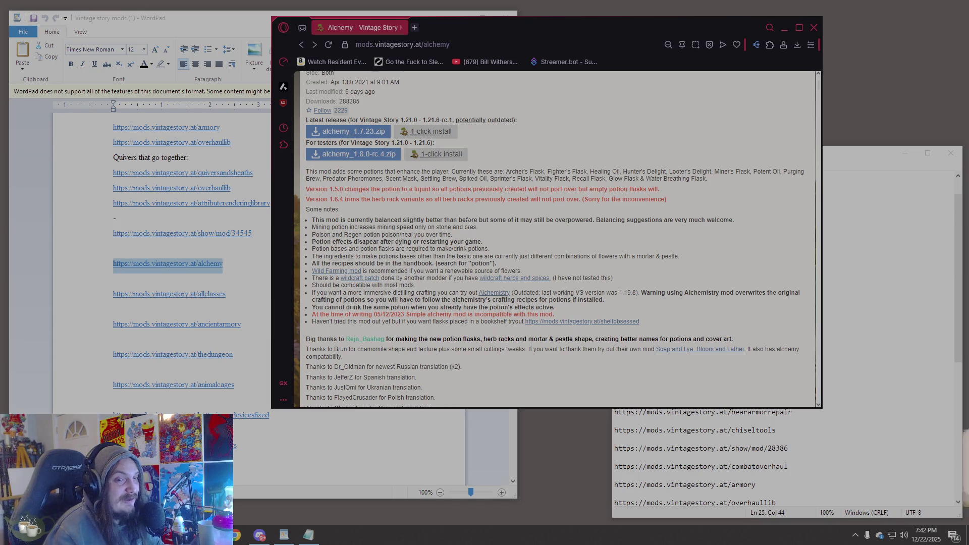
scroll(468, 222, "up", 5)
scroll(466, 223, "down", 5)
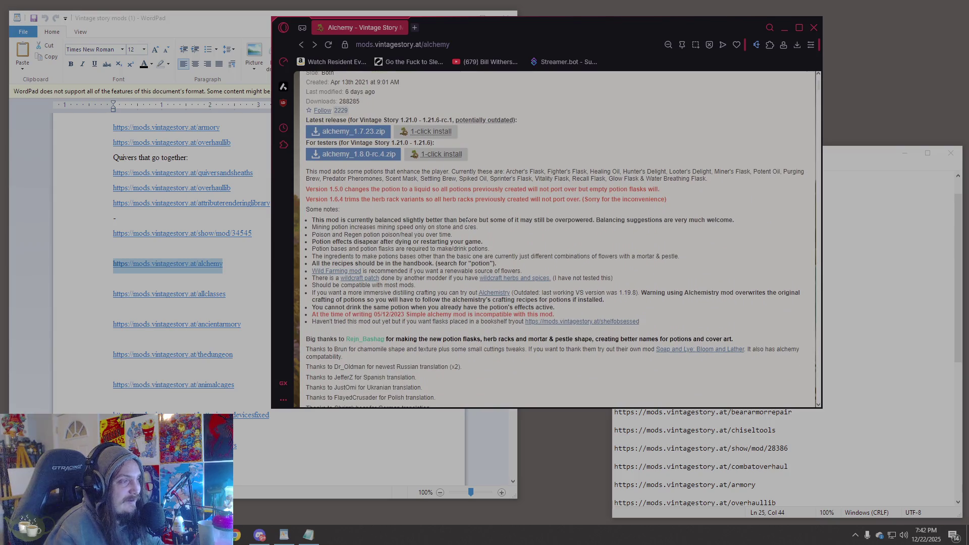
scroll(466, 222, "down", 3)
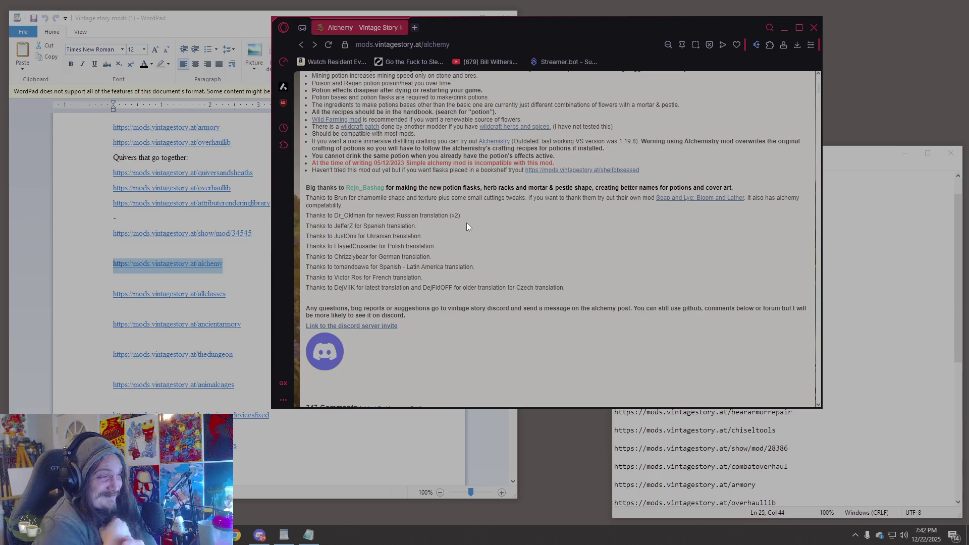
scroll(477, 237, "up", 2)
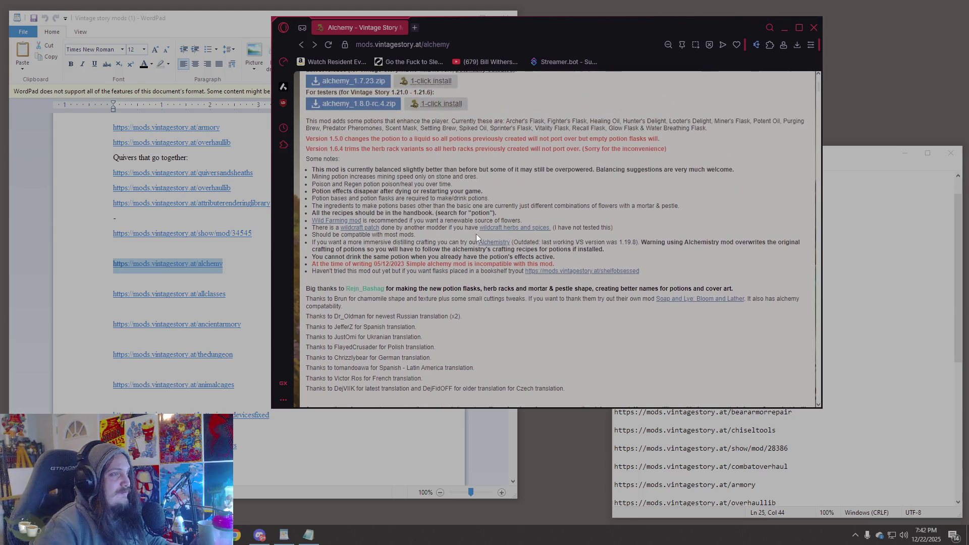
scroll(473, 234, "up", 4)
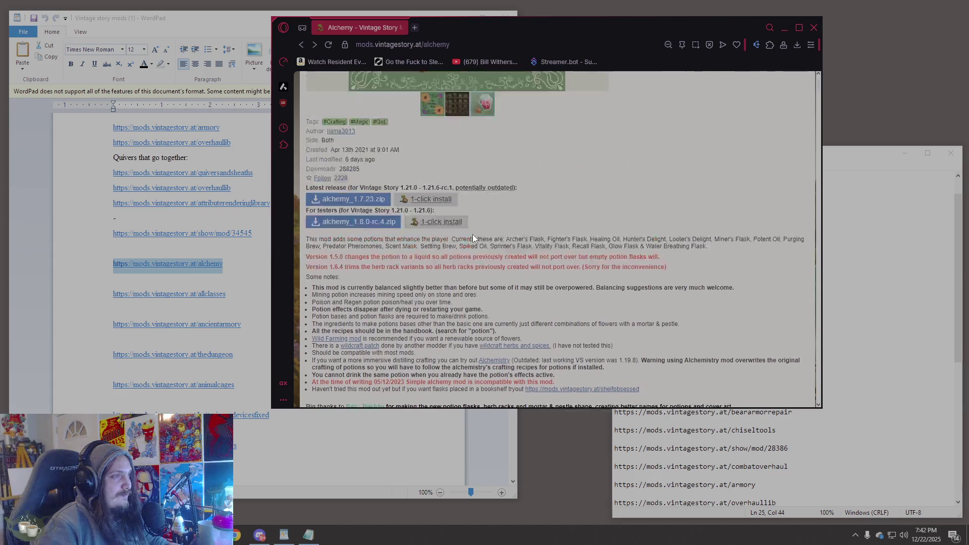
scroll(444, 227, "down", 1)
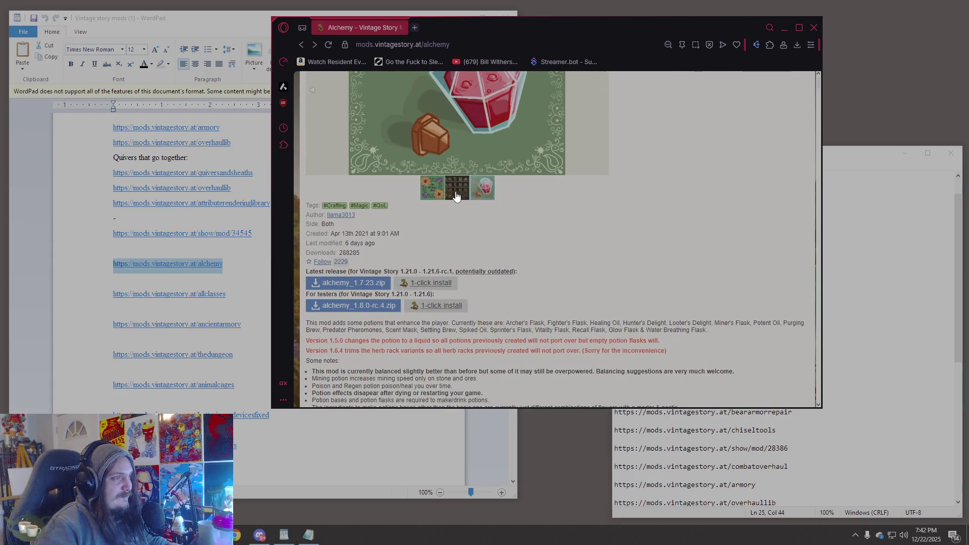
scroll(568, 242, "down", 3)
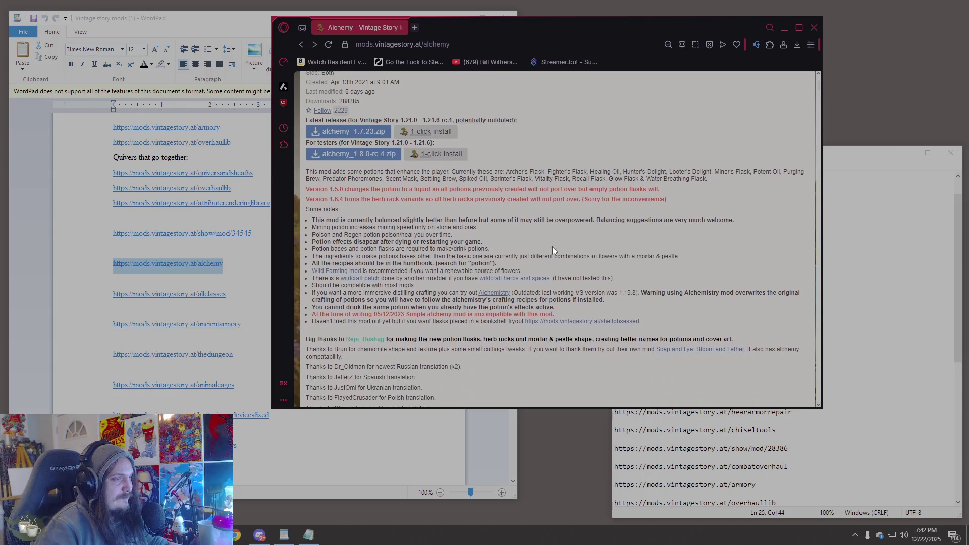
left_click(415, 28)
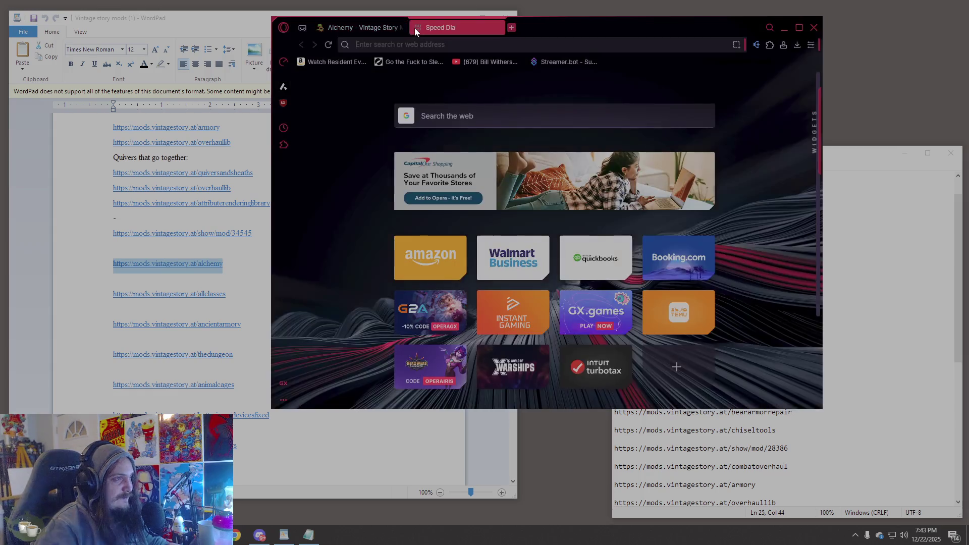
- Search 'alchemy mod vintage story' from the new tab's address bar
type("https://mods.vintagestory.at/alchemy")
key("BackSpace")
key("BackSpace")
key("BackSpace")
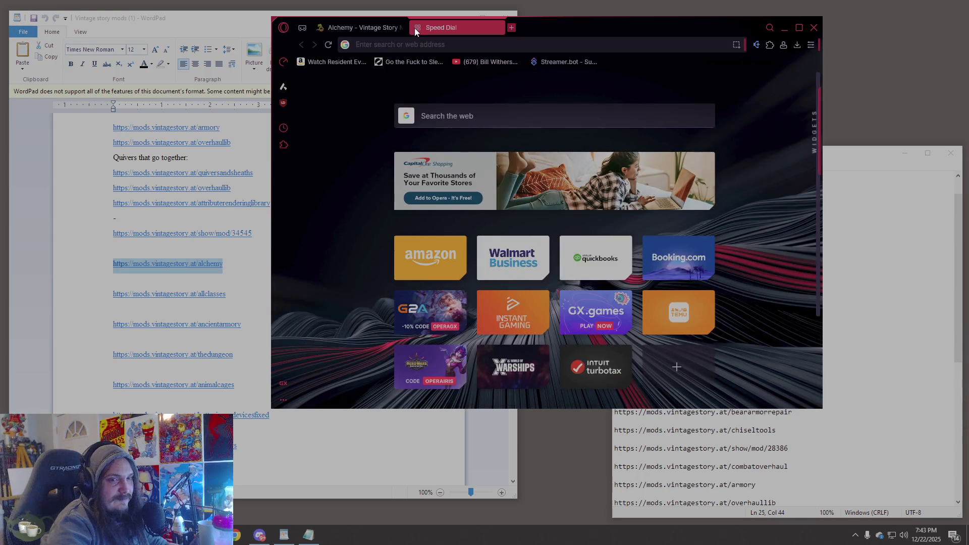
type("lchemy")
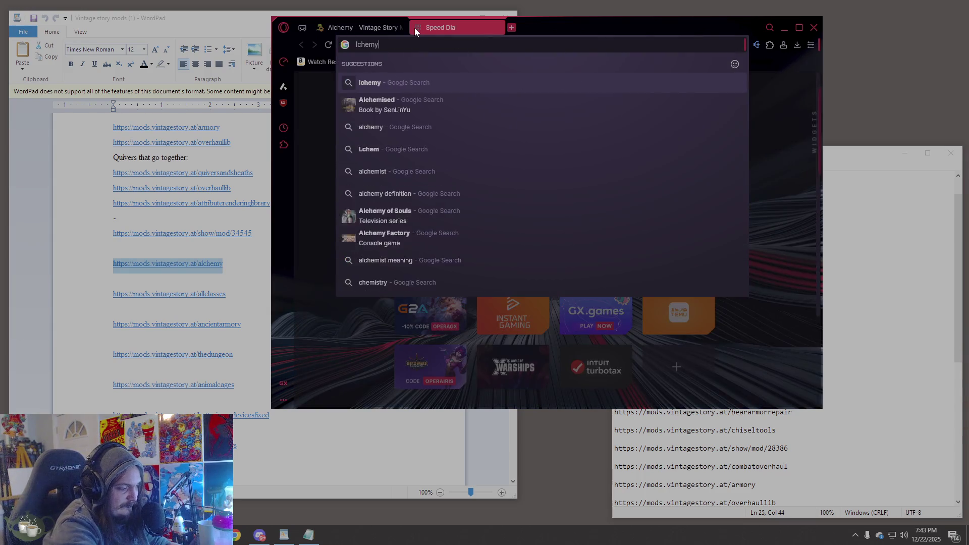
type(" mod")
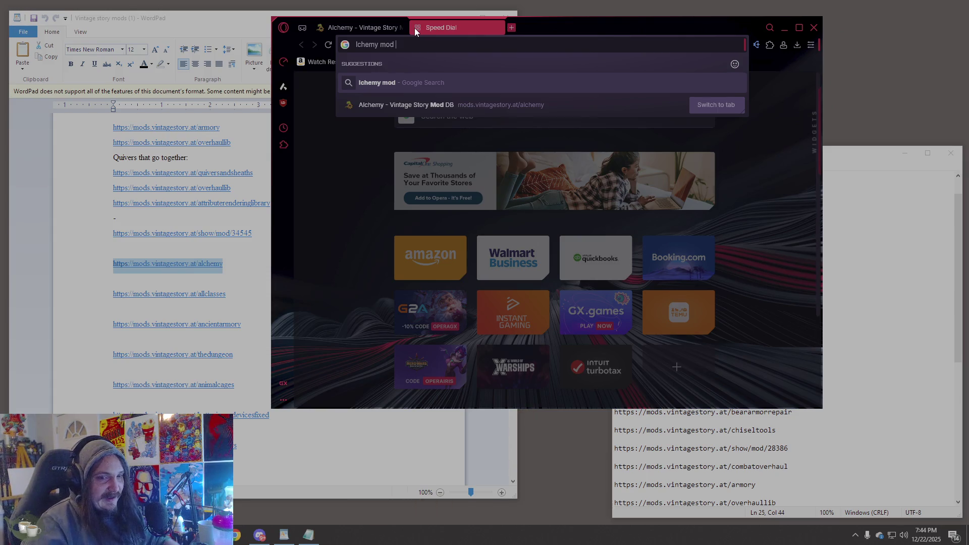
left_click(357, 44)
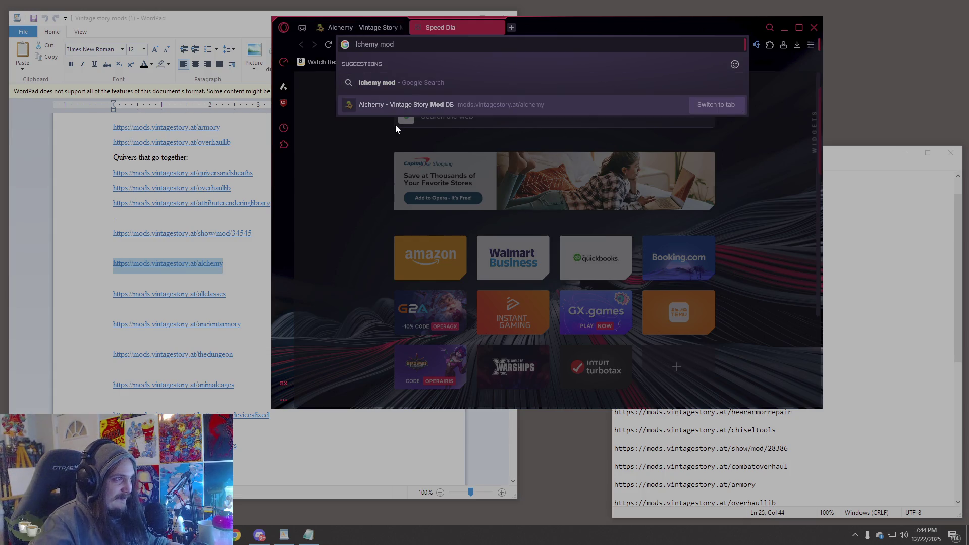
type("alchemy")
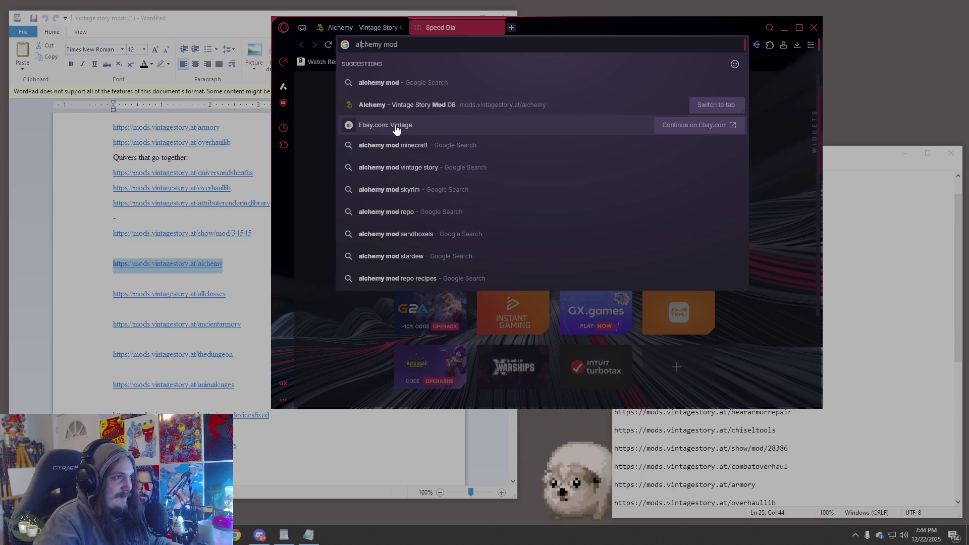
type(" mod vintage story")
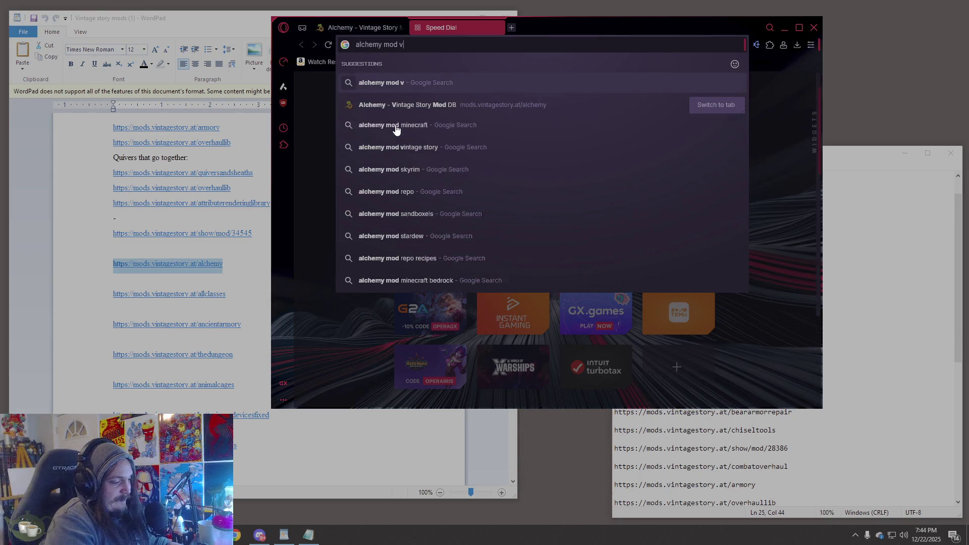
key("Return")
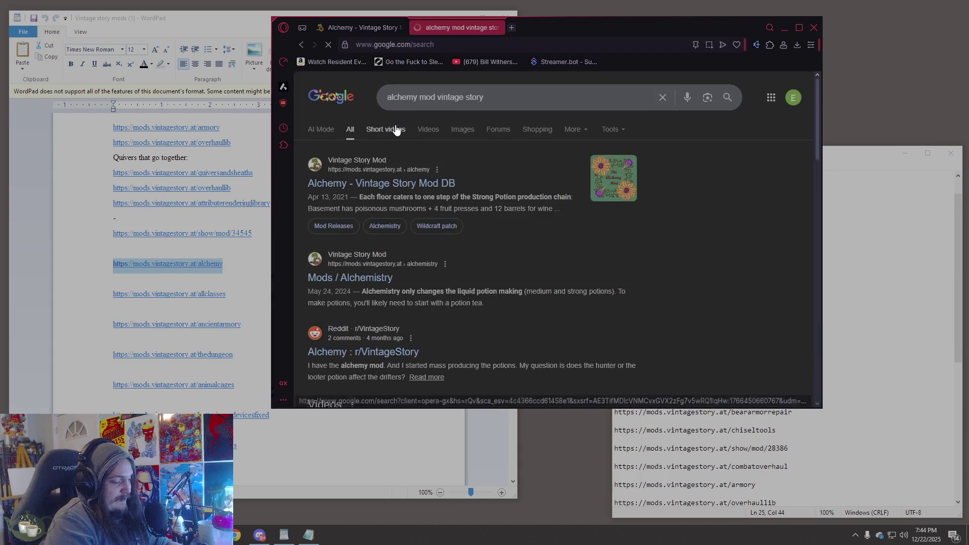
- Filter the alchemy mod results to Videos and scan the YouTube listings
left_click(427, 130)
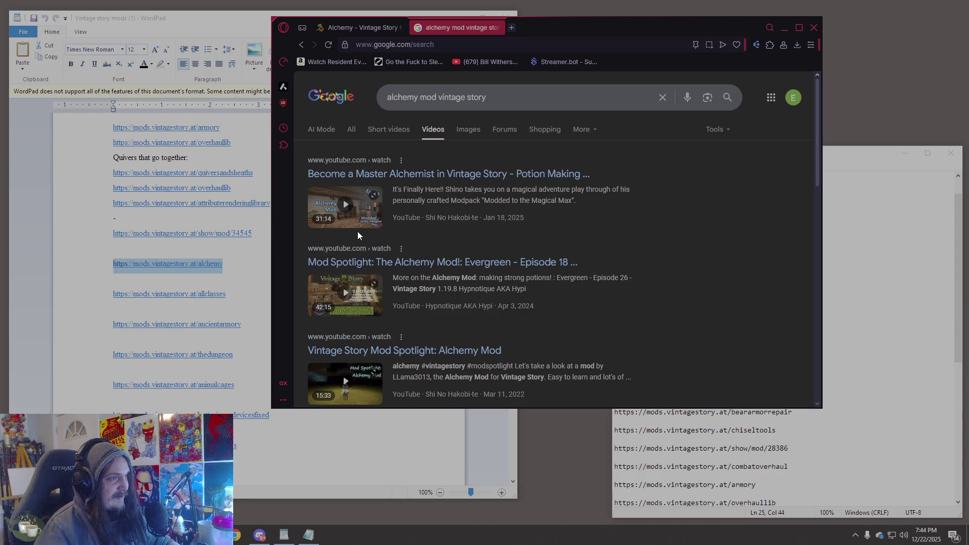
mouse_move(348, 220)
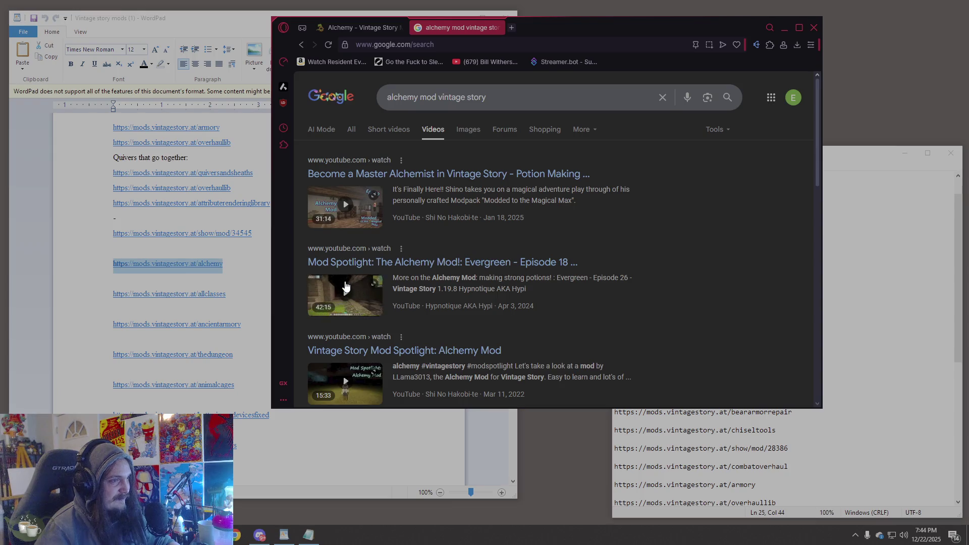
scroll(437, 237, "down", 5)
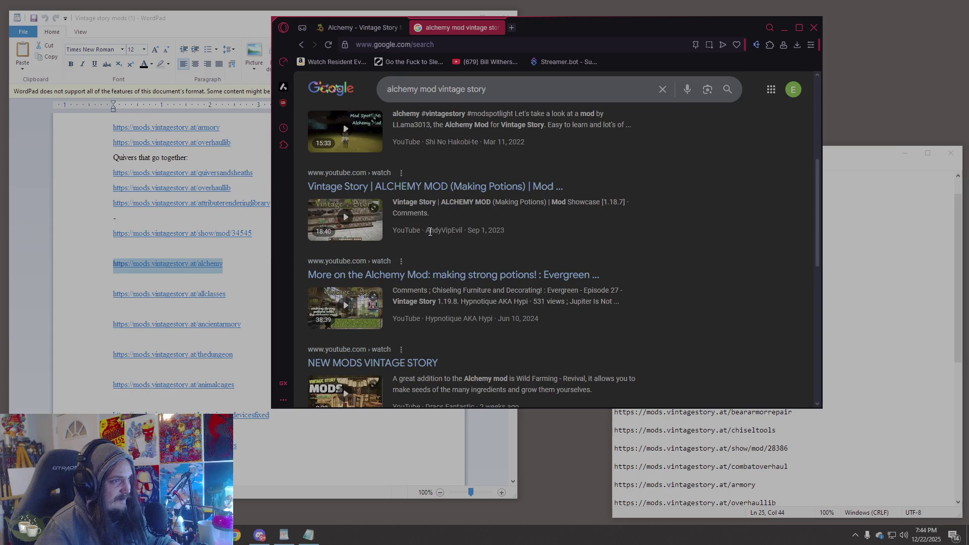
scroll(429, 233, "up", 5)
left_click(425, 45)
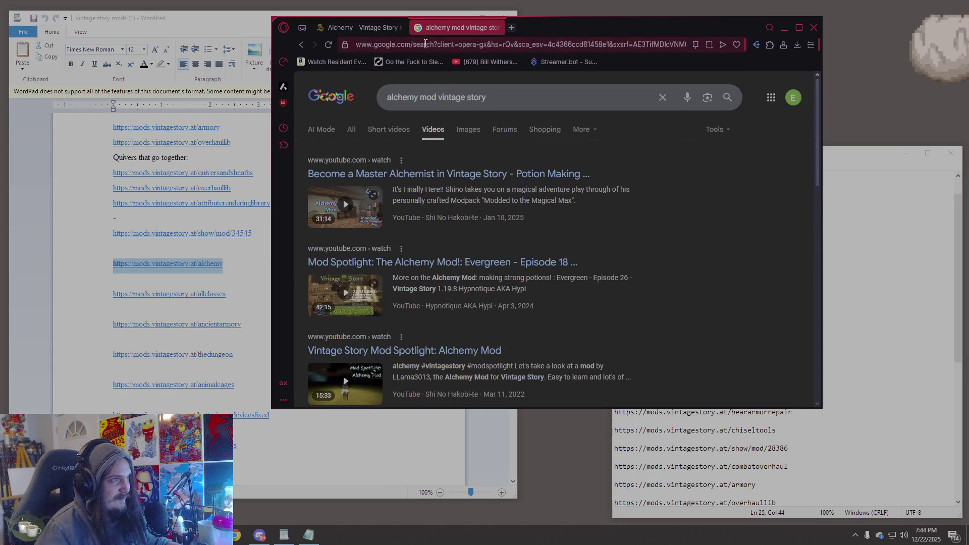
- Go to youtube.com and search for 'alchemy mod vintage story'
type("youtube.co")
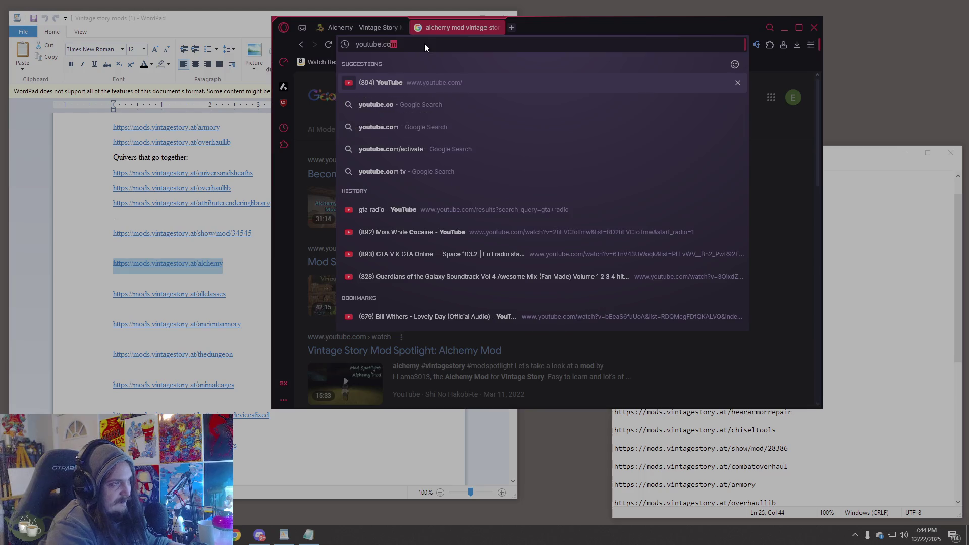
key("Return")
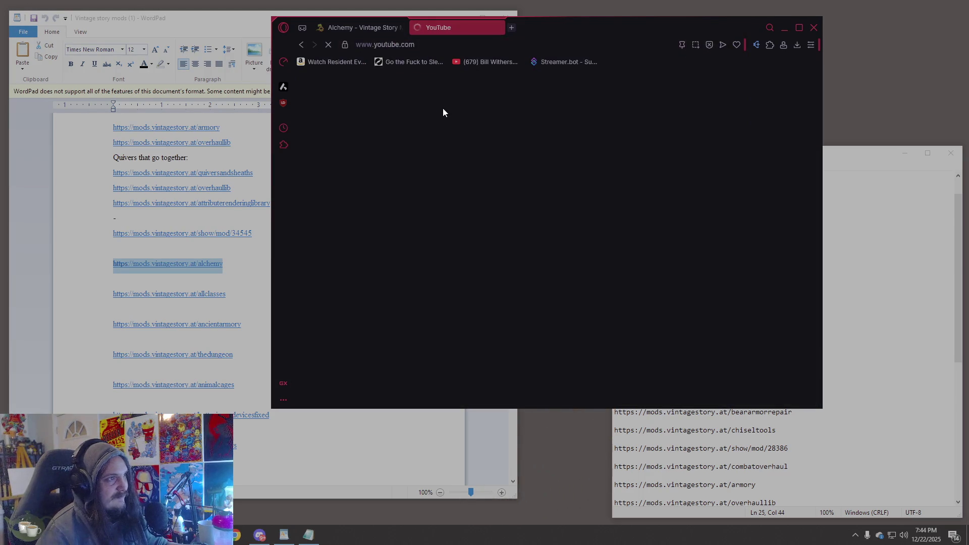
left_click(446, 85)
type("a")
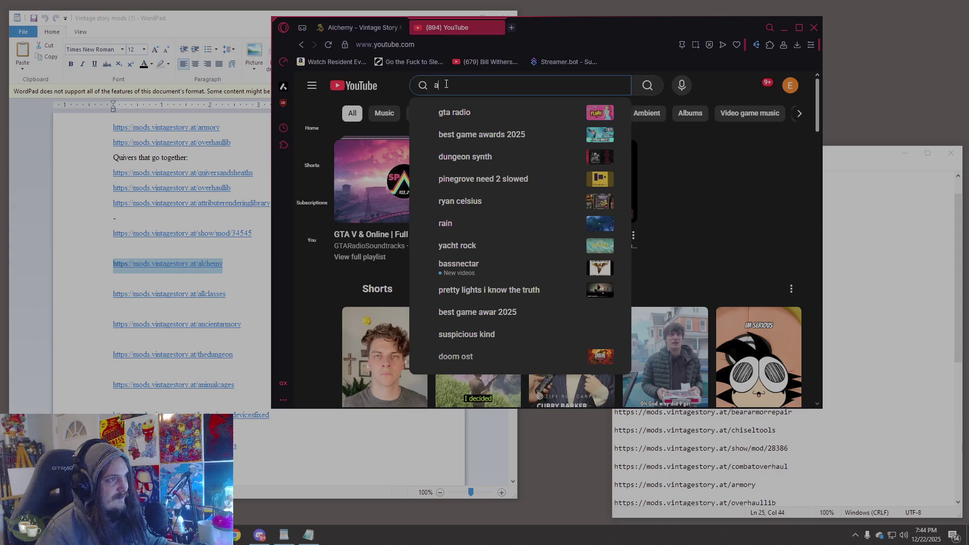
type("https://mods.vintagestory.at/alchemy")
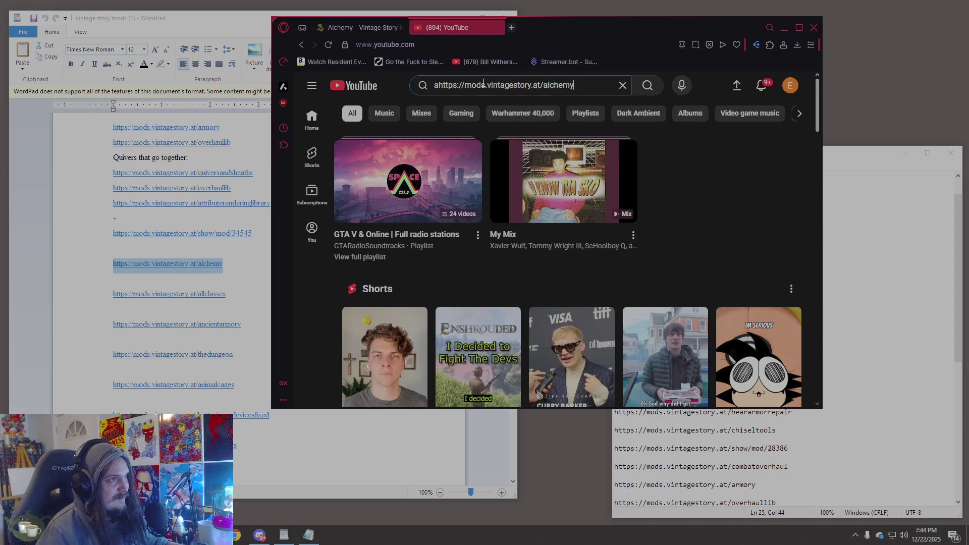
left_click_drag(547, 85, 414, 100)
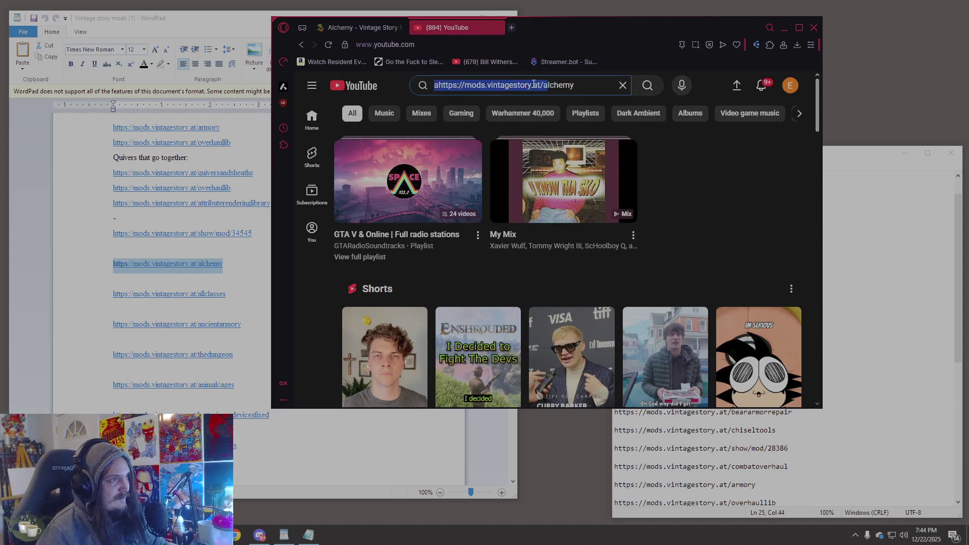
type("a")
left_click(556, 87)
type("mod ")
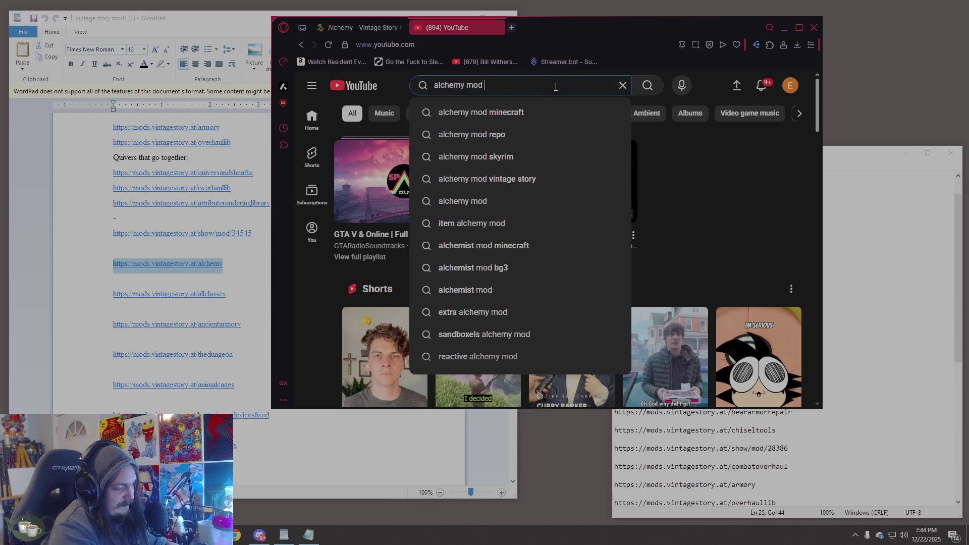
type("vintage story")
key("Return")
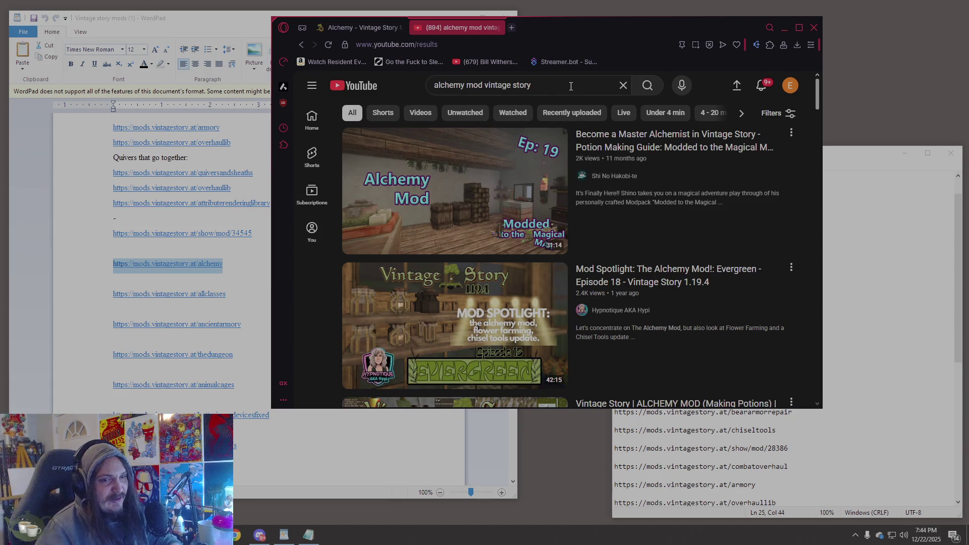
- Scroll the results and open the 'VINTAGE STORY TOP 10 MODS' video
mouse_move(675, 329)
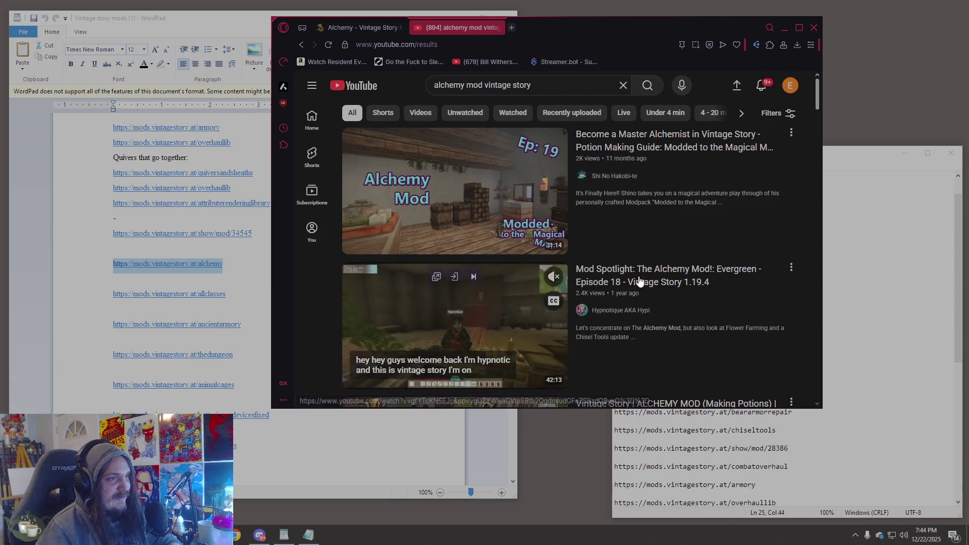
scroll(640, 281, "down", 5)
scroll(640, 281, "down", 6)
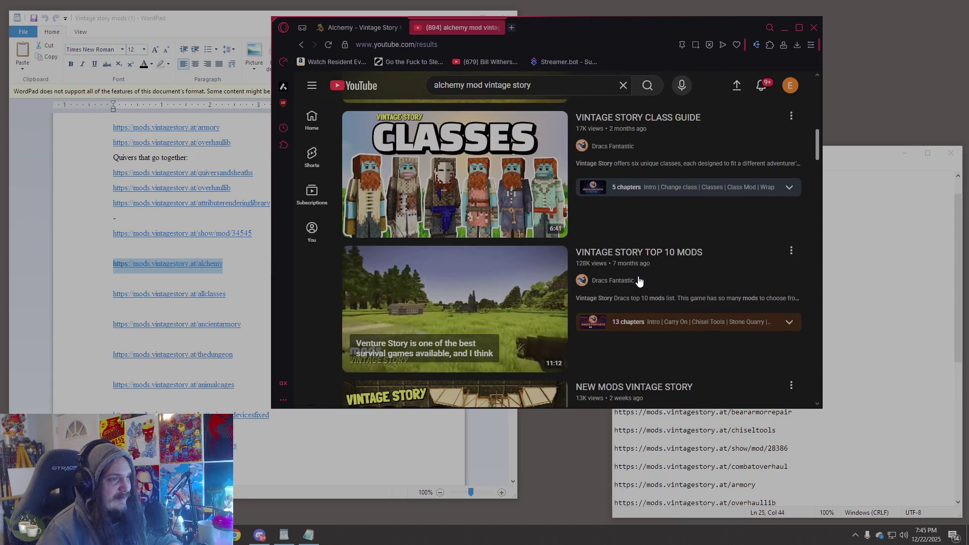
left_click(639, 281)
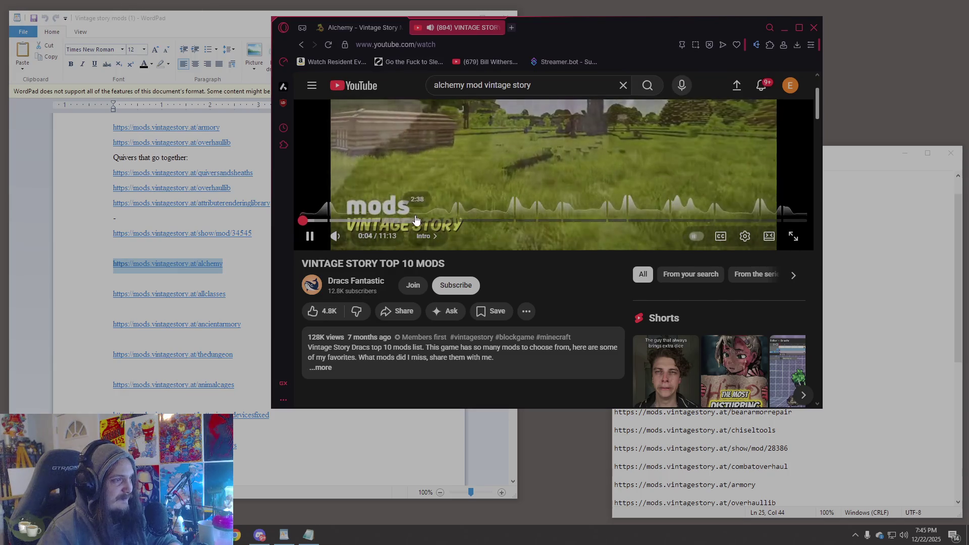
- Skim the Top 10 Mods video's chisel tools, Stone Quarry, Better Fire pit, Rivers and Better Traders chapters
left_click(385, 223)
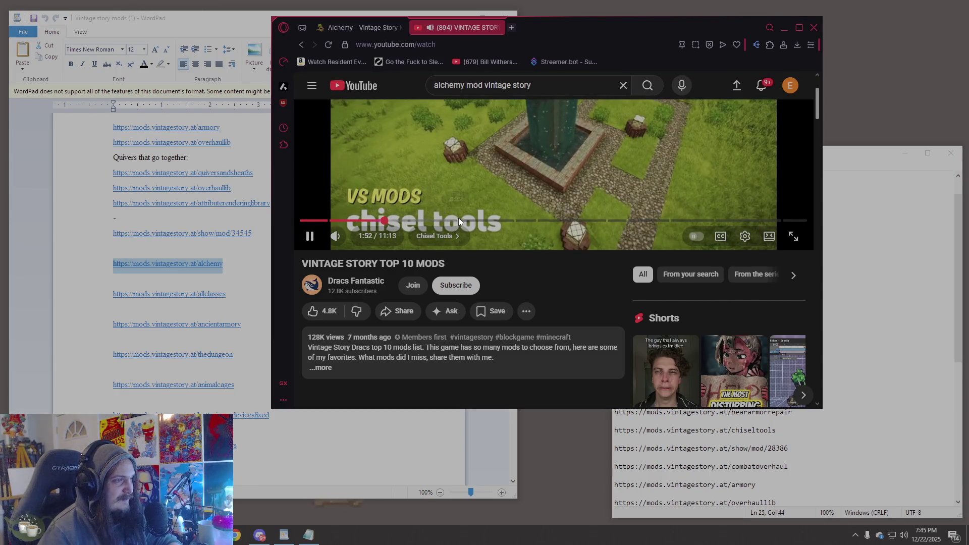
left_click(462, 222)
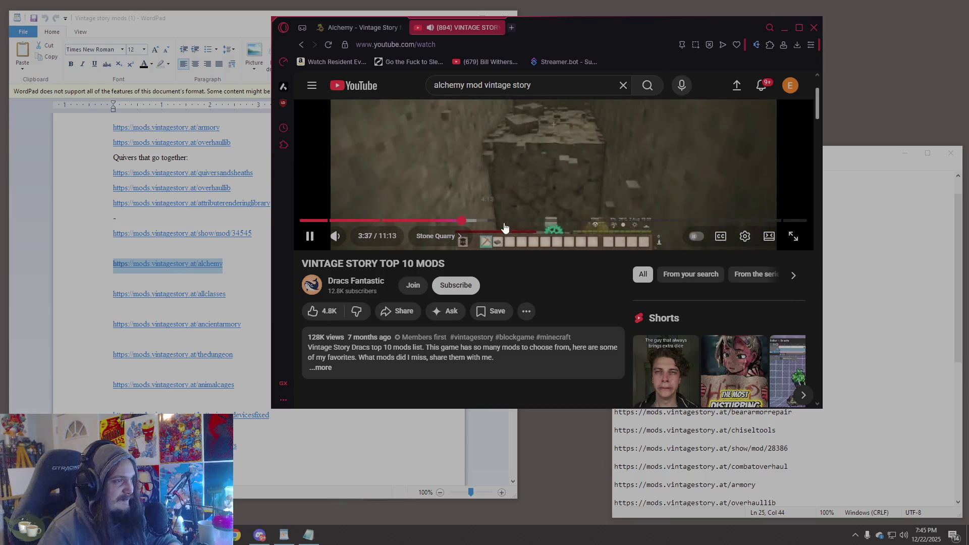
left_click(521, 223)
left_click(541, 223)
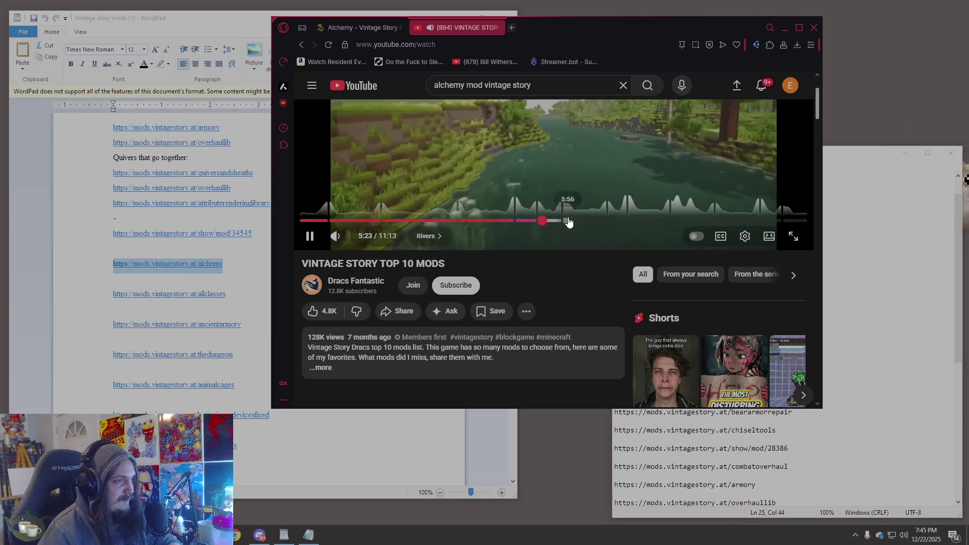
left_click(569, 222)
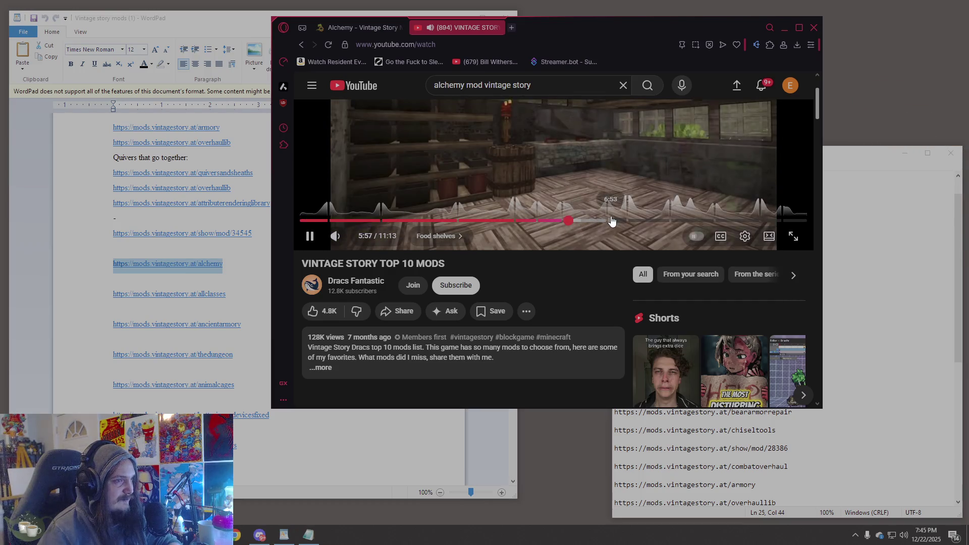
left_click(612, 222)
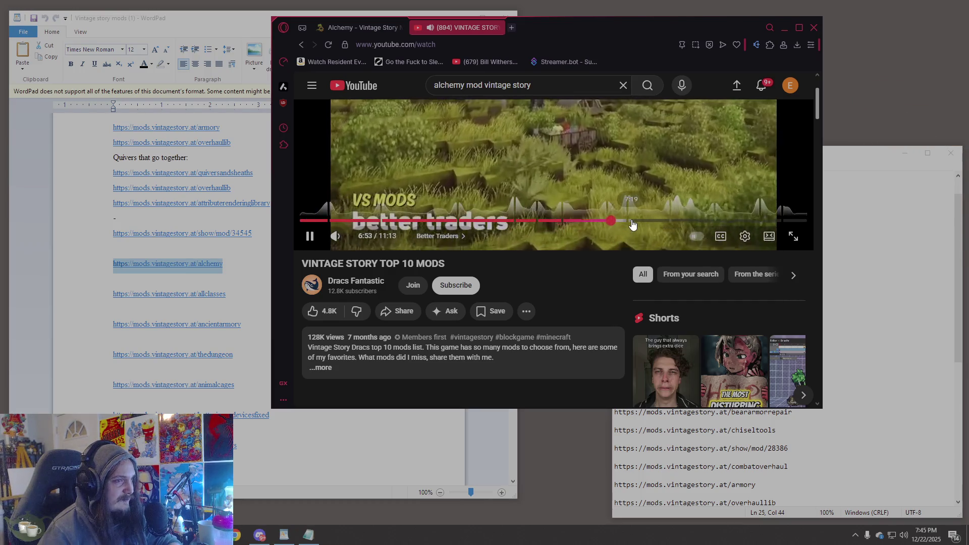
- Skim the Knapster, More Lanterns, Unleaded windows and Wrap chapters, then return to the alchemy search results
left_click(632, 221)
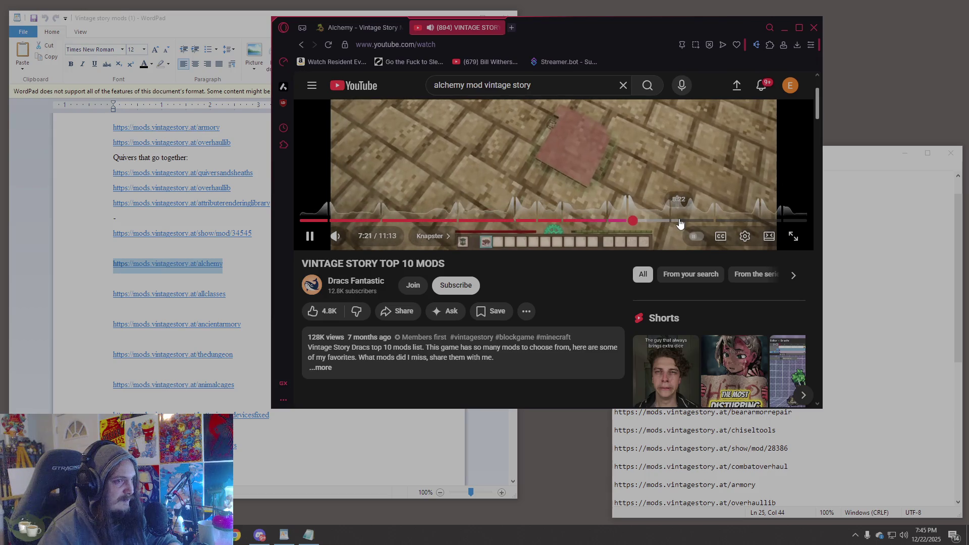
left_click(680, 222)
left_click(717, 222)
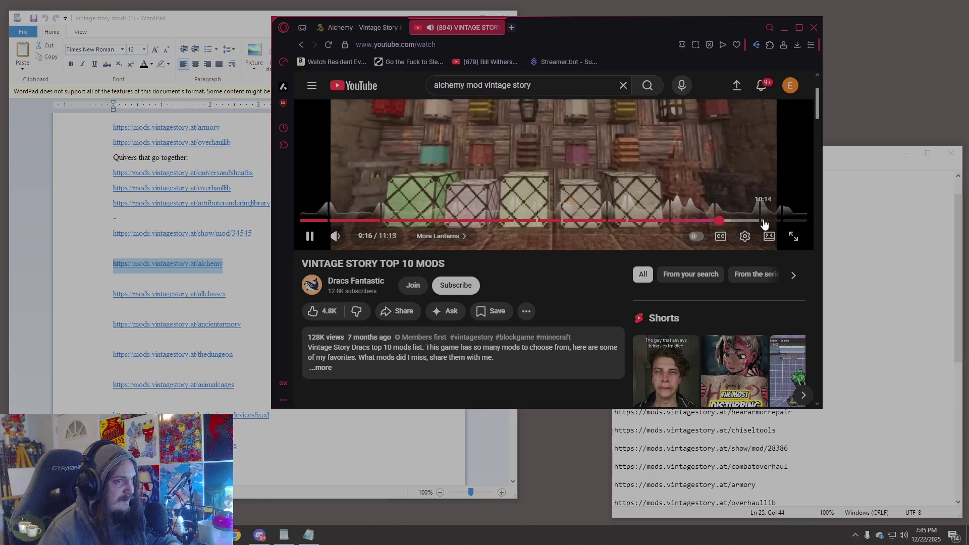
left_click(765, 221)
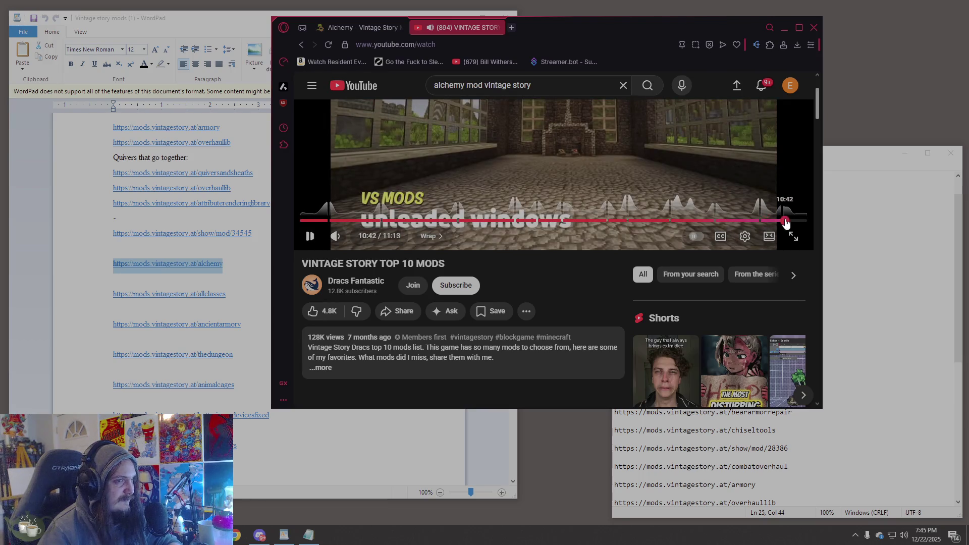
left_click(786, 222)
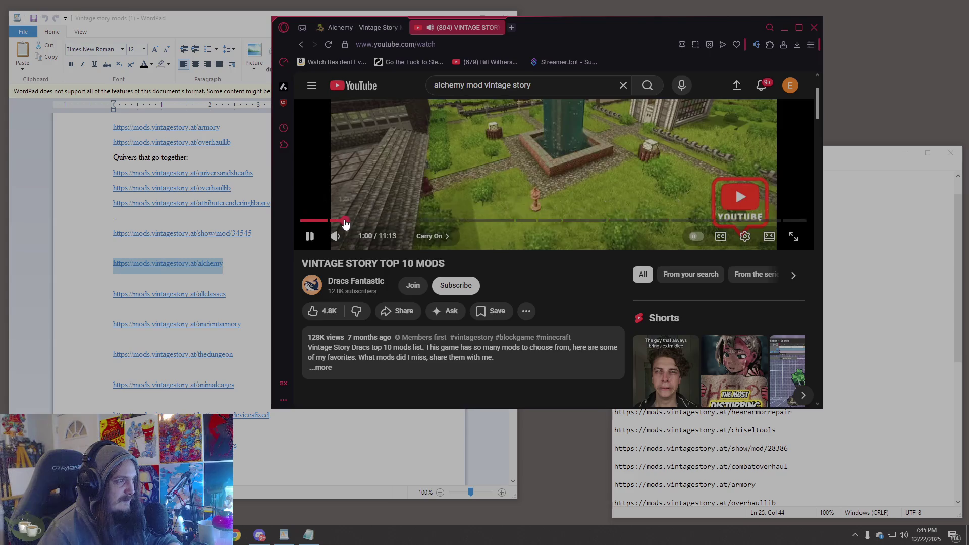
left_click(305, 222)
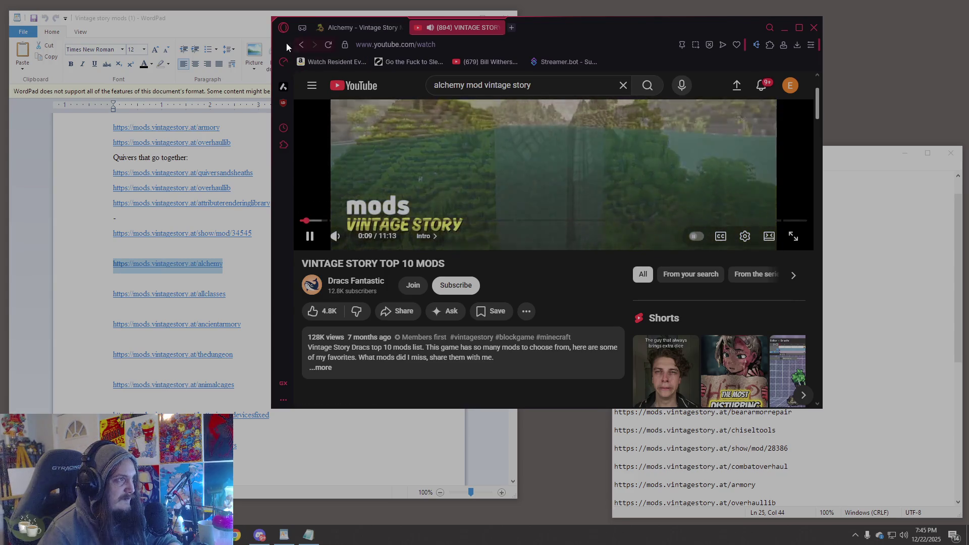
left_click(303, 44)
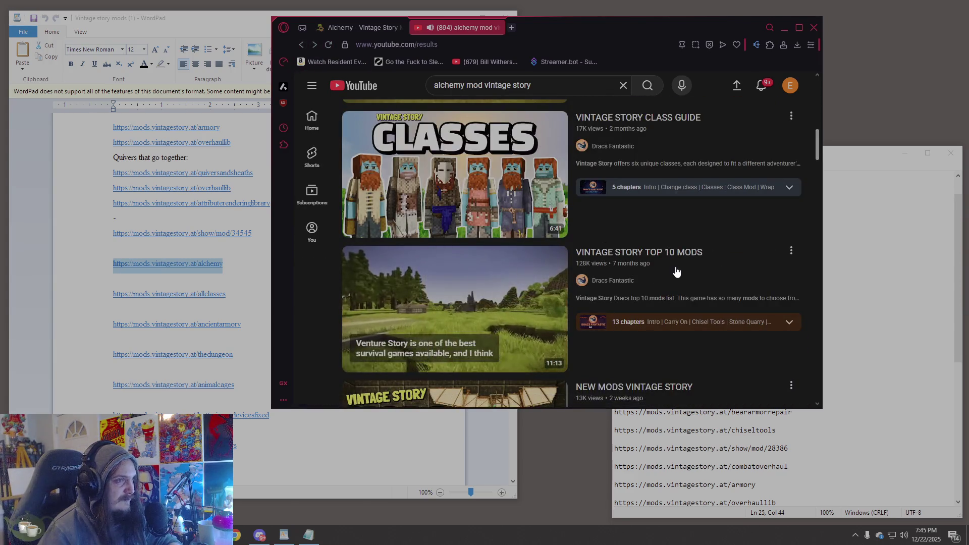
- Scroll the 'alchemy mod vintage story' results and play 'Mod Spotlight: The Alchemy Mod! Evergreen Episode 18'
scroll(676, 272, "down", 4)
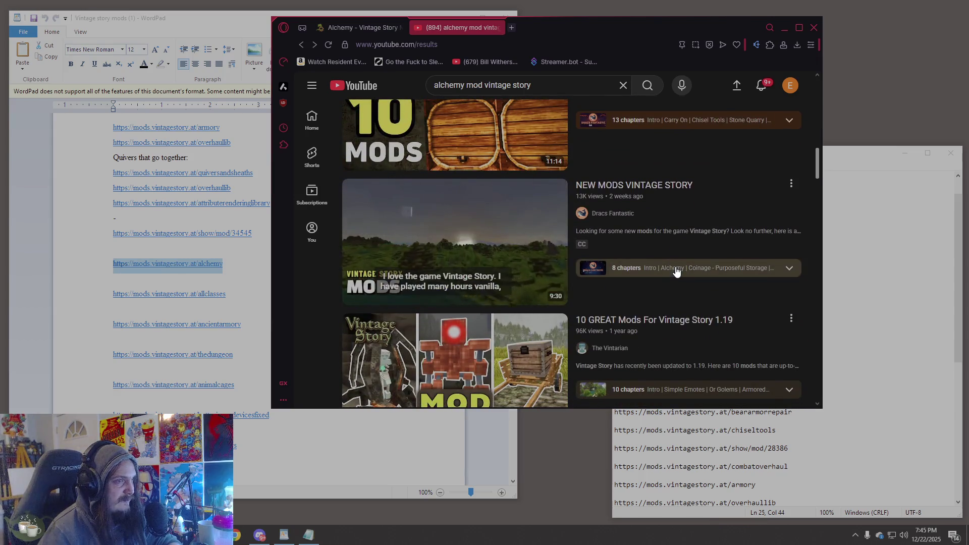
scroll(677, 273, "down", 3)
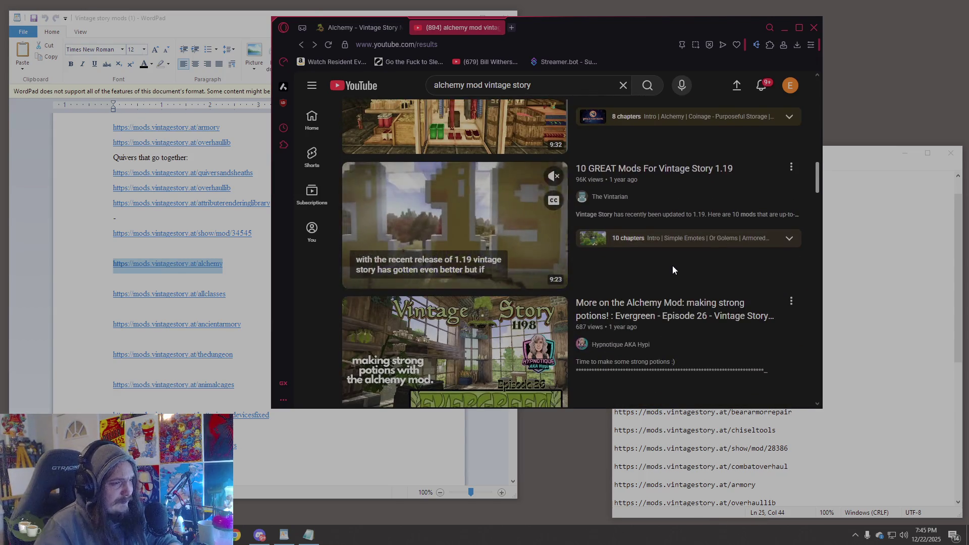
scroll(674, 270, "down", 3)
scroll(673, 270, "up", 12)
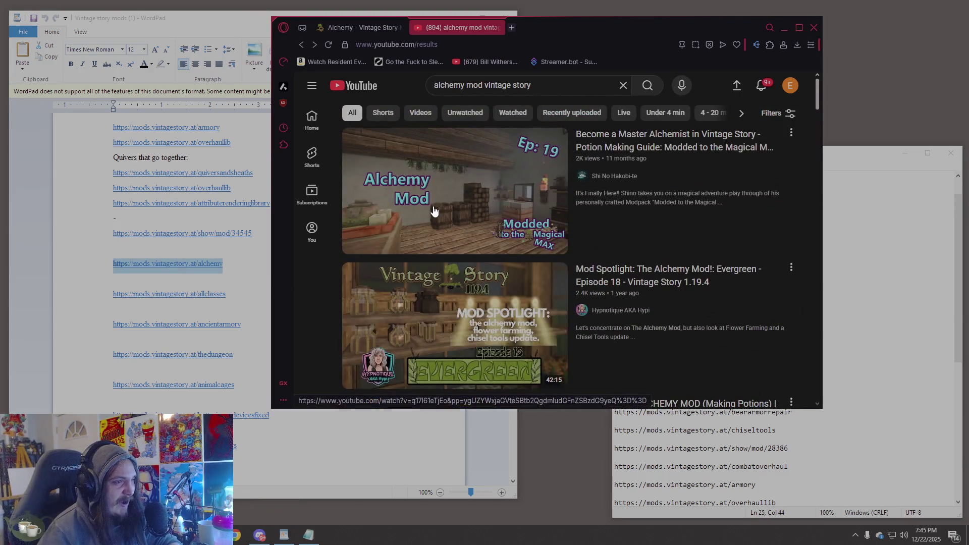
scroll(777, 274, "down", 1)
scroll(778, 274, "down", 2)
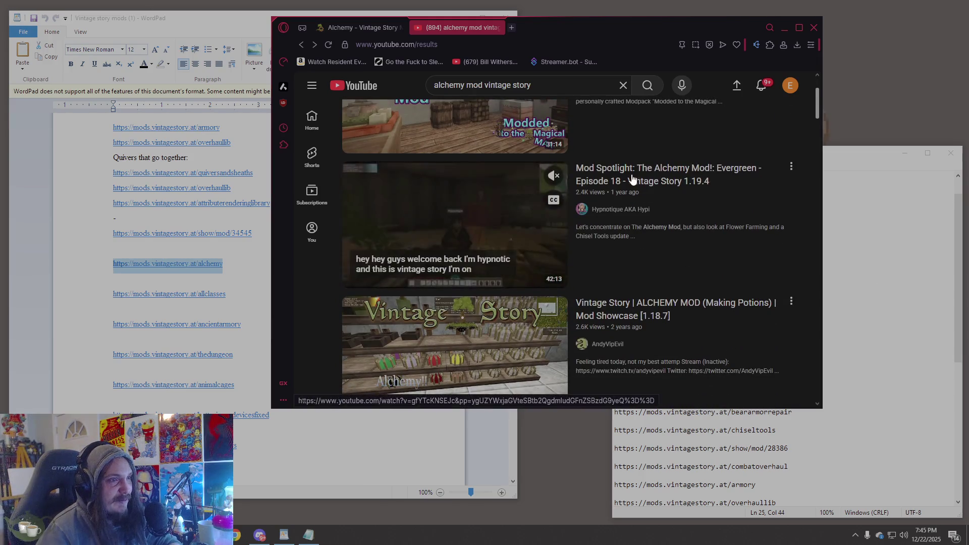
left_click(442, 233)
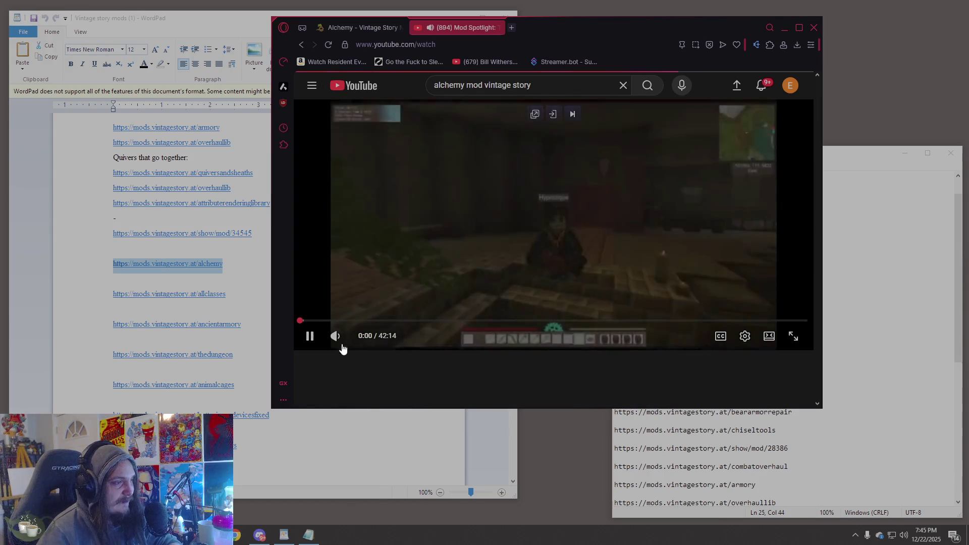
mouse_move(362, 337)
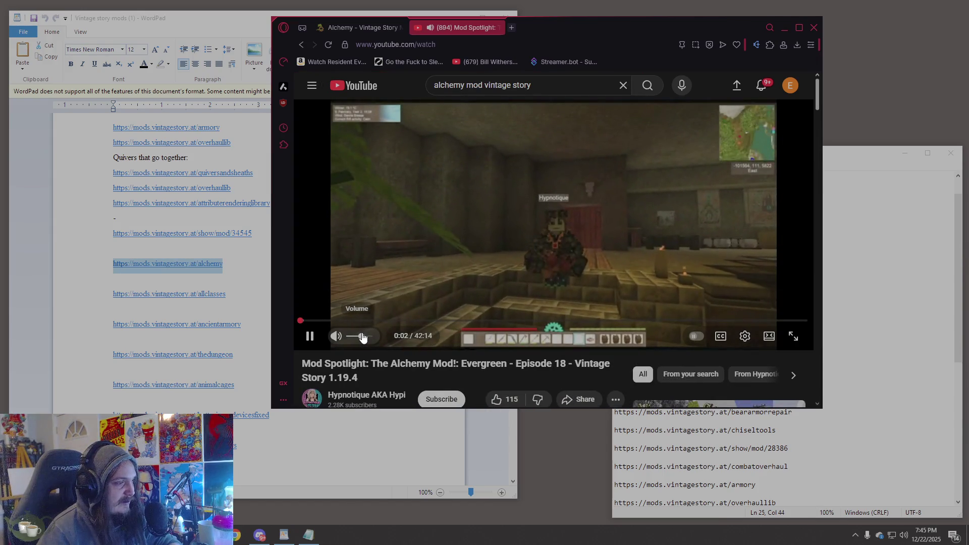